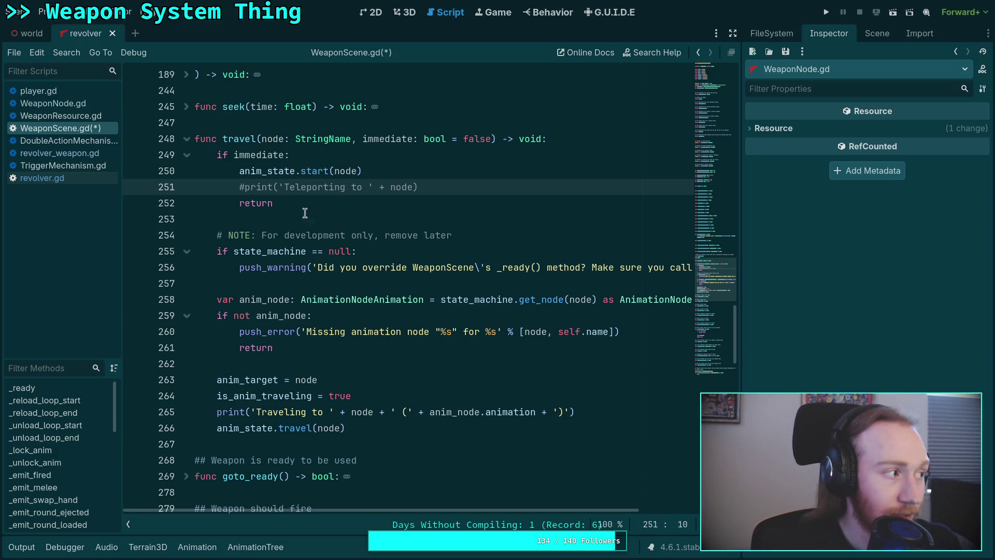
# - Comment out the 'Traveling to' debug print on line 265 of WeaponScene.gd
pyautogui.click(325, 218)
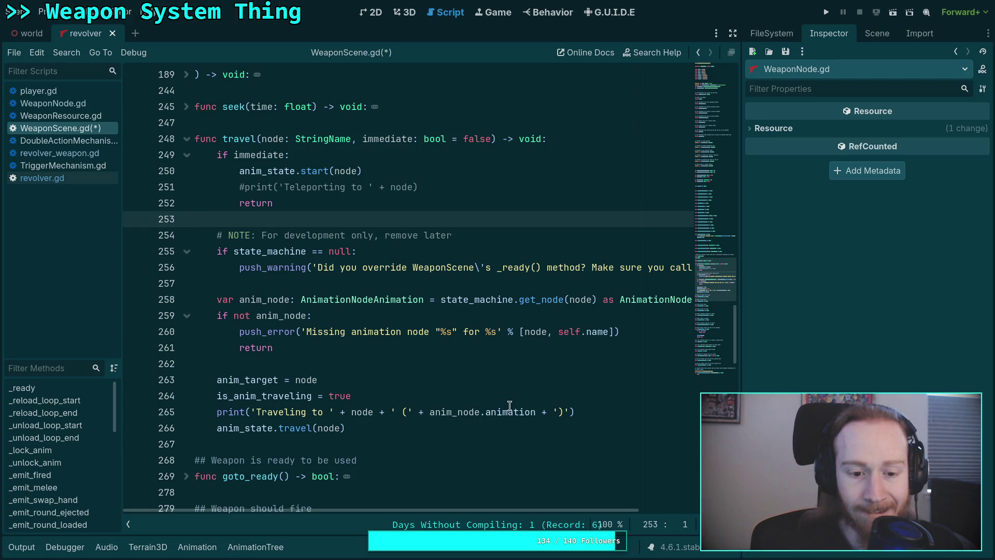
pyautogui.click(214, 411)
pyautogui.hotkey('ctrl', 'k')
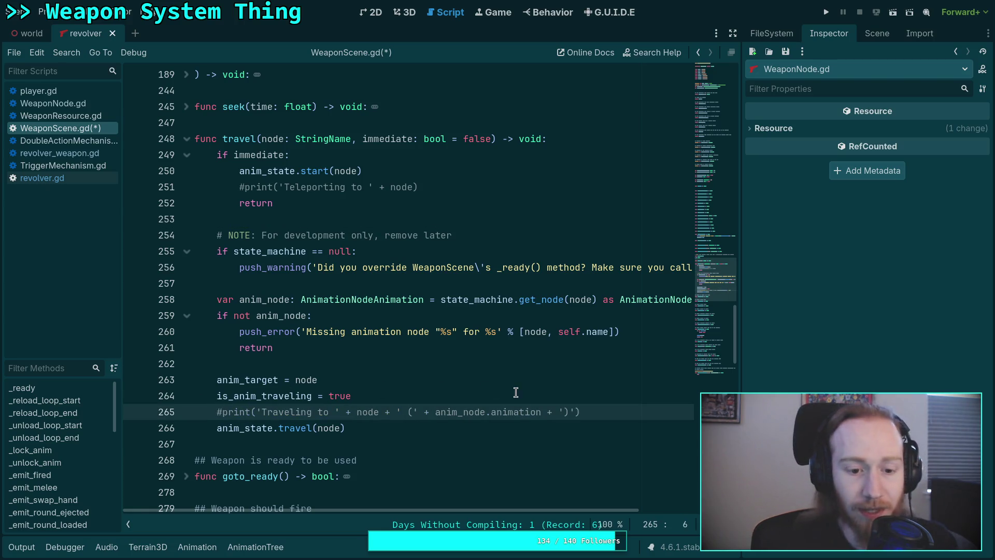
# - Delete the animation-charging print in _emit_charged and save WeaponScene.gd
pyautogui.scroll(-1, 487, 361)
pyautogui.scroll(-8, 487, 362)
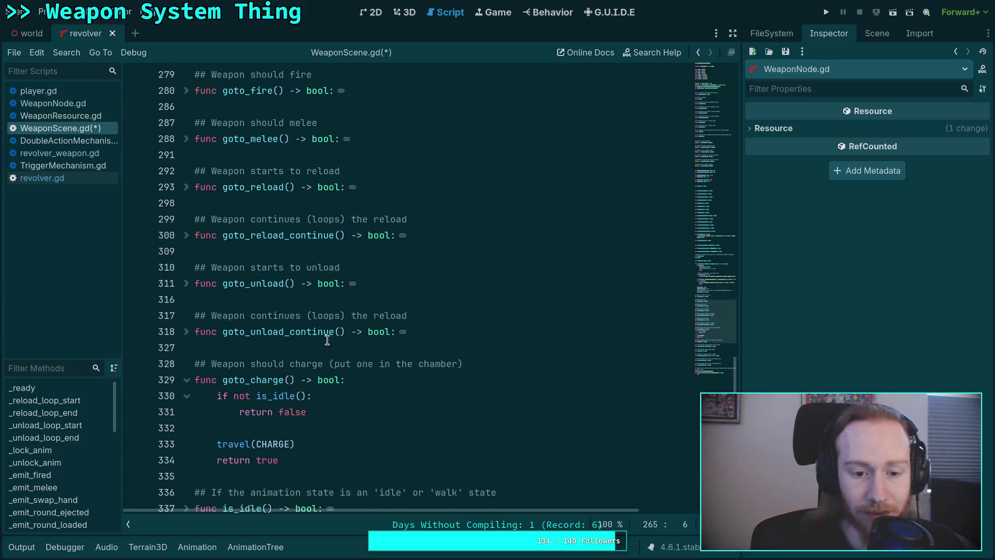
pyautogui.scroll(-7, 332, 340)
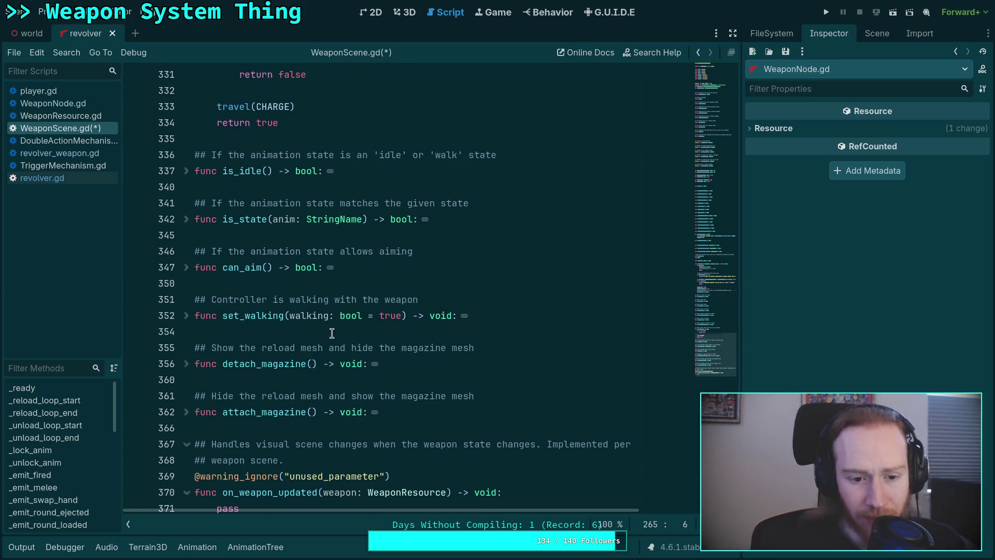
pyautogui.scroll(-4, 331, 333)
pyautogui.scroll(20, 331, 333)
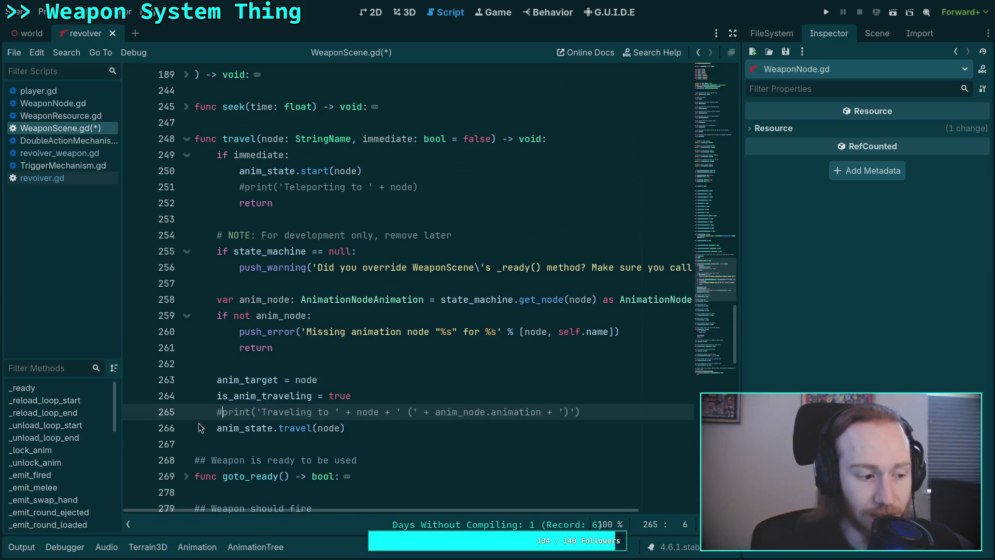
pyautogui.scroll(15, 370, 406)
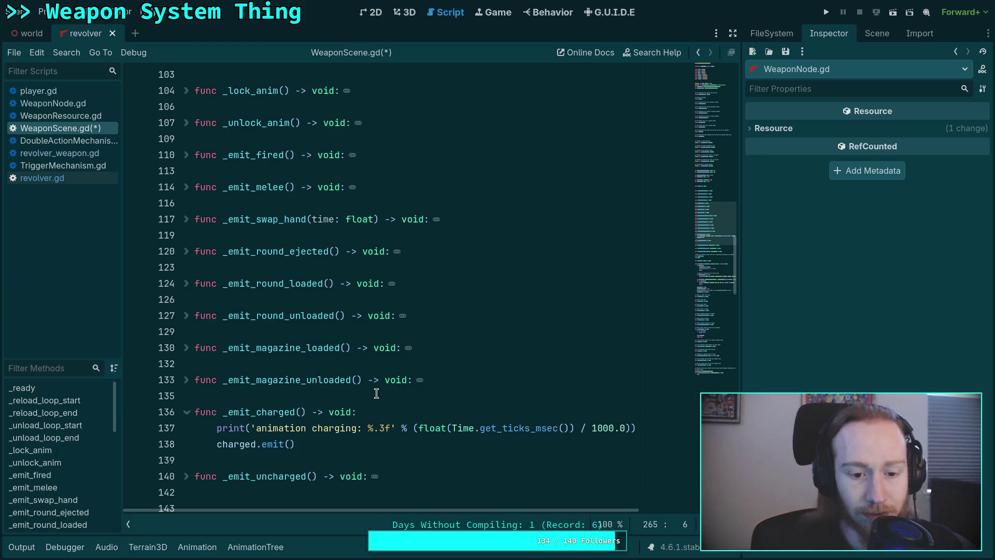
pyautogui.scroll(-20, 376, 394)
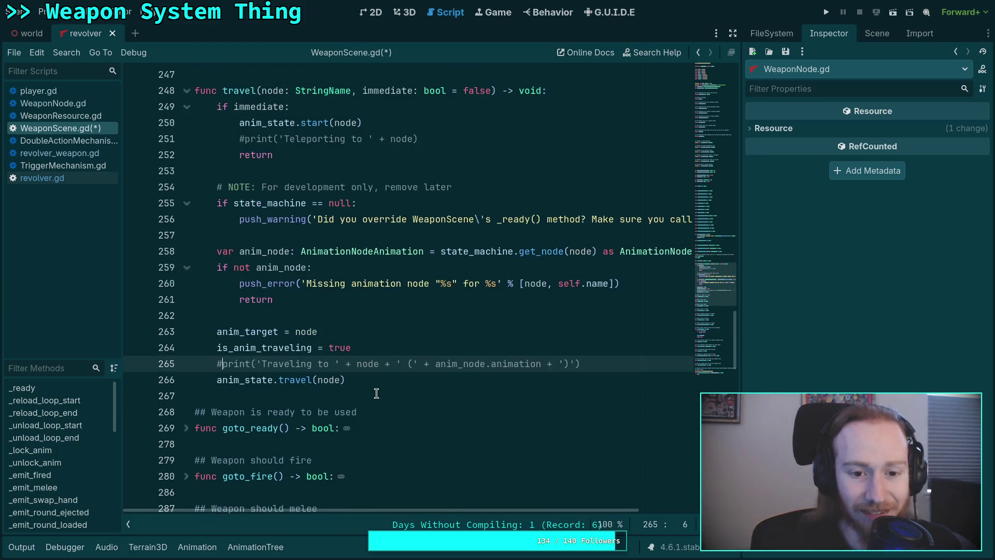
pyautogui.scroll(9, 376, 393)
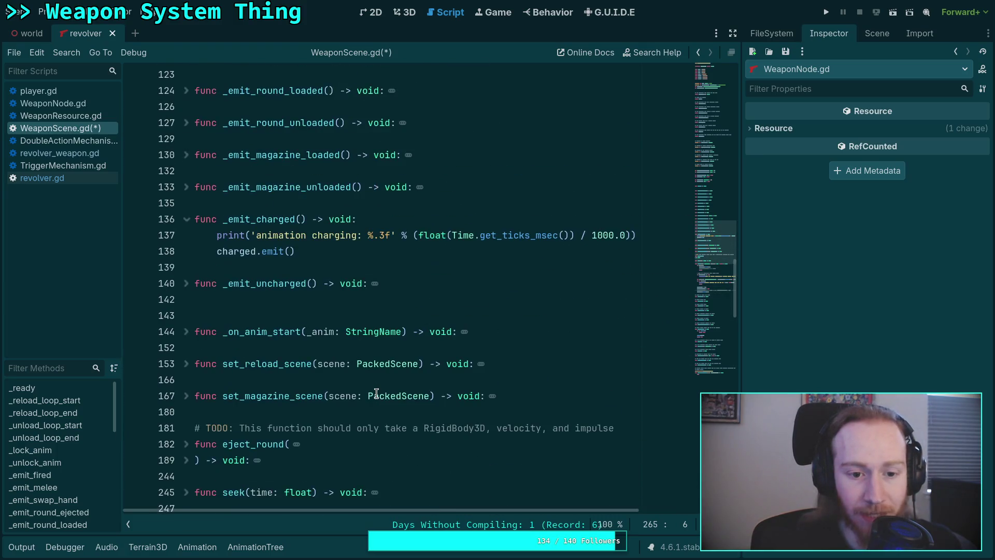
pyautogui.click(186, 284)
pyautogui.click(186, 283)
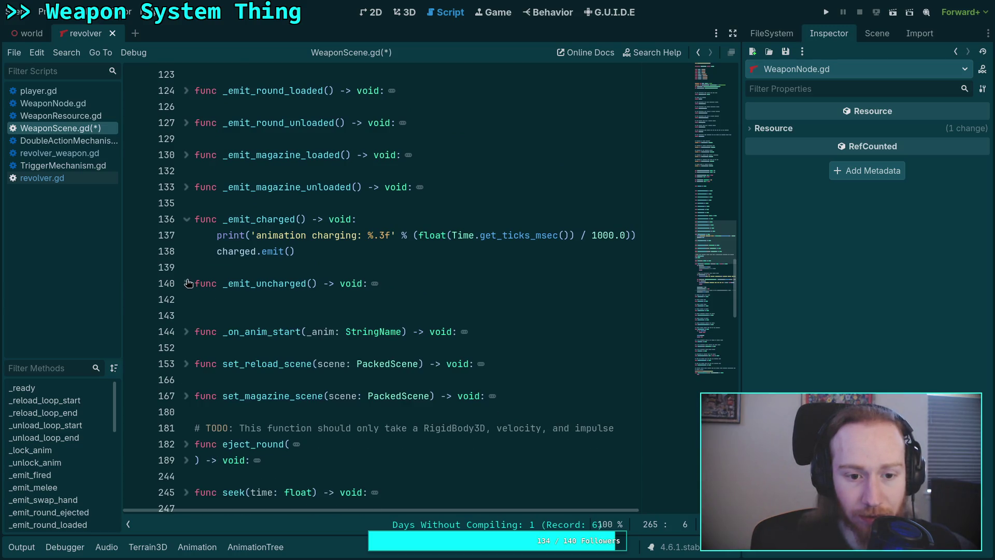
pyautogui.moveTo(217, 235); pyautogui.dragTo(218, 248)
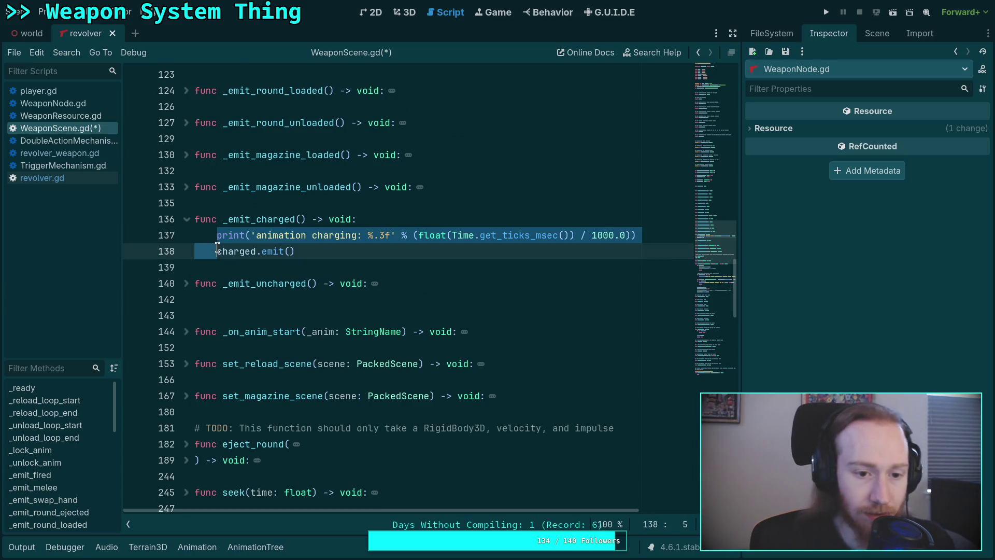
pyautogui.press('Delete')
pyautogui.hotkey('ctrl', 's')
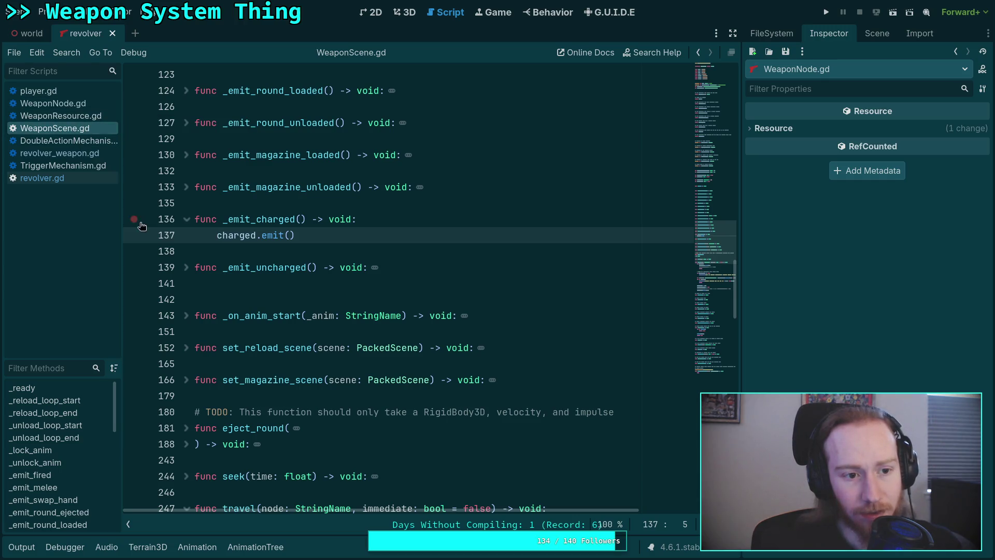
# - Open revolver.gd from the script list and scroll through it
pyautogui.click(58, 179)
pyautogui.scroll(-5, 272, 277)
pyautogui.scroll(3, 272, 277)
pyautogui.scroll(-3, 271, 277)
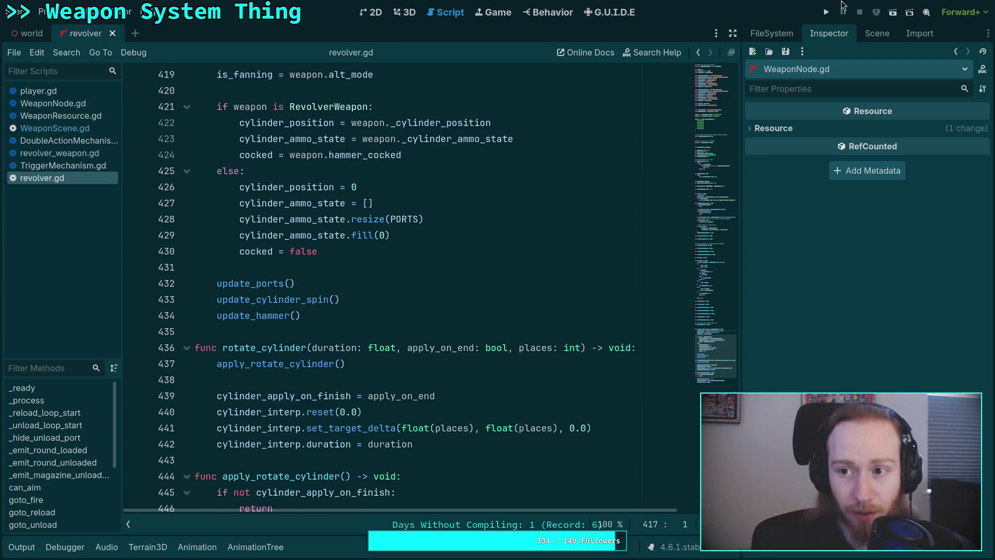
# - Playtest the game, pick up the pistol and revolver, then exit from the pause menu
pyautogui.click(826, 12)
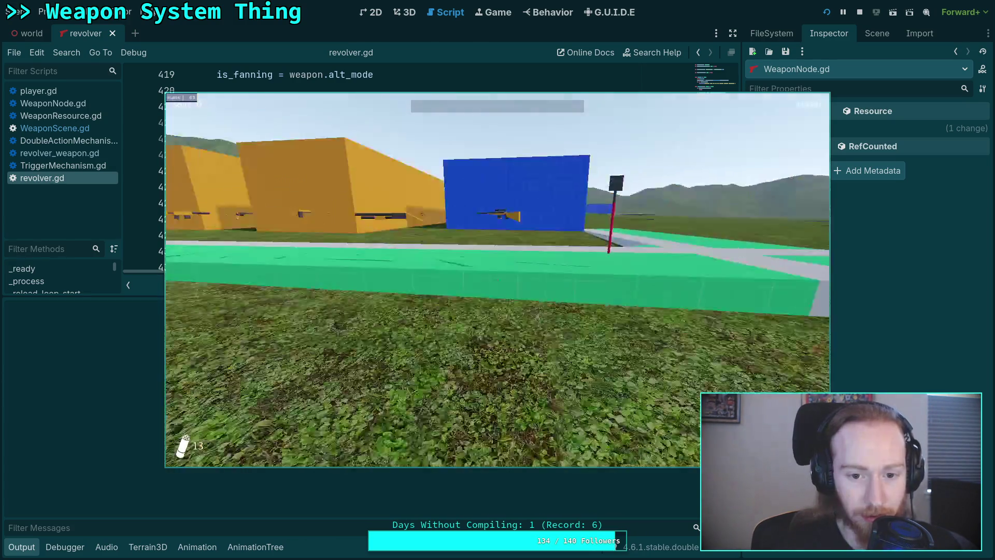
pyautogui.press('w')
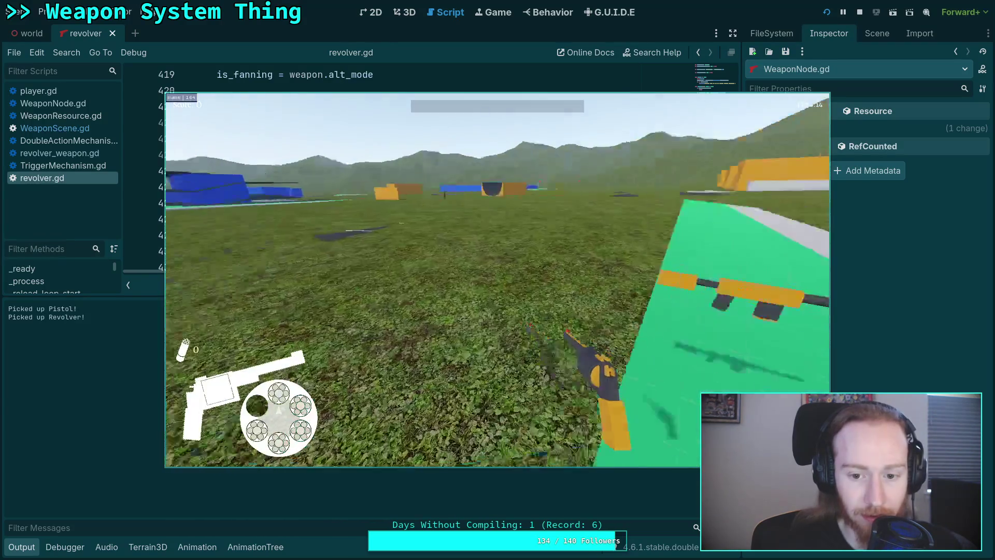
pyautogui.press('Escape')
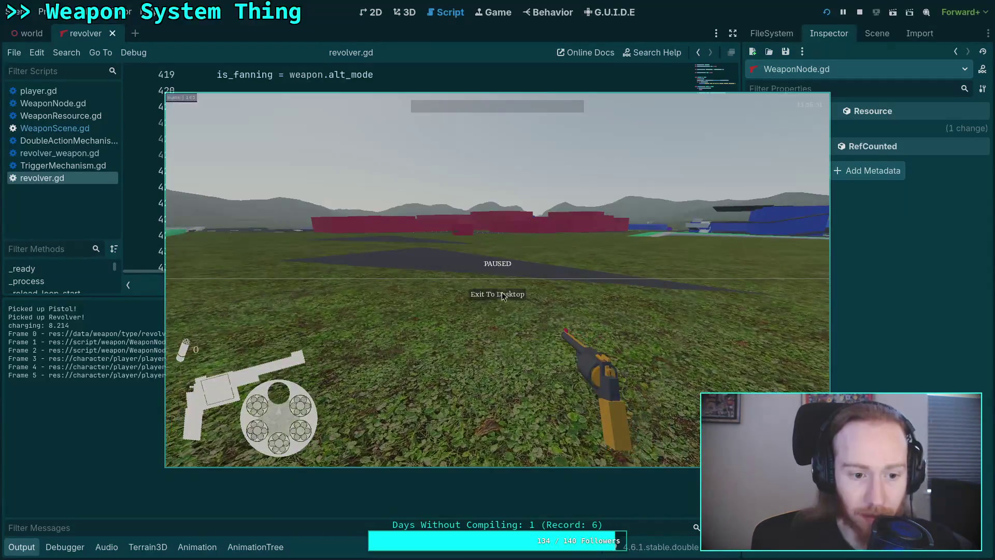
pyautogui.click(505, 295)
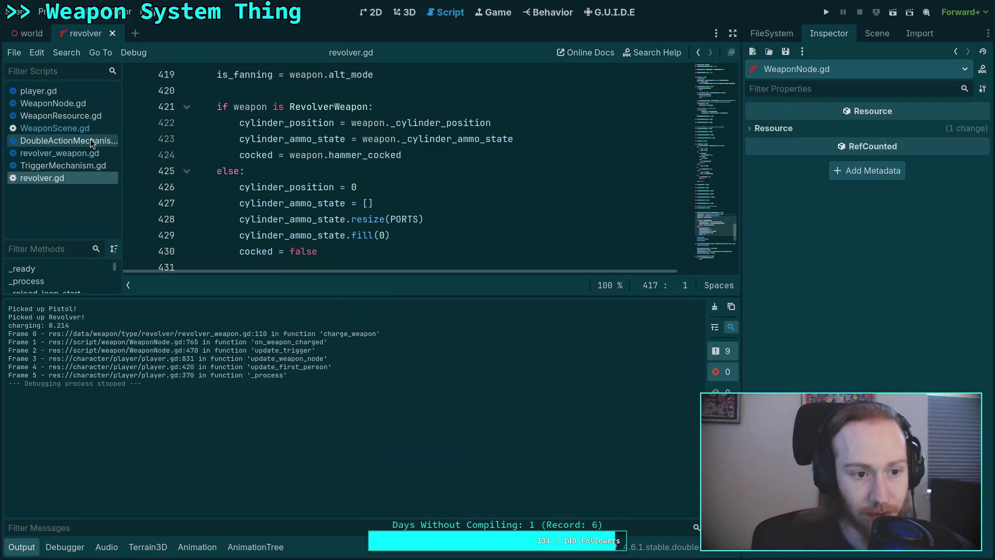
# - Delete the charging print and print_stack lines from charge_weapon in revolver_weapon.gd, then relaunch
pyautogui.click(60, 153)
pyautogui.keyDown('shift'); pyautogui.click(210, 218); pyautogui.keyUp('shift')
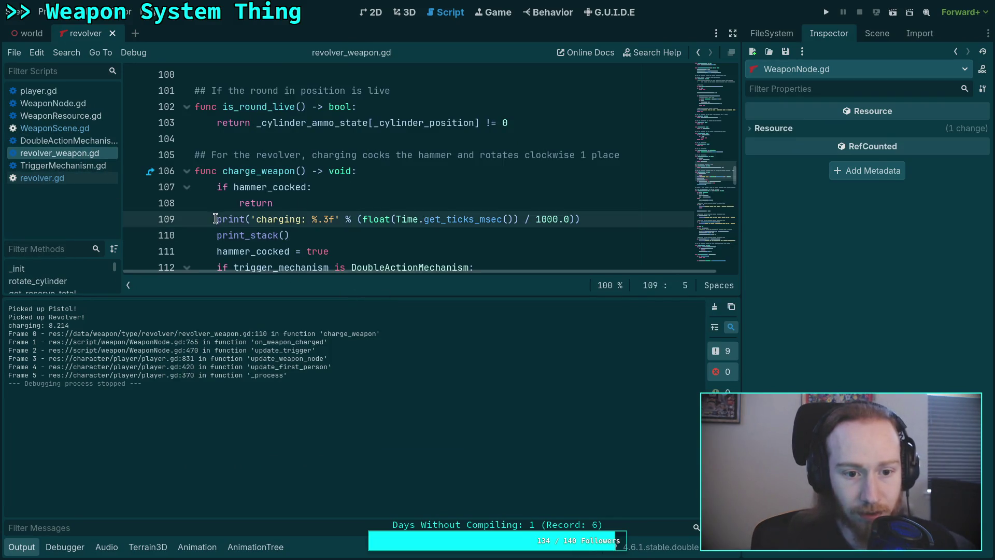
pyautogui.press('BackSpace')
pyautogui.press('BackSpace')
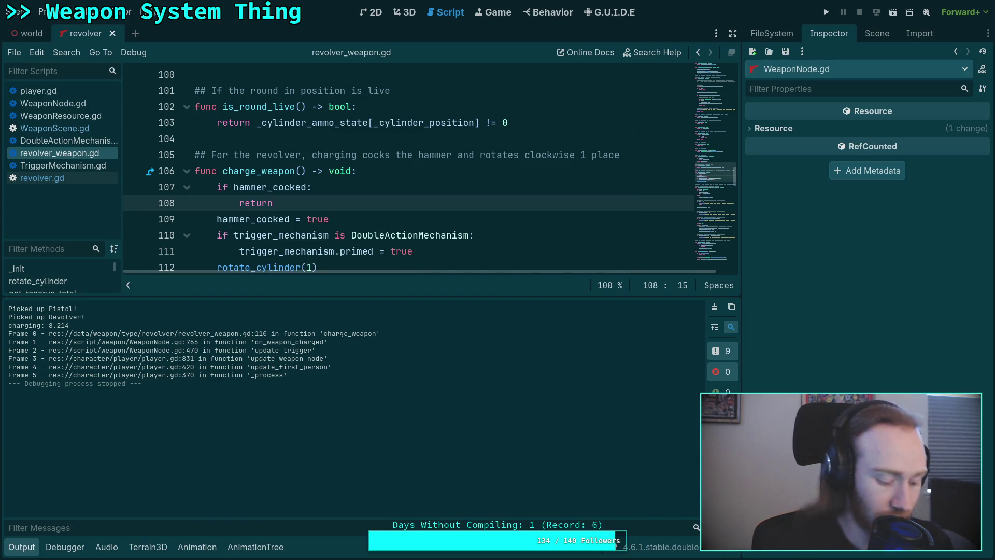
pyautogui.click(826, 12)
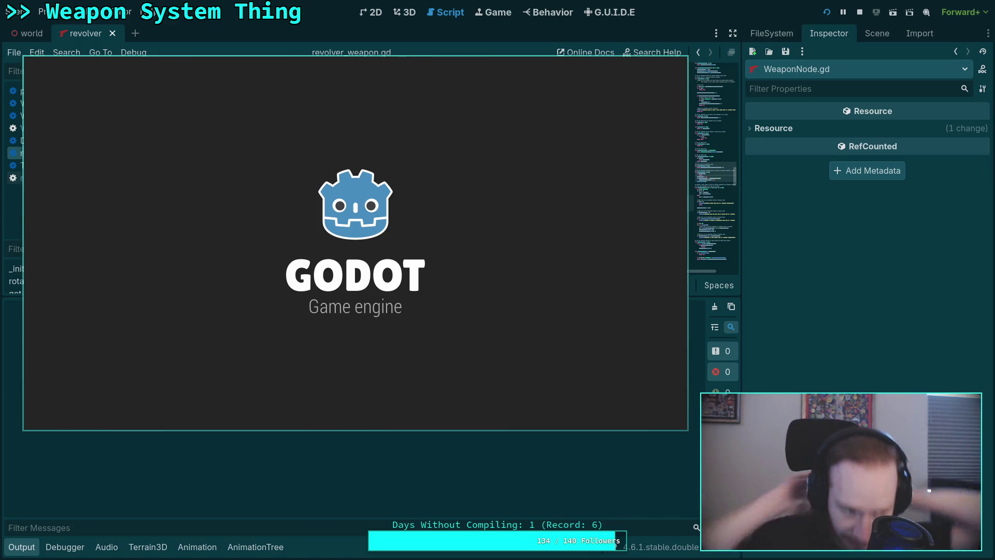
# - Walk over and pick up the revolver, then exit the game via the pause menu
pyautogui.press('w')
pyautogui.press('w')
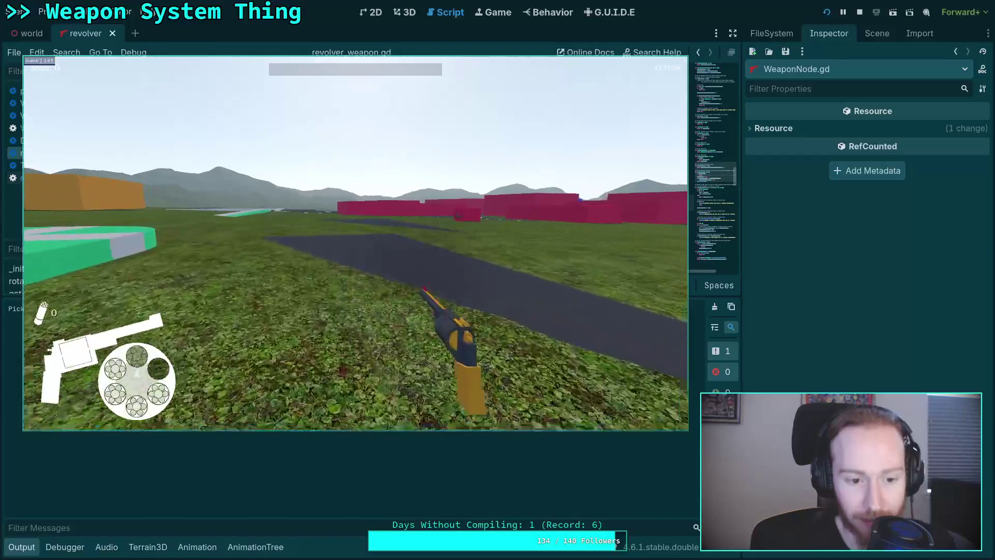
pyautogui.press('w')
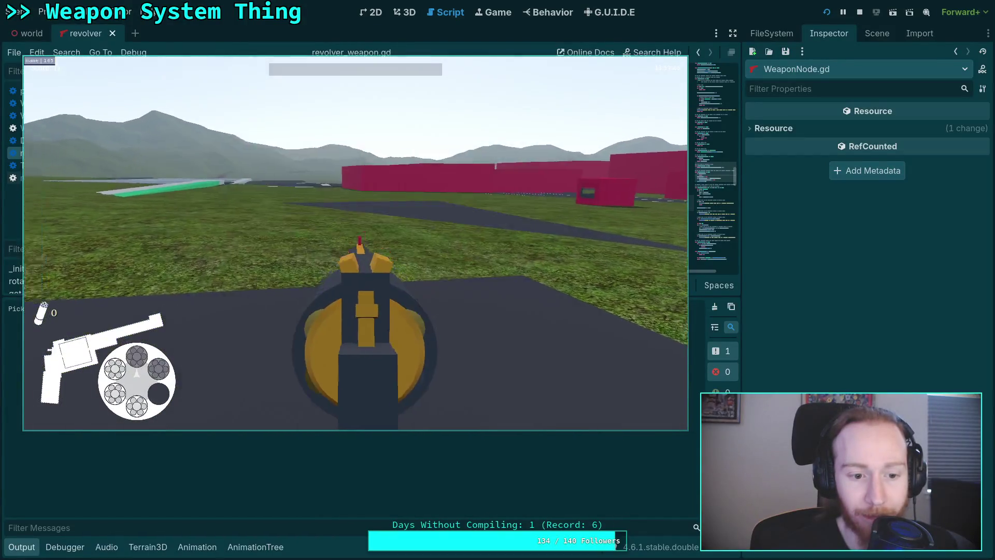
pyautogui.press('Escape')
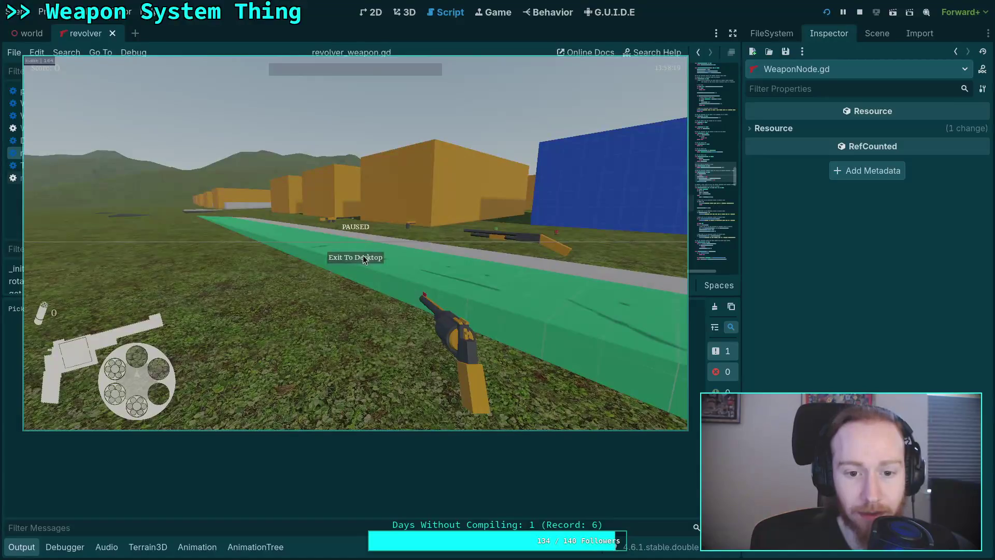
pyautogui.click(362, 258)
# - Relaunch the game, grab the pistol, switch to the revolver with key 2, and quit
pyautogui.click(826, 11)
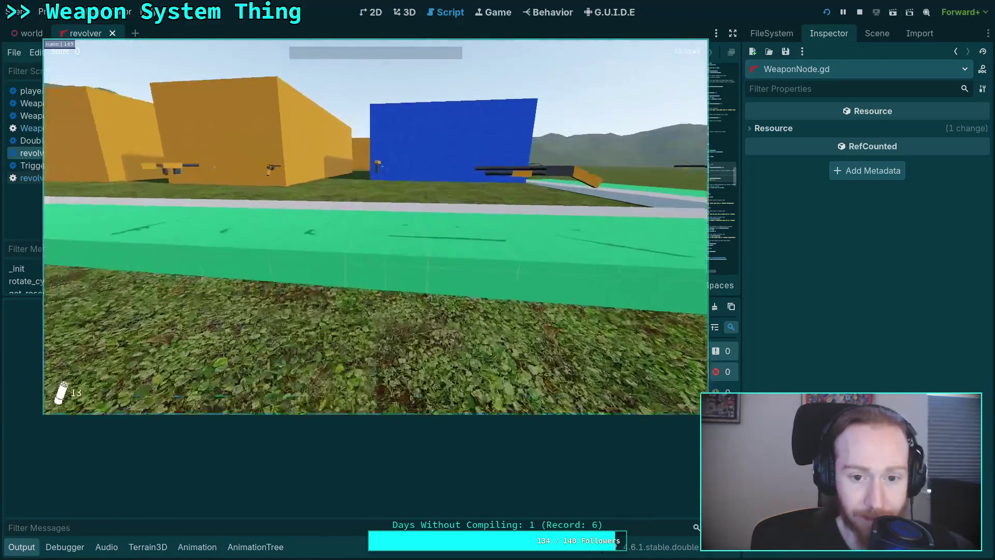
pyautogui.press('w')
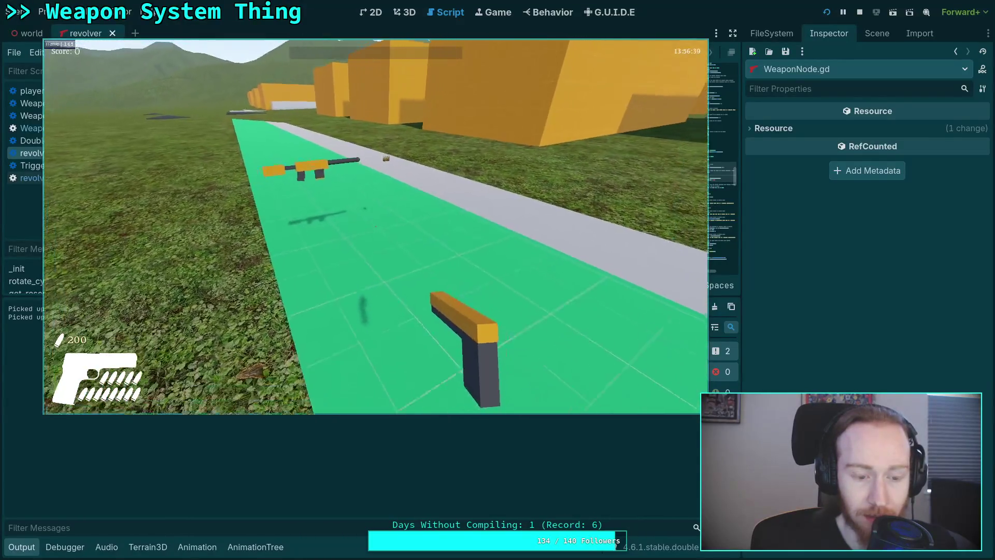
pyautogui.press('2')
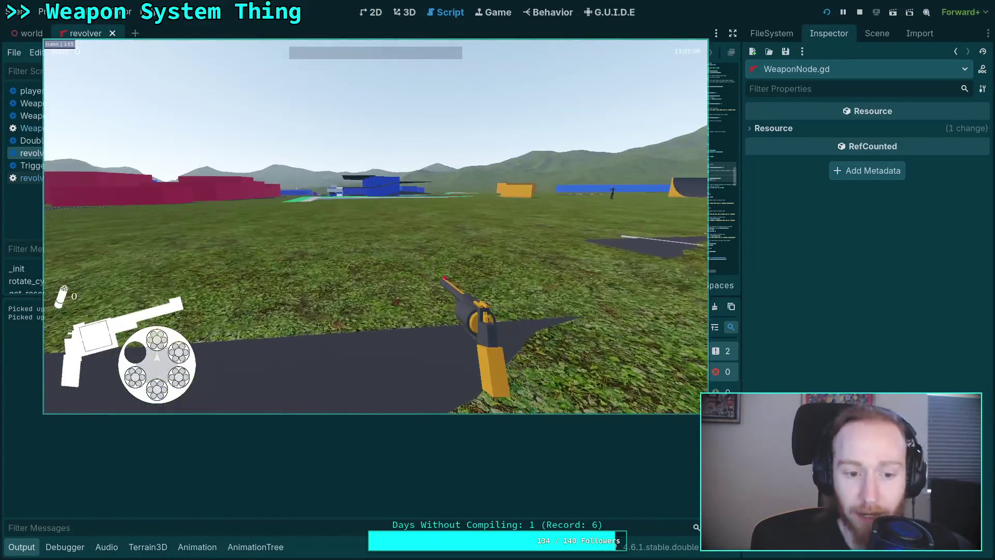
pyautogui.press('Escape')
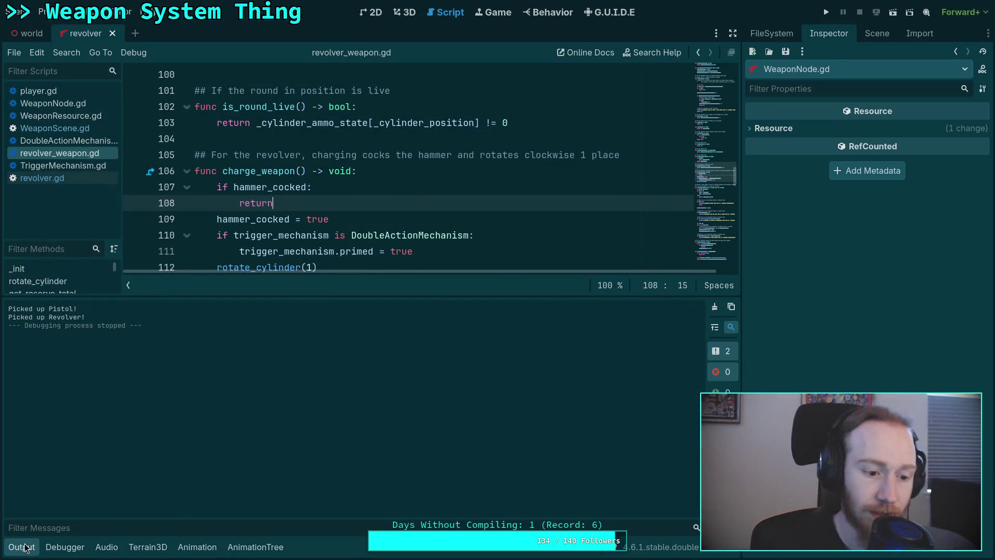
# - Hide the output log, open player.gd, fold update_weapon_node and expand pickup_item
pyautogui.click(22, 547)
pyautogui.click(73, 93)
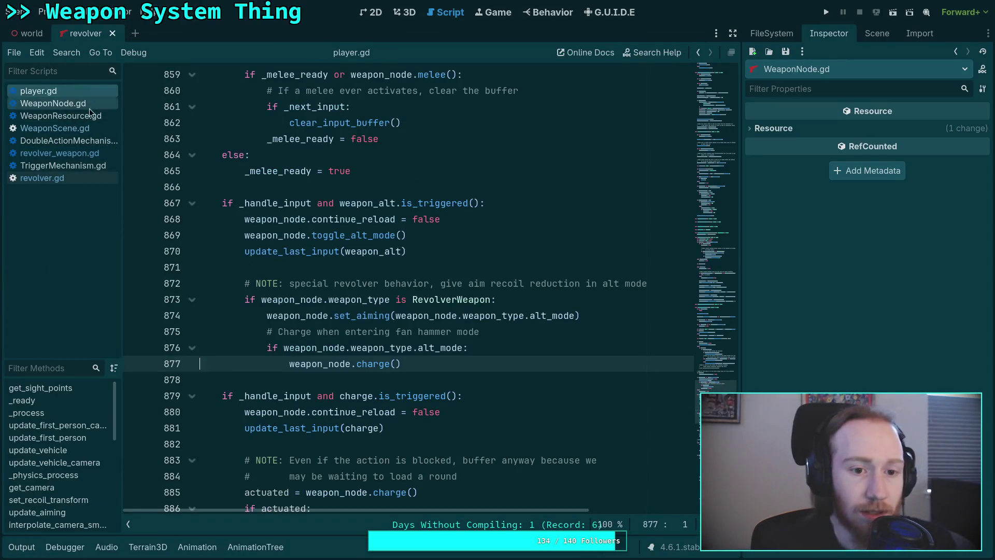
pyautogui.scroll(20, 413, 362)
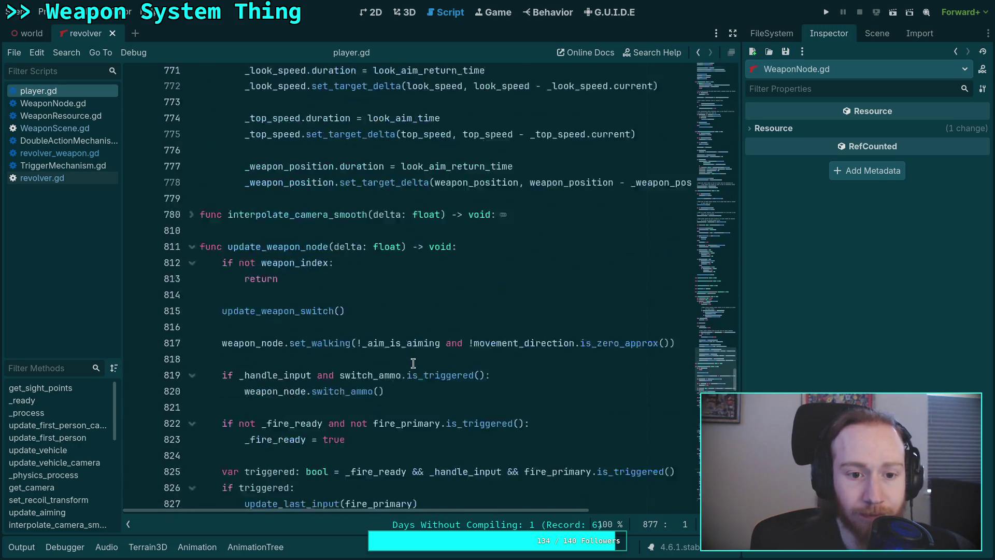
pyautogui.scroll(4, 413, 363)
pyautogui.click(192, 413)
pyautogui.scroll(-6, 230, 371)
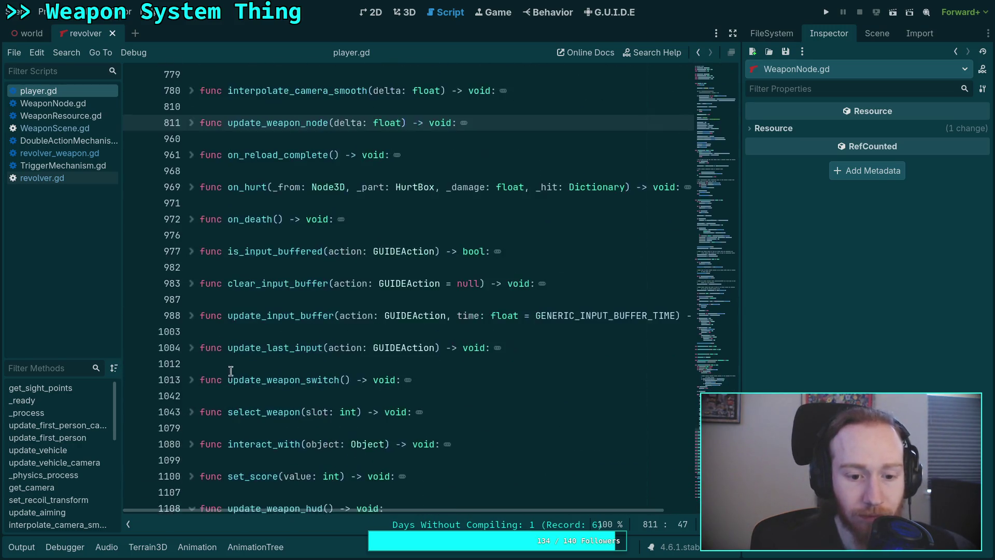
pyautogui.scroll(-9, 231, 370)
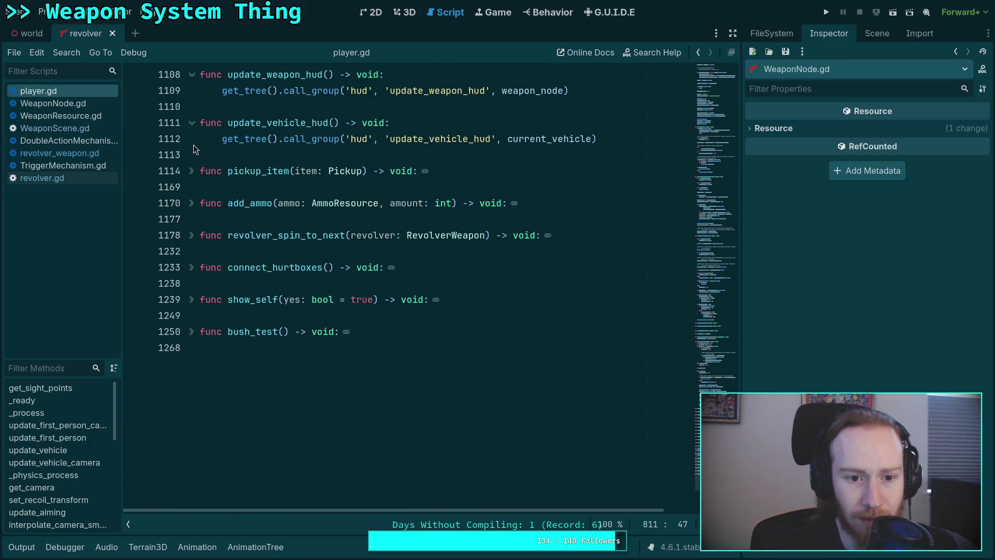
pyautogui.click(191, 171)
# - Highlight the revolver_spin_to_next call and the nearby uses of weapon in player.gd
pyautogui.scroll(-3, 287, 265)
pyautogui.scroll(3, 287, 265)
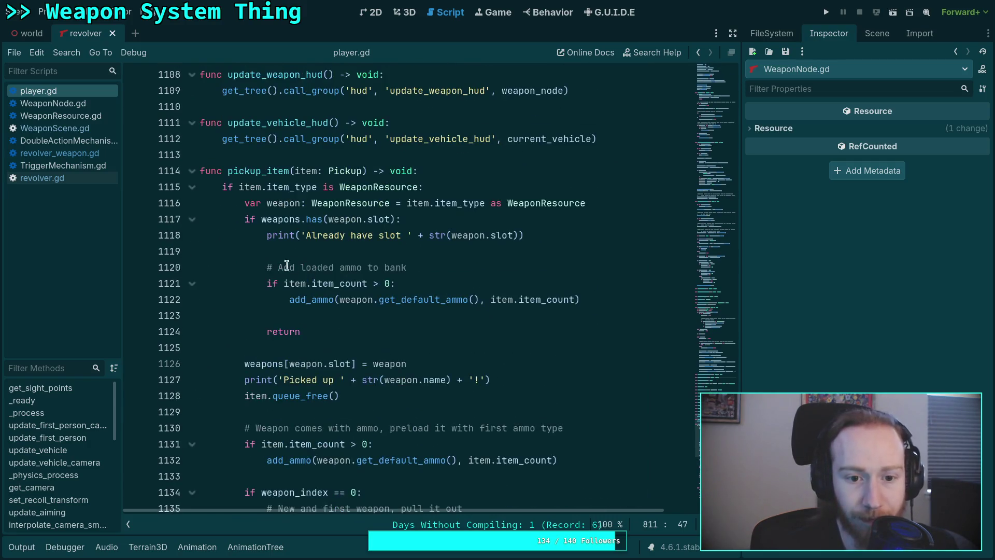
pyautogui.moveTo(275, 240)
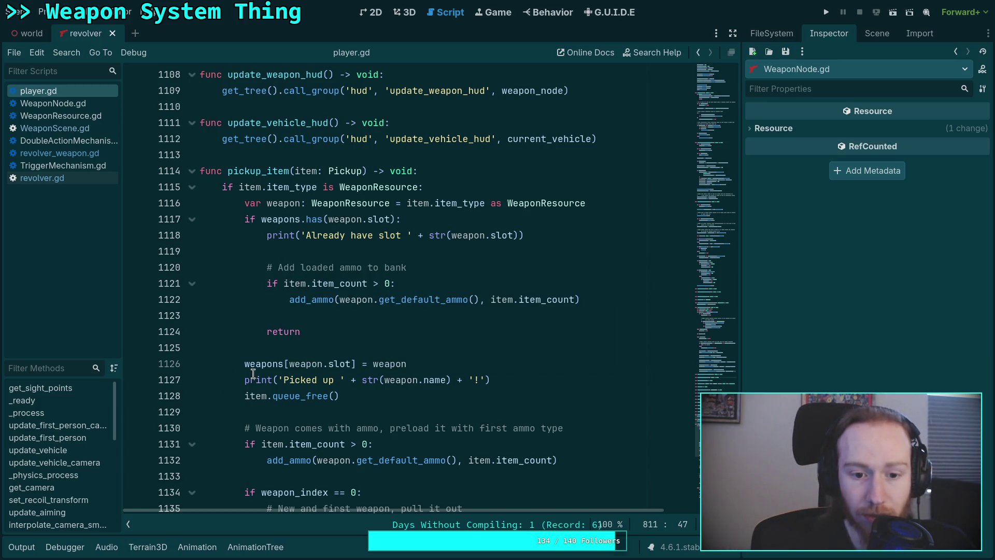
pyautogui.scroll(-2, 339, 337)
pyautogui.scroll(-3, 339, 337)
pyautogui.scroll(-5, 391, 311)
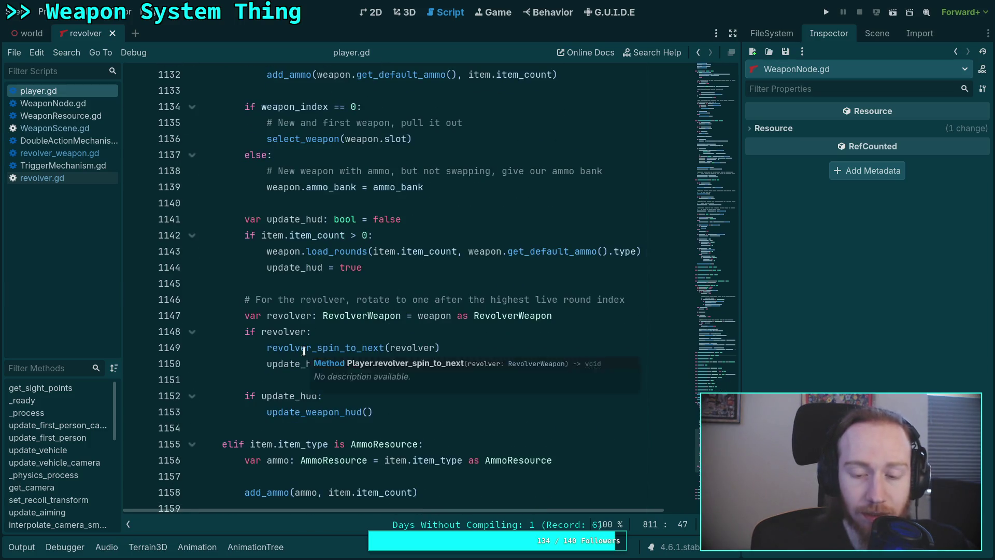
pyautogui.doubleClick(304, 350)
pyautogui.doubleClick(433, 316)
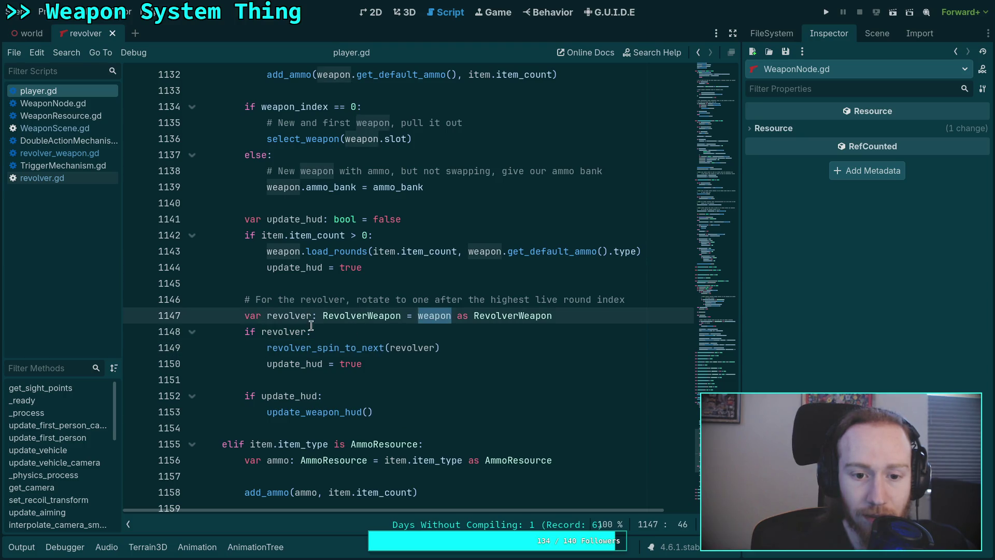
pyautogui.scroll(8, 311, 325)
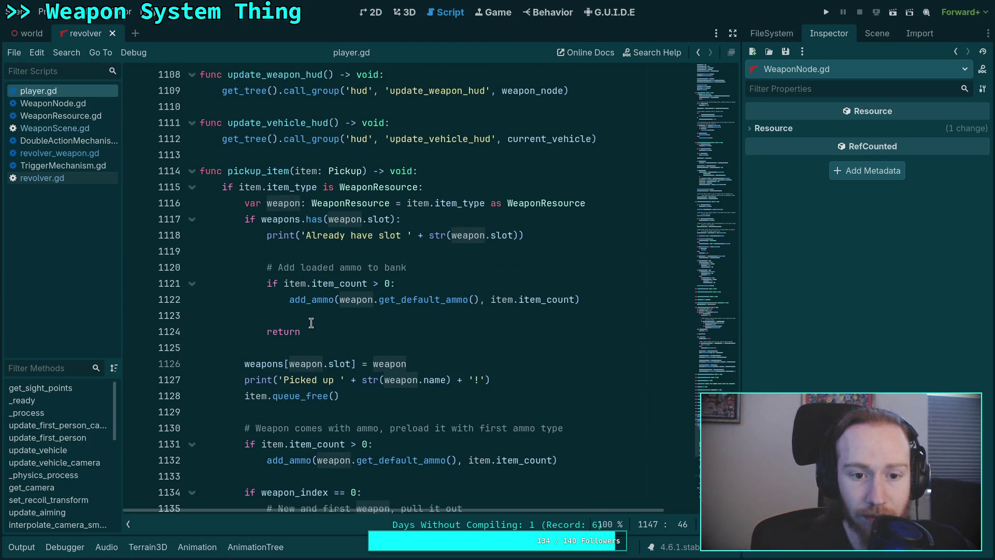
pyautogui.scroll(-9, 311, 324)
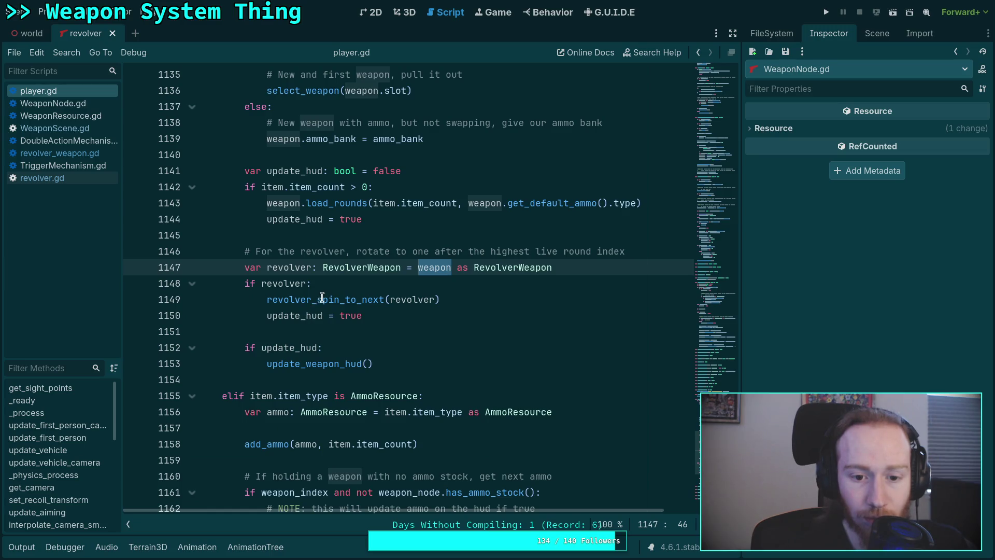
pyautogui.scroll(-4, 259, 311)
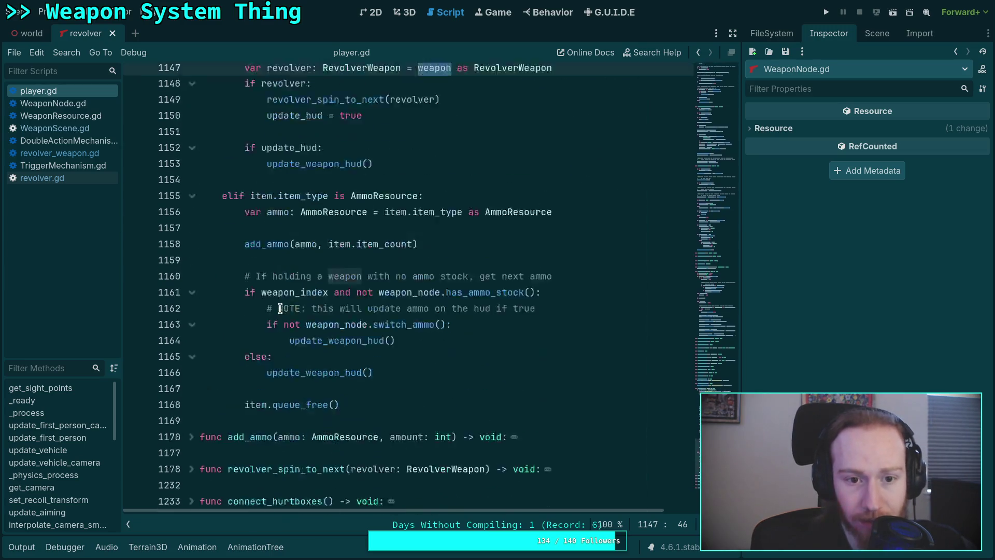
pyautogui.scroll(1, 284, 168)
pyautogui.scroll(3, 366, 311)
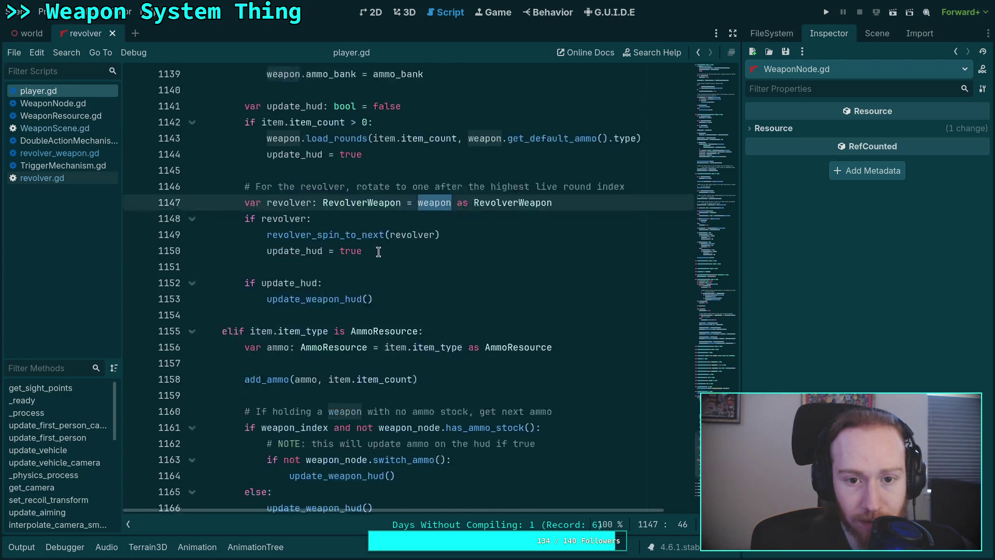
pyautogui.scroll(2, 366, 322)
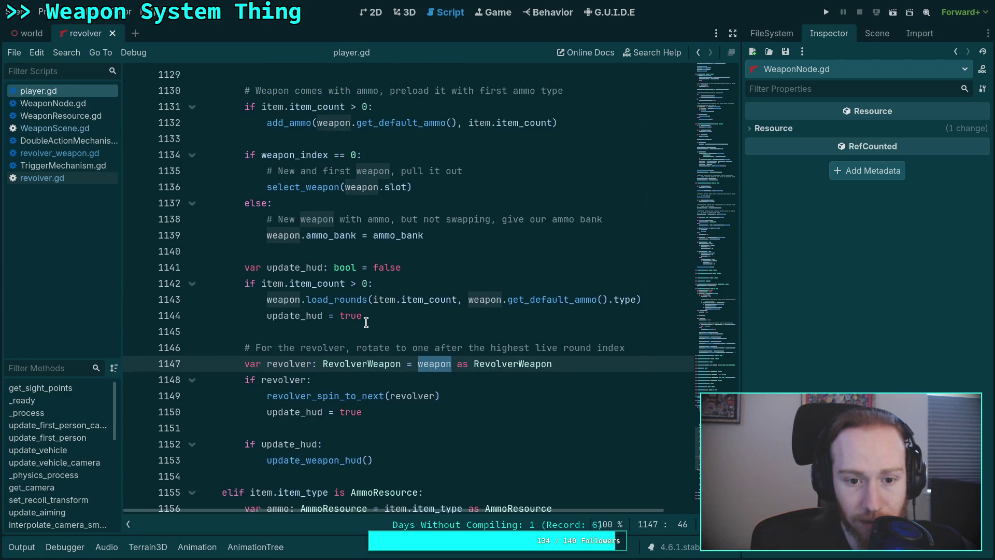
pyautogui.scroll(-2, 366, 323)
pyautogui.doubleClick(325, 299)
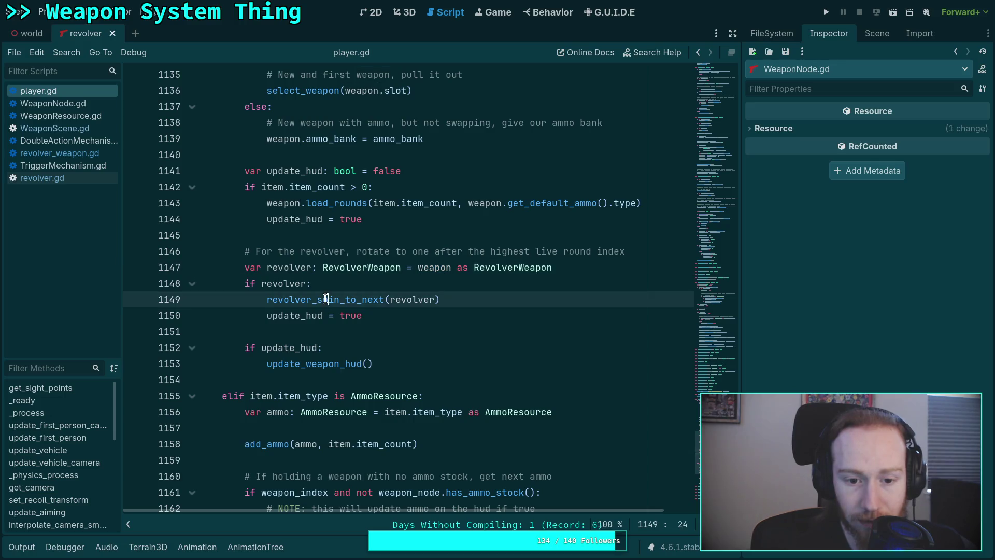
pyautogui.scroll(-6, 270, 316)
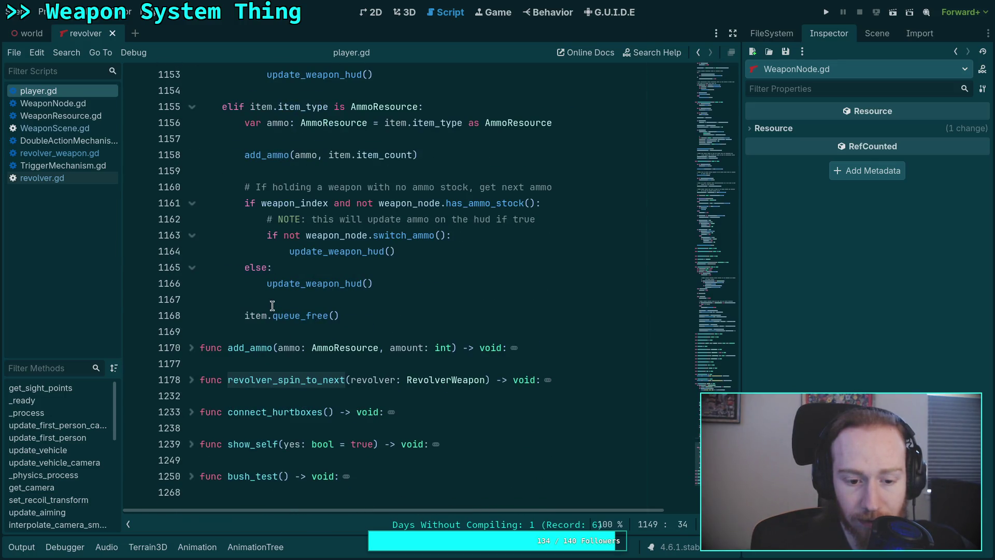
pyautogui.scroll(-1, 272, 305)
# - Expand the revolver_spin_to_next function and place the caret on blank line 1230
pyautogui.click(186, 332)
pyautogui.scroll(-14, 313, 309)
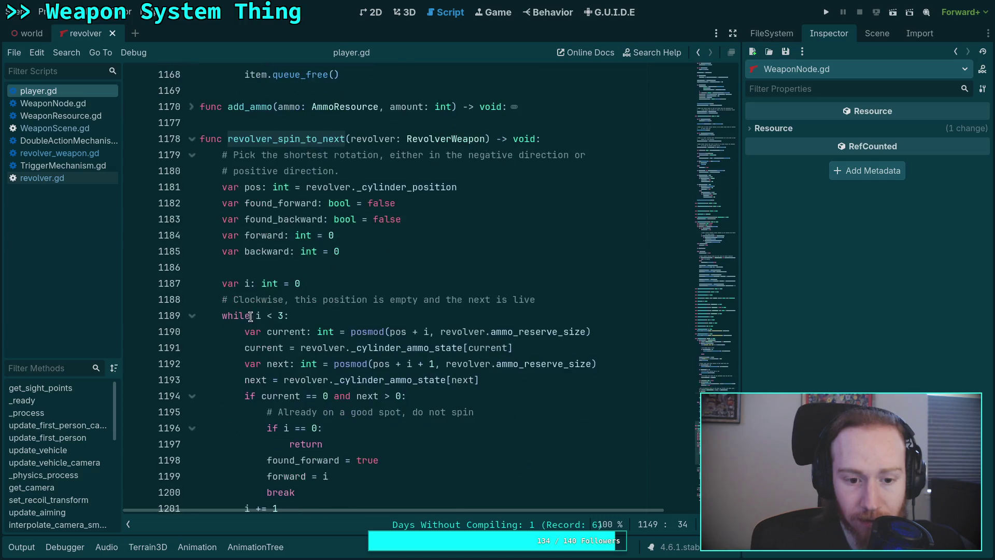
pyautogui.scroll(-4, 312, 308)
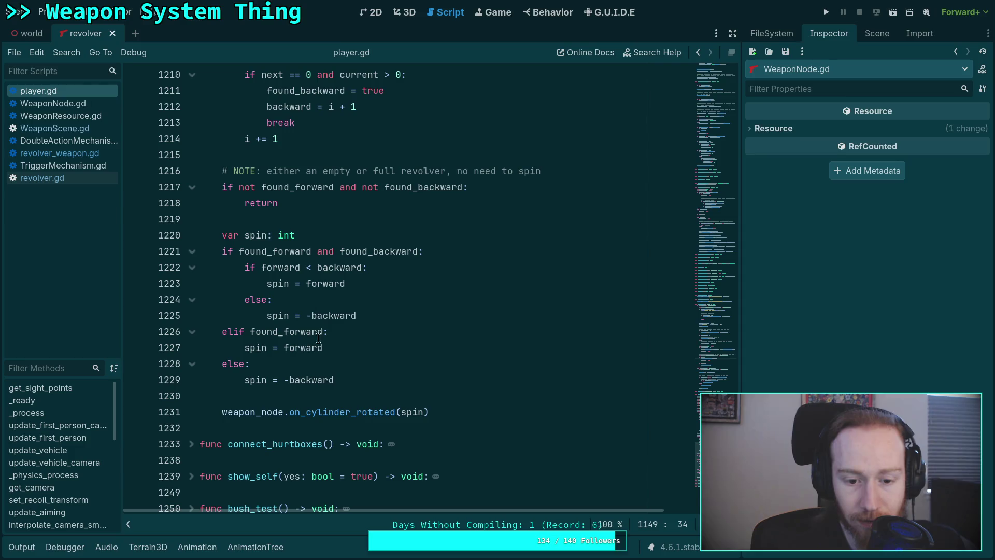
pyautogui.moveTo(345, 410)
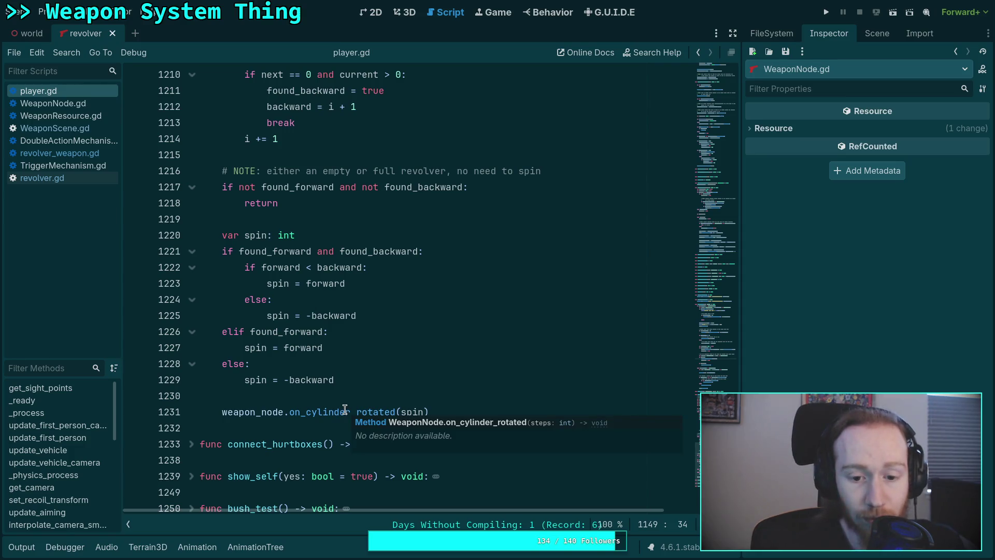
pyautogui.click(353, 397)
# - Look up on_cylinder_rotated's definition in WeaponNode.gd, select its body, and return to player.gd
pyautogui.moveTo(410, 405)
pyautogui.moveTo(362, 409)
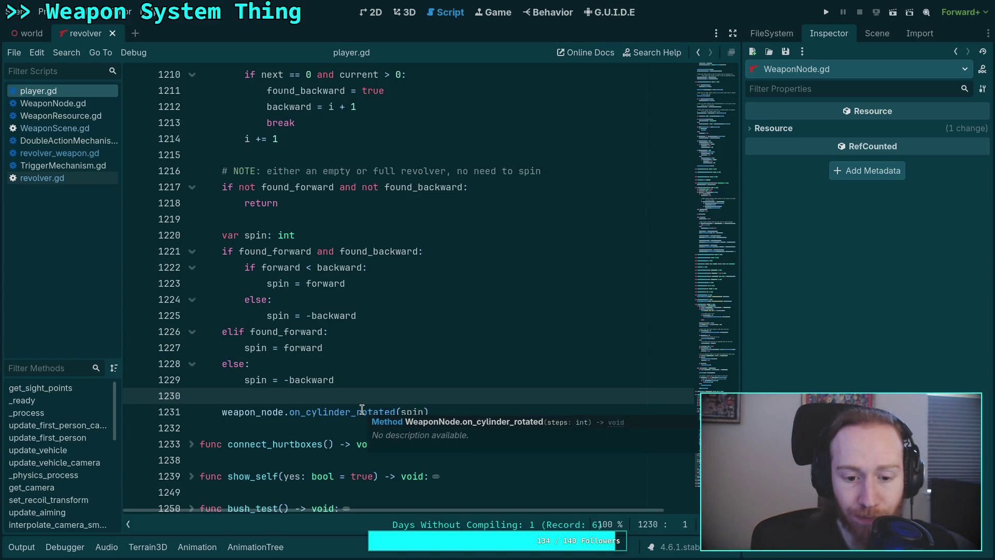
pyautogui.rightClick(362, 409)
pyautogui.click(386, 500)
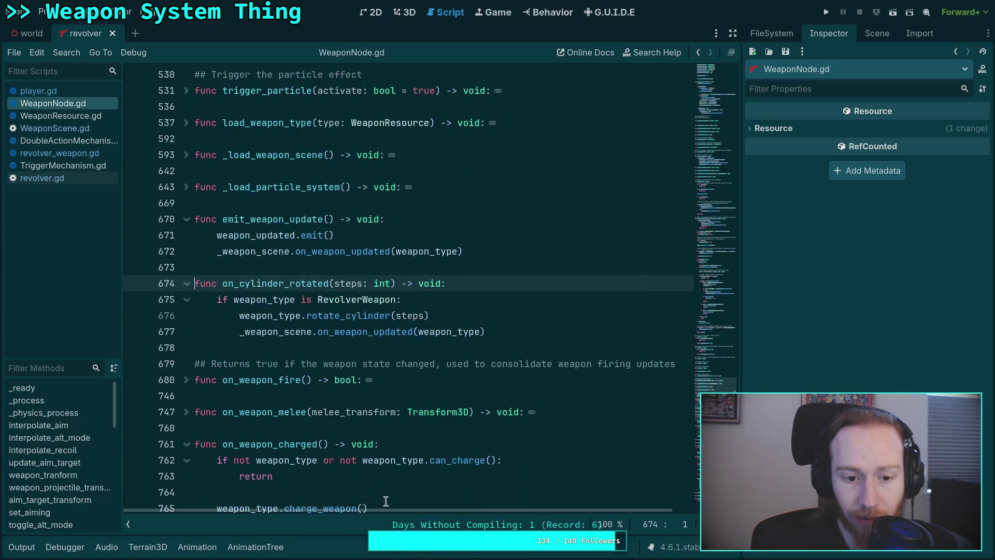
pyautogui.moveTo(496, 338); pyautogui.dragTo(239, 317)
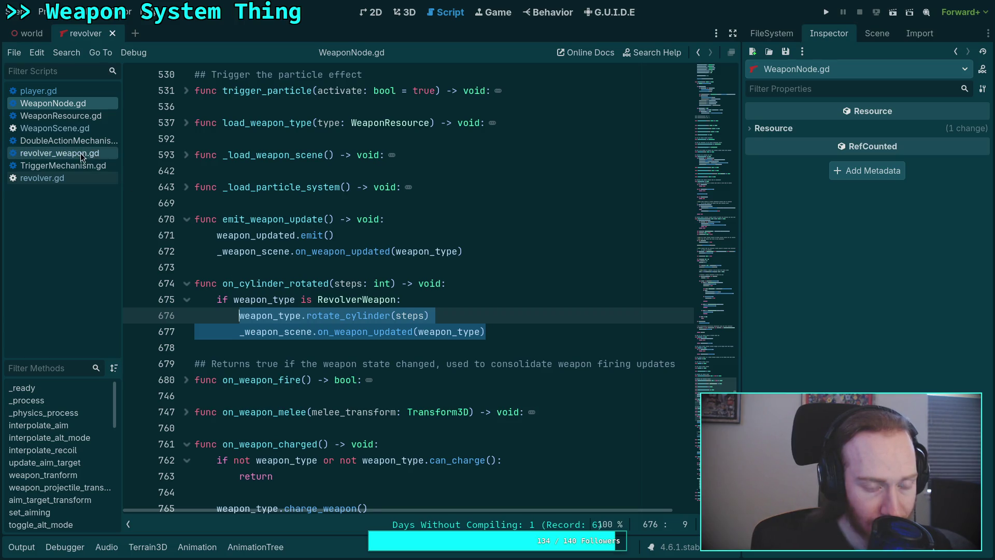
pyautogui.click(78, 96)
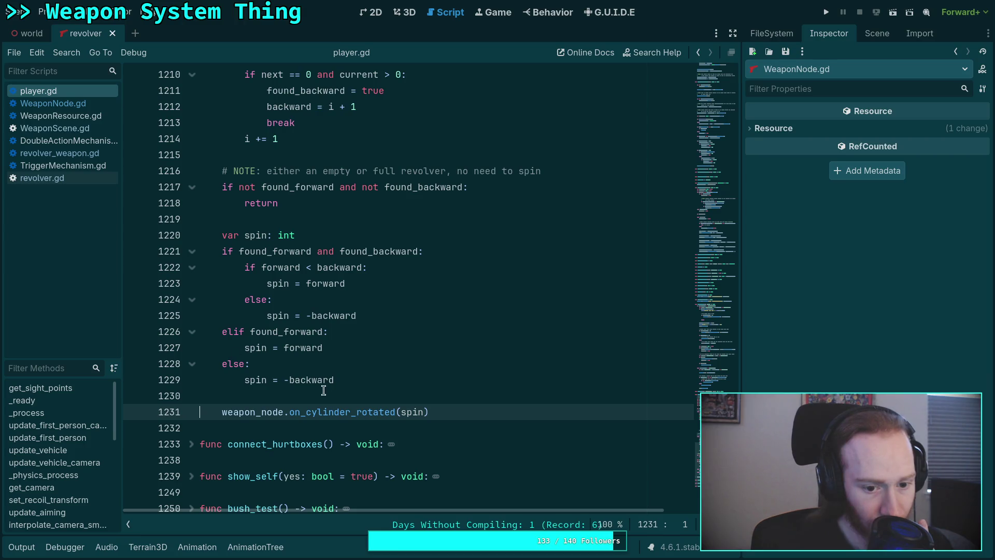
# - Wrap the on_cylinder_rotated call in 'if weapon_node.weapon_type == revolver:'
pyautogui.click(354, 395)
pyautogui.press('Return')
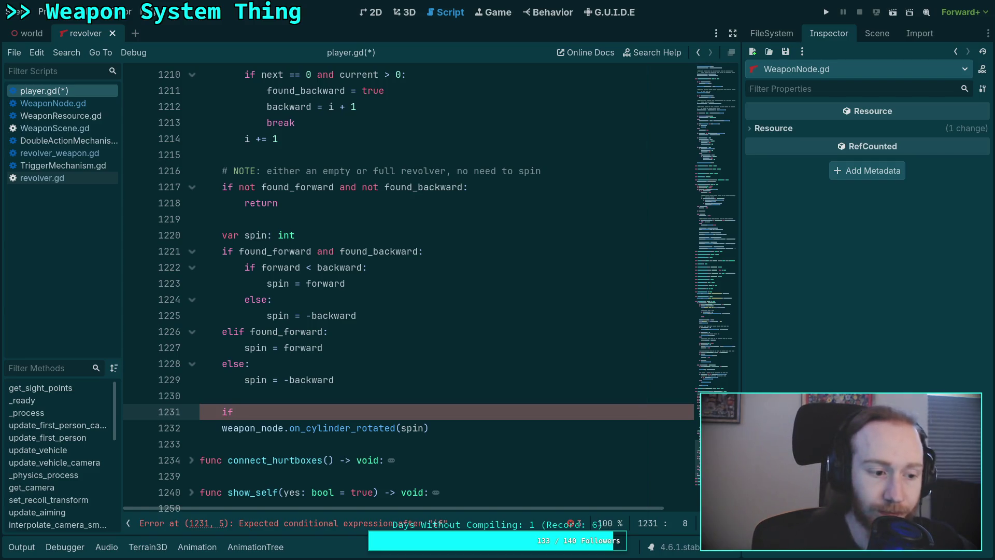
pyautogui.scroll(15, 381, 370)
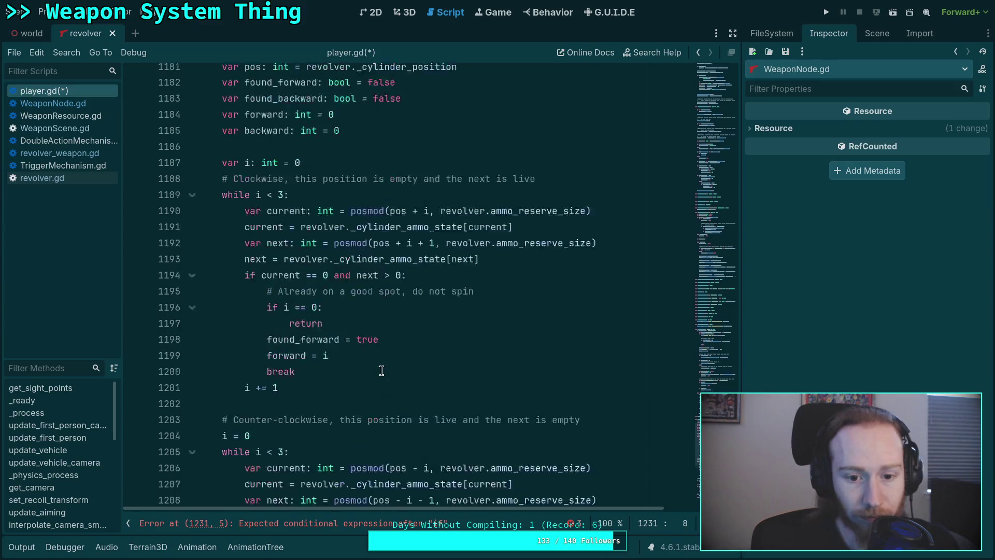
pyautogui.scroll(-17, 381, 370)
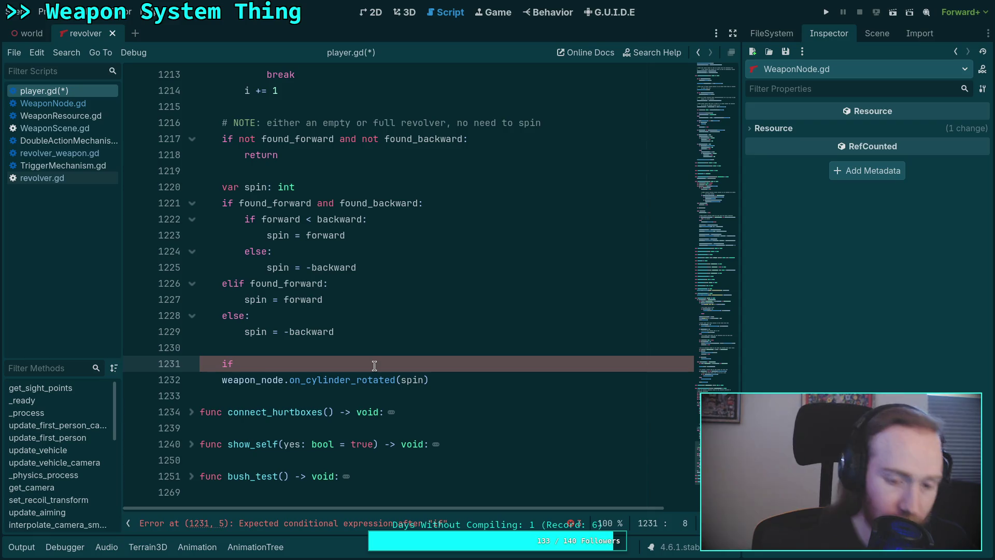
pyautogui.write('weapon_node.')
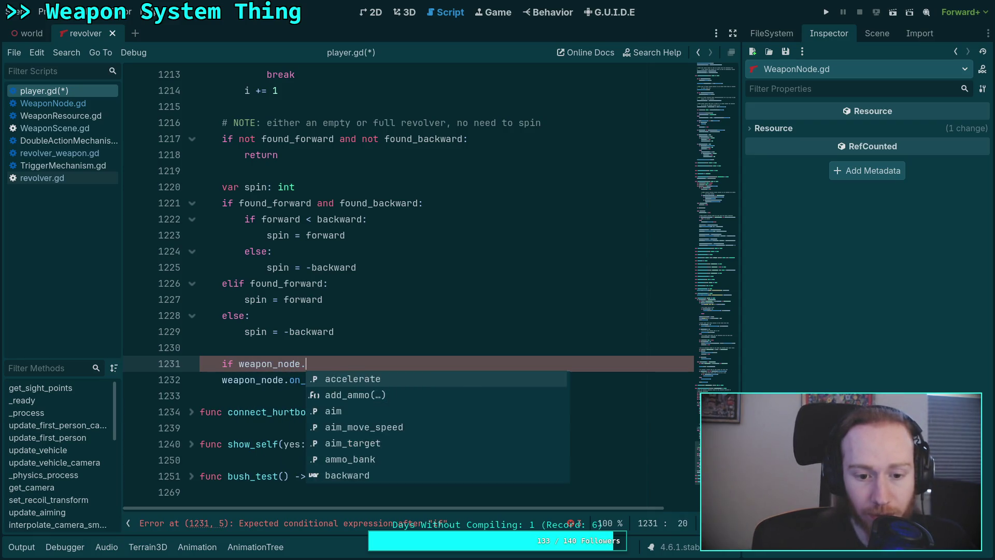
pyautogui.write('weapon_type == rev')
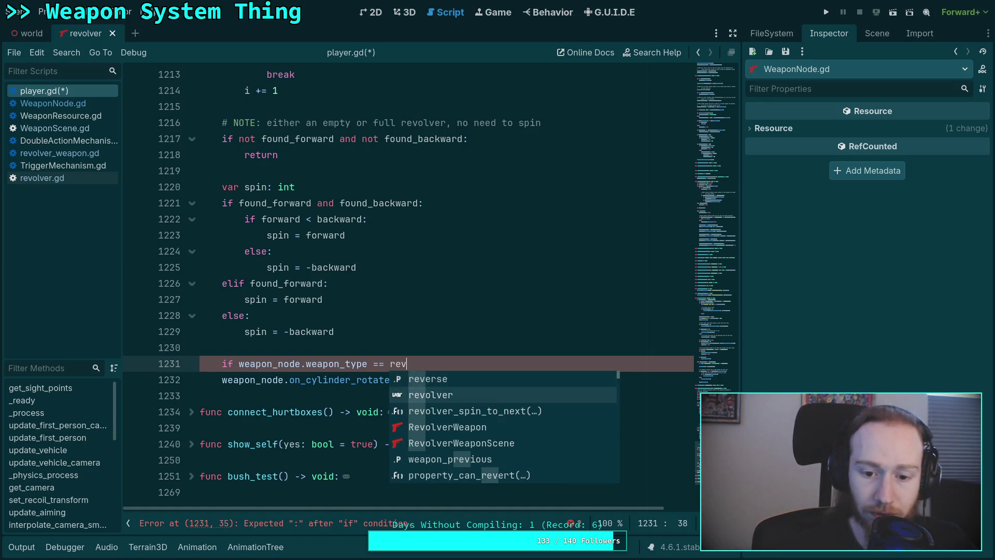
pyautogui.press('Return')
pyautogui.write(':')
pyautogui.click(217, 380)
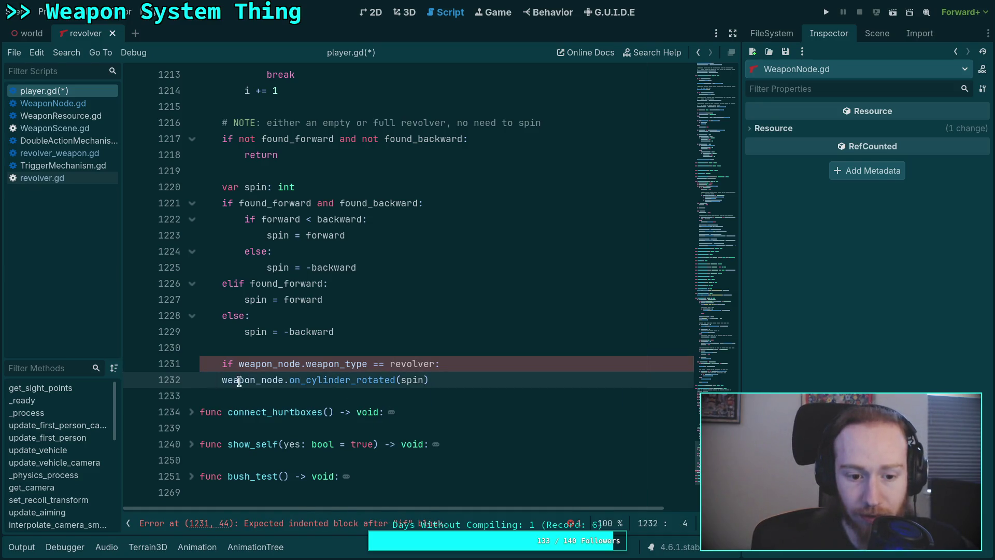
pyautogui.press('Tab')
# - Add an else branch calling revolver.rotate_cylinder(spin)
pyautogui.click(512, 374)
pyautogui.press('Return')
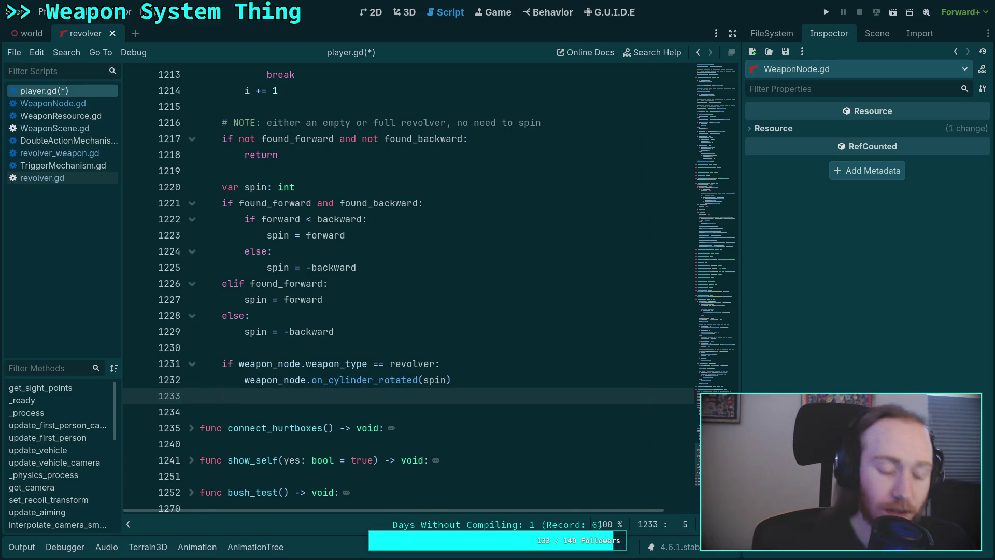
pyautogui.write('else:')
pyautogui.press('Return')
pyautogui.write('revolver.')
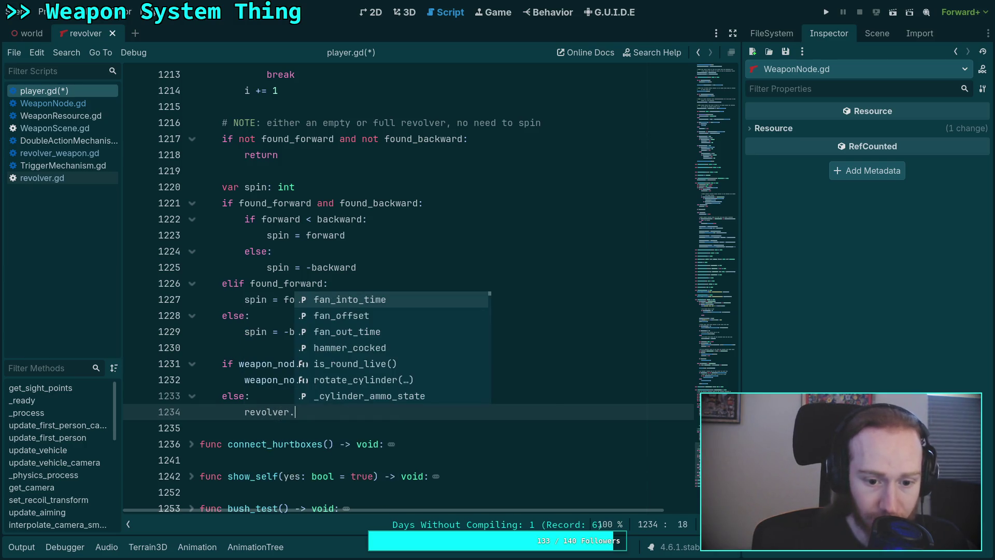
pyautogui.write('de')
pyautogui.press('BackSpace')
pyautogui.press('BackSpace')
pyautogui.write('rot')
pyautogui.press('Return')
pyautogui.write('spin')
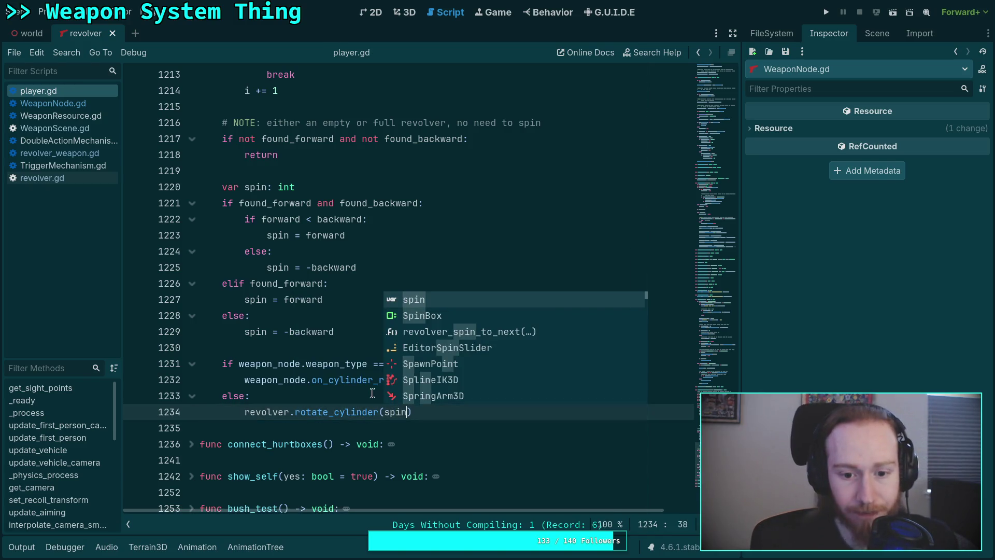
pyautogui.click(310, 402)
# - Run the game with F5, pick up the weapons, switch to the revolver, then quit
pyautogui.press('F5')
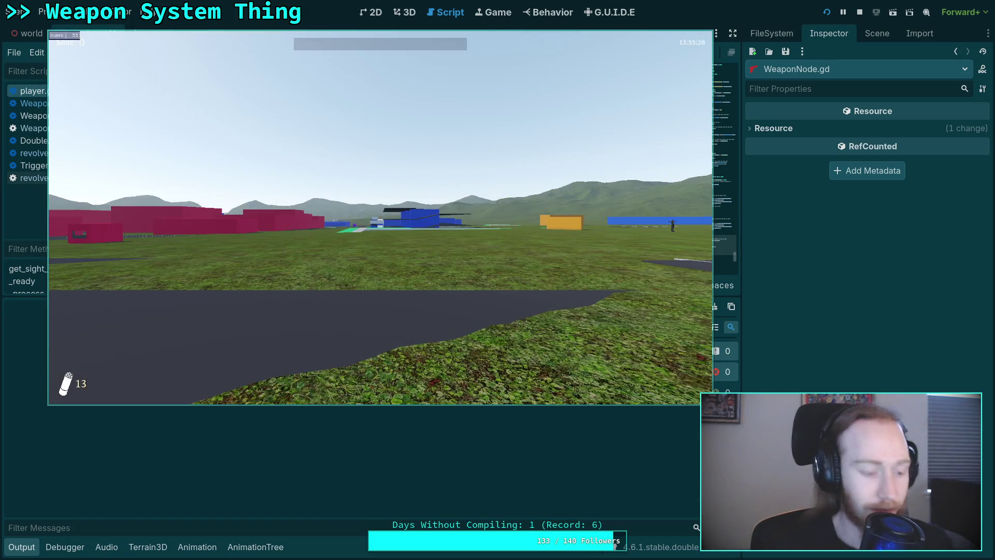
pyautogui.press('w')
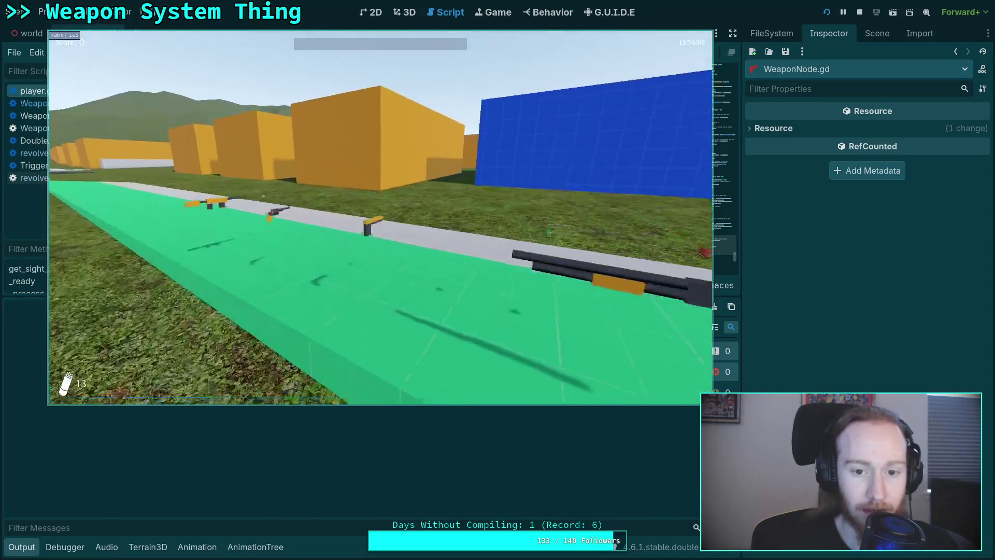
pyautogui.press('2')
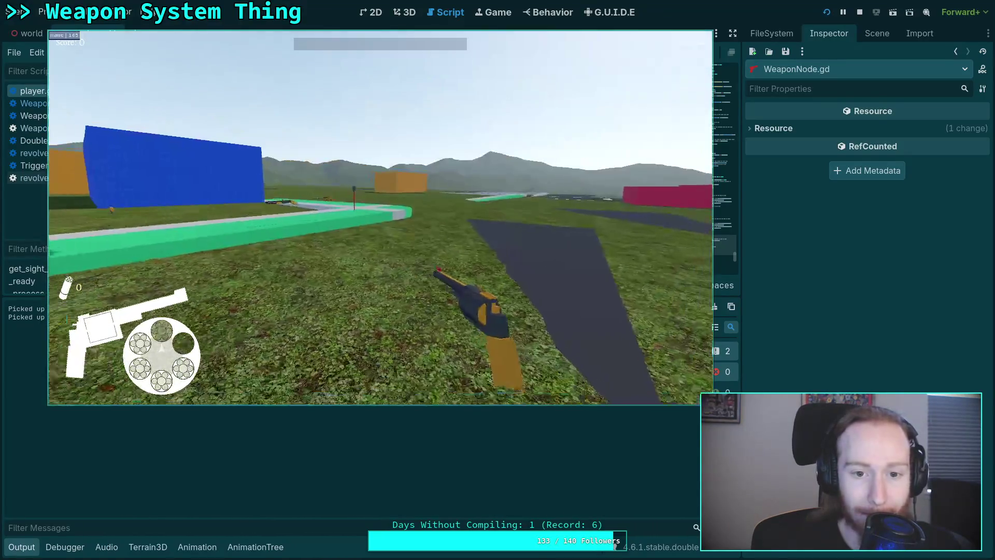
pyautogui.press('Escape')
pyautogui.click(382, 224)
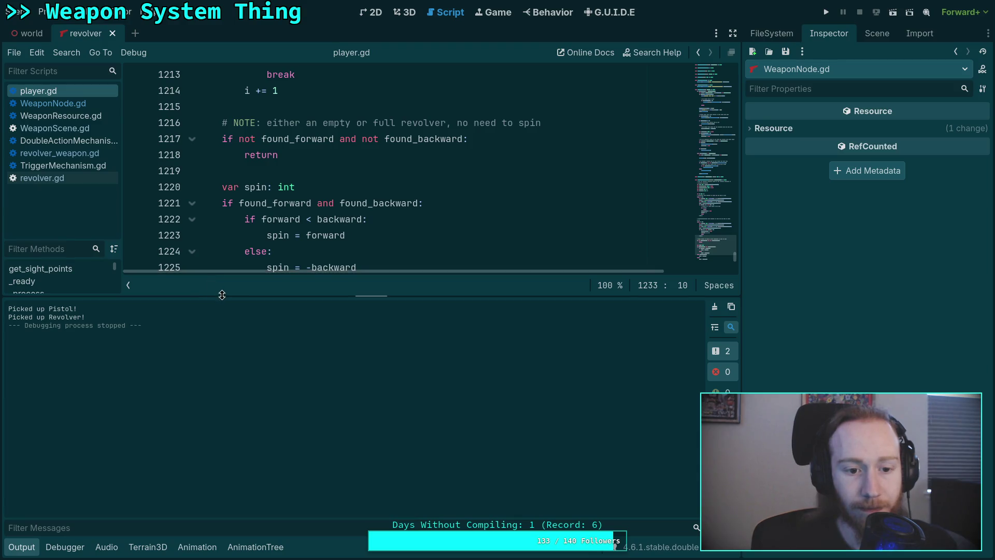
# - Shrink and hide the Output panel so the player.gd code fills the editor
pyautogui.moveTo(222, 295); pyautogui.dragTo(222, 396)
pyautogui.click(31, 548)
pyautogui.scroll(2, 440, 325)
pyautogui.click(442, 324)
pyautogui.scroll(19, 442, 324)
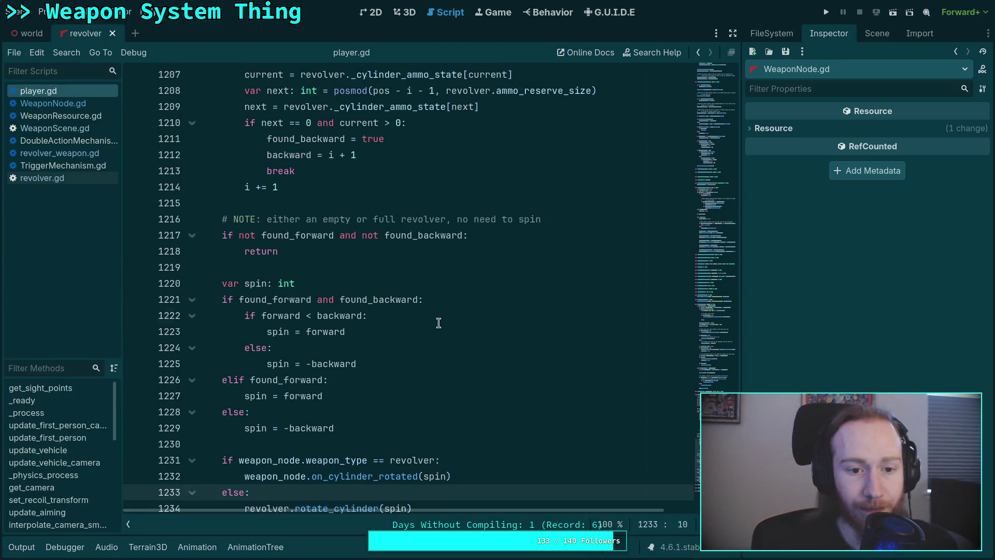
pyautogui.scroll(5, 445, 313)
pyautogui.scroll(-20, 446, 313)
pyautogui.scroll(-4, 445, 313)
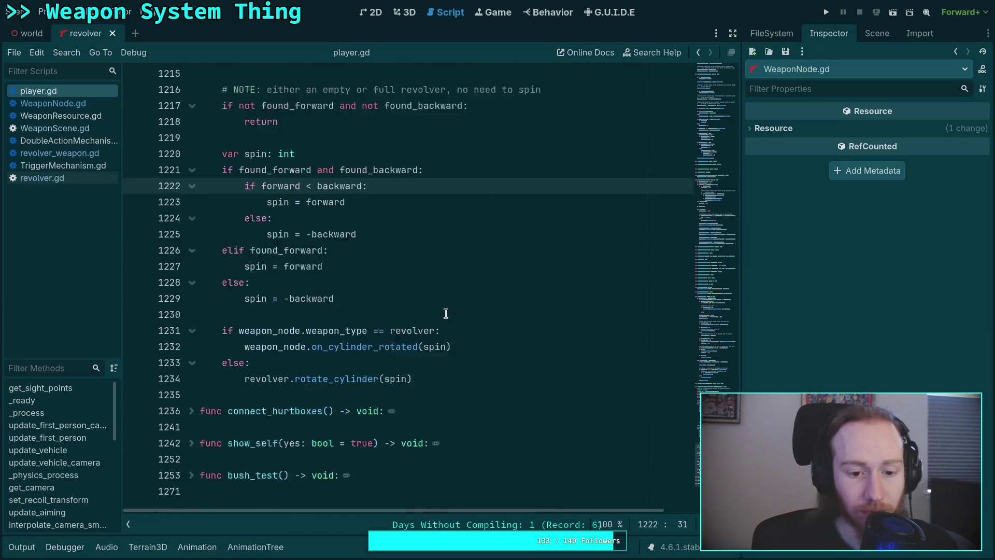
# - Add the '# NOTE: use weapon node when the revolver is active' comment, save, and relaunch
pyautogui.click(503, 317)
pyautogui.press('Return')
pyautogui.write('@')
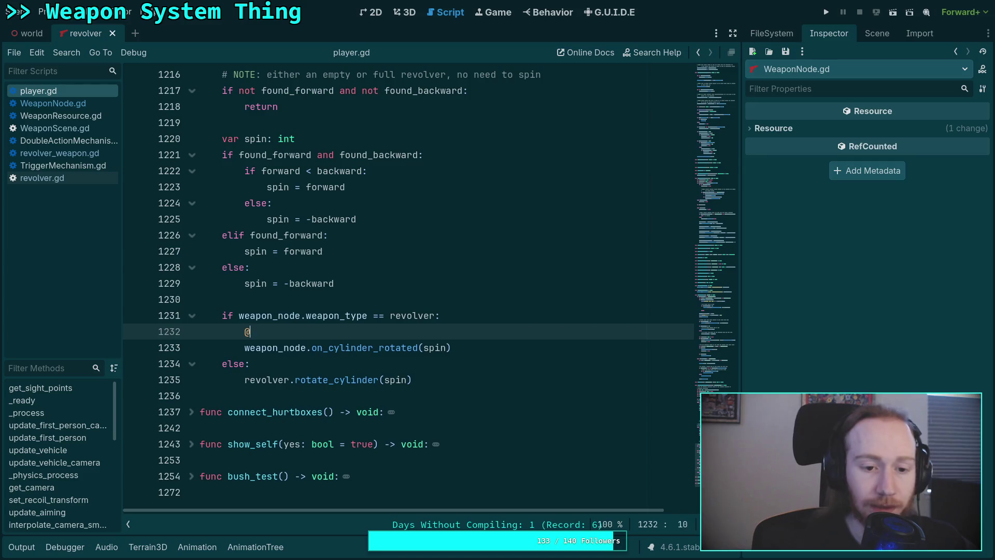
pyautogui.press('BackSpace')
pyautogui.write('#')
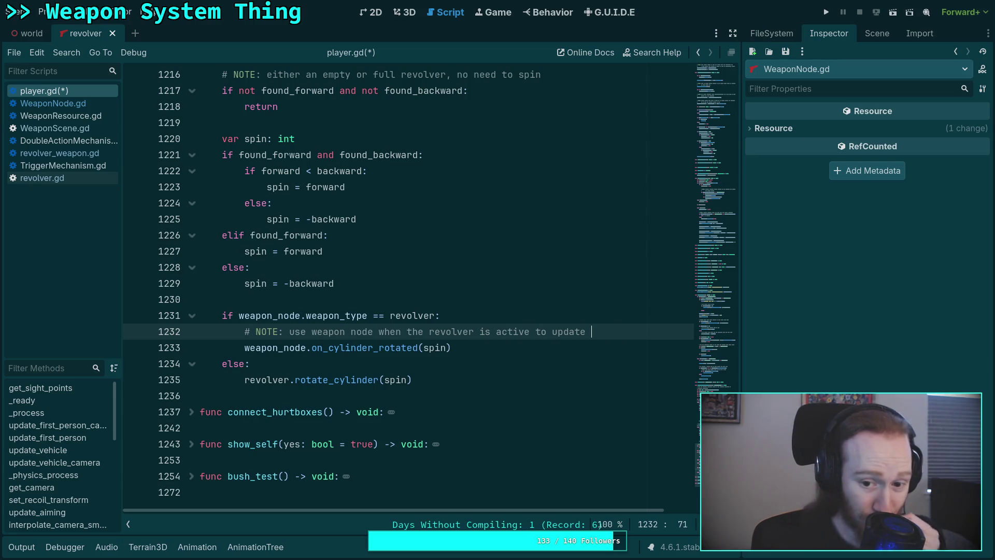
pyautogui.hotkey('ctrl', 's')
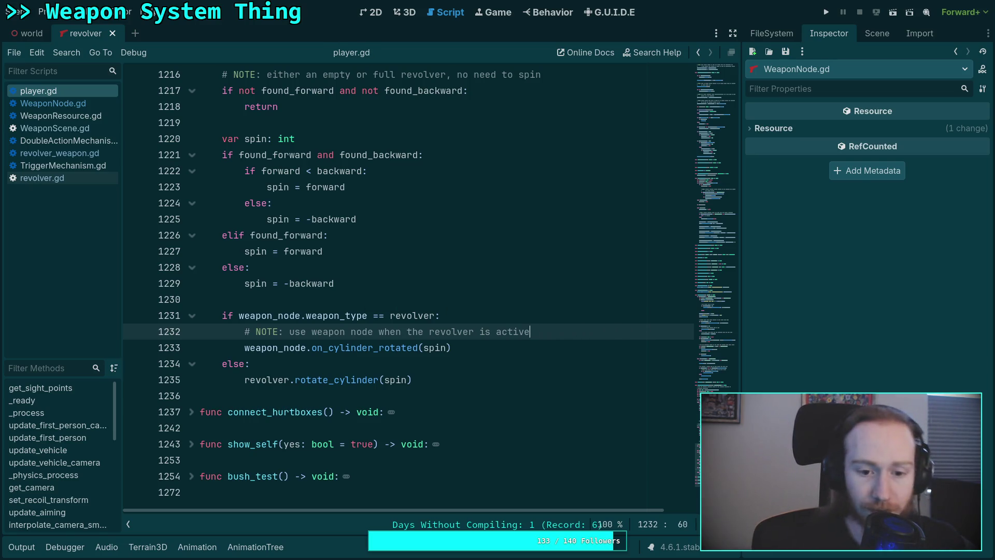
pyautogui.click(826, 12)
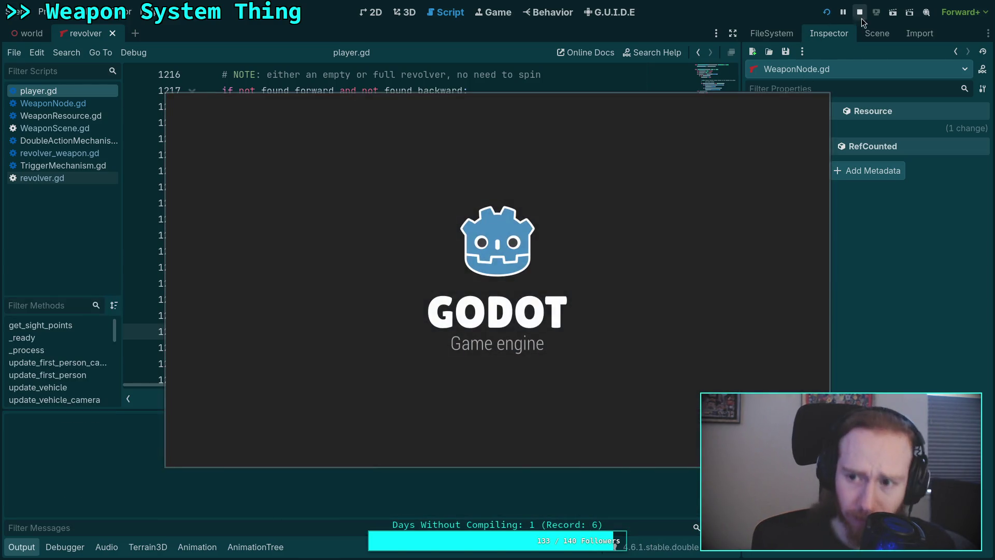
# - Restart the game with F5, move its window up-left, and pick up the pistol and revolver
pyautogui.click(859, 13)
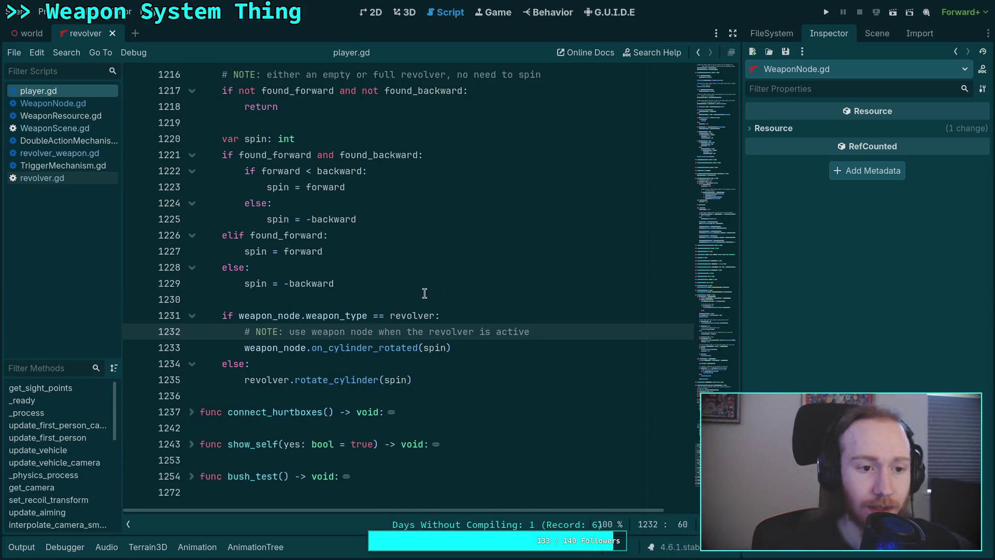
pyautogui.press('F5')
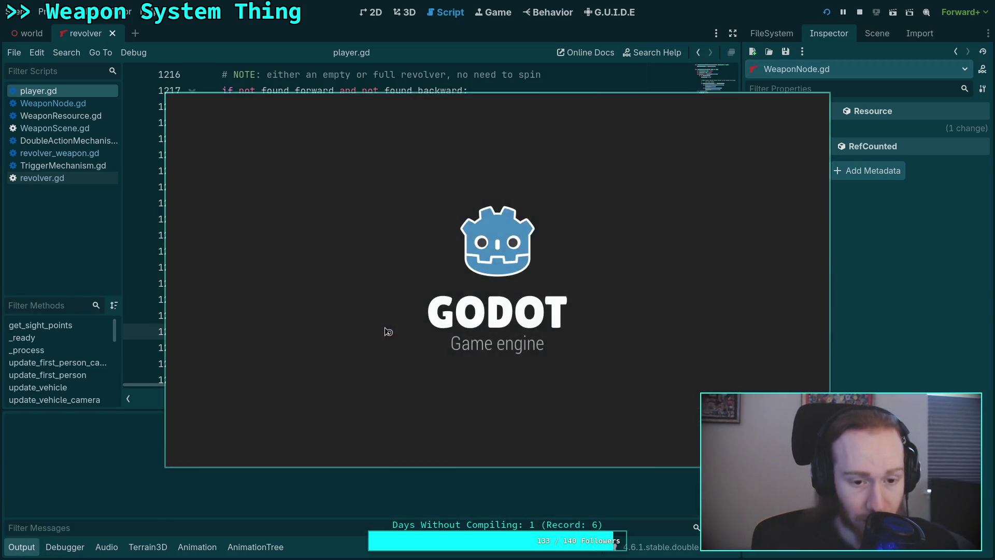
pyautogui.moveTo(388, 332); pyautogui.dragTo(246, 285)
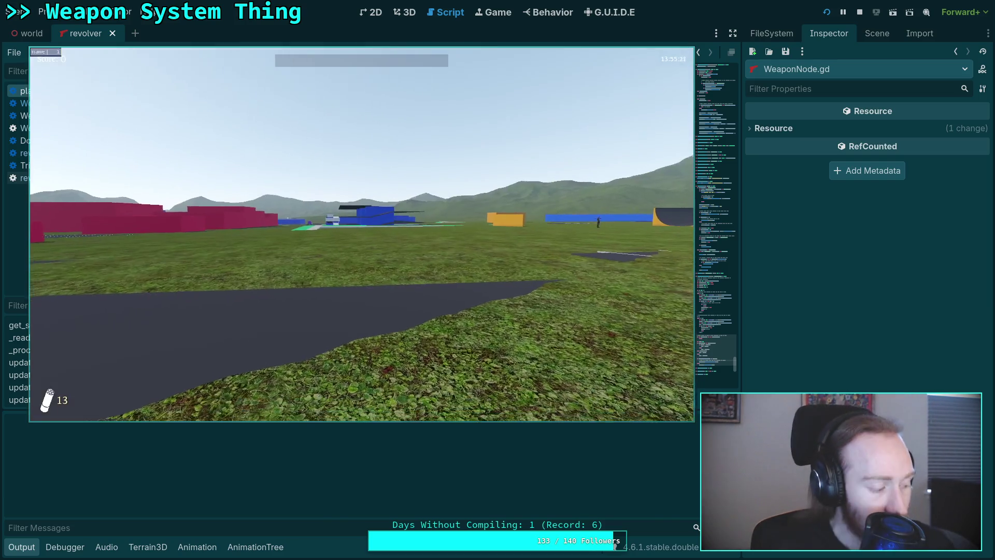
pyautogui.press('w')
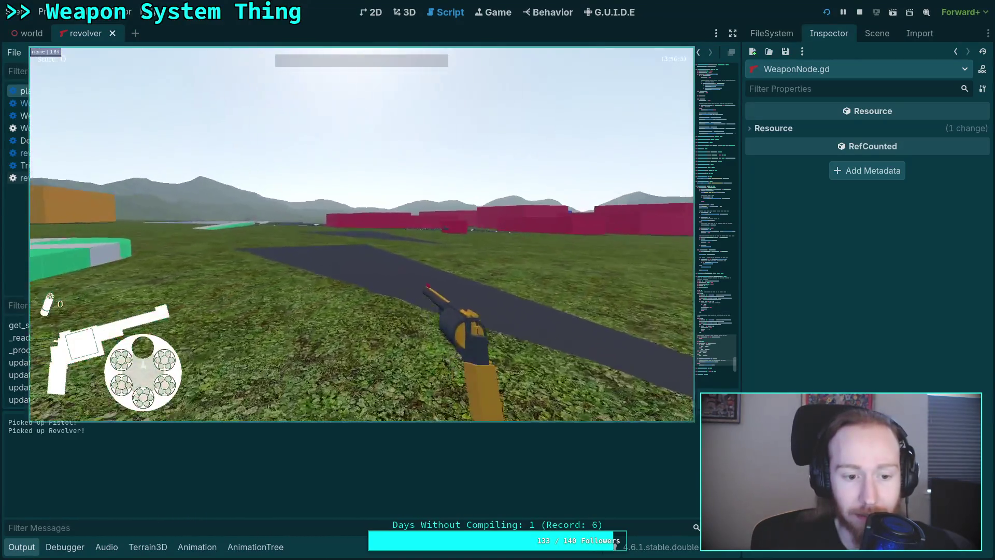
# - Walk onto the road, aiming down the revolver's sights and firing it twice
pyautogui.rightClick(361, 234)
pyautogui.press('w')
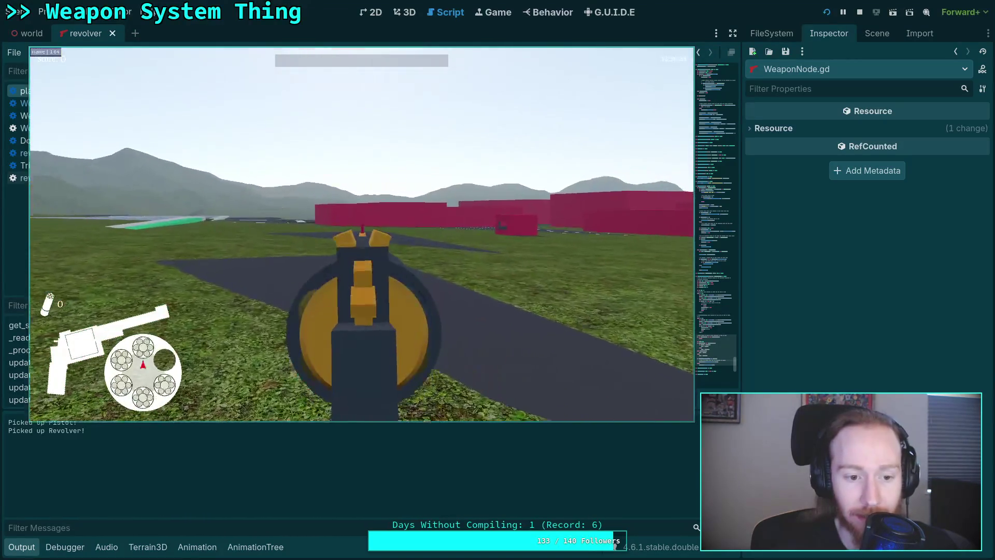
pyautogui.click(362, 233)
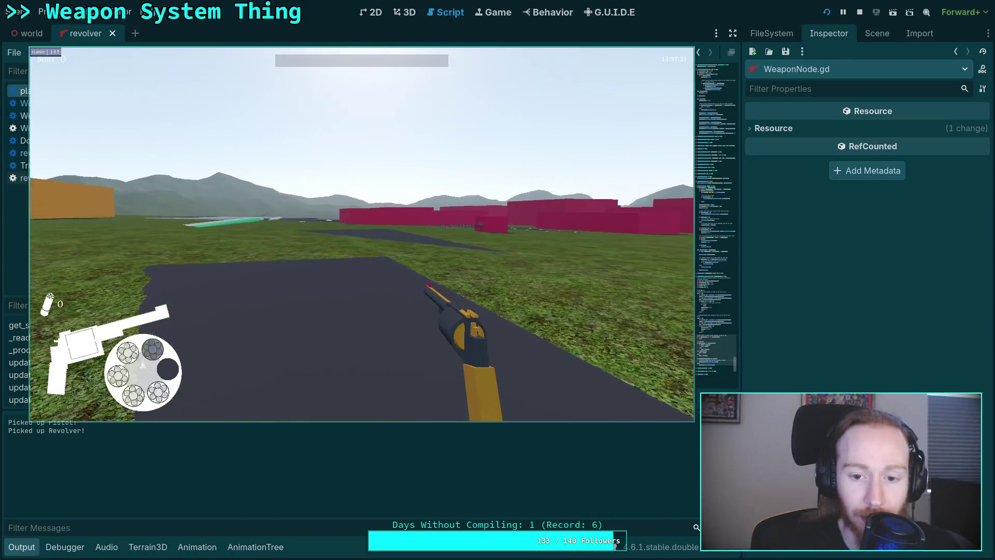
pyautogui.rightClick(362, 233)
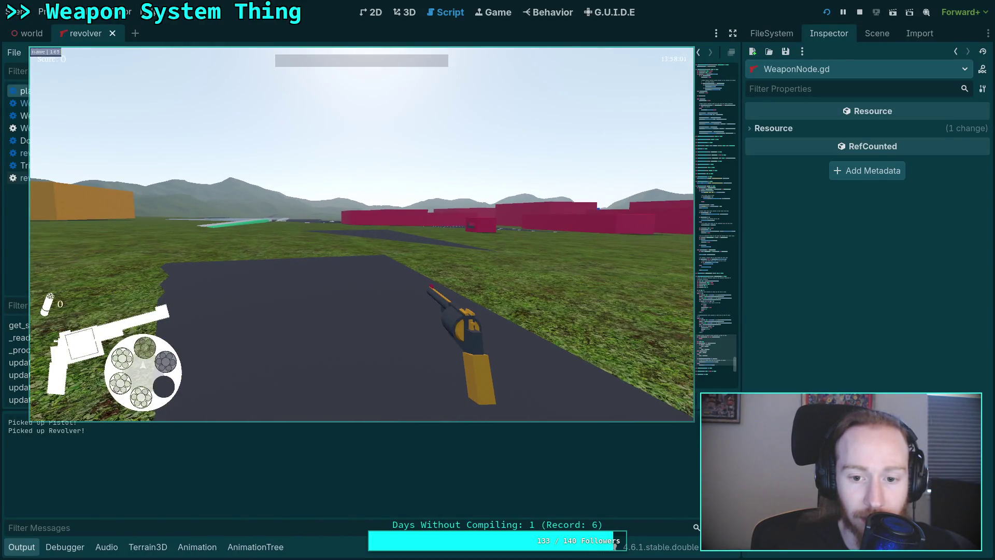
pyautogui.rightClick(361, 233)
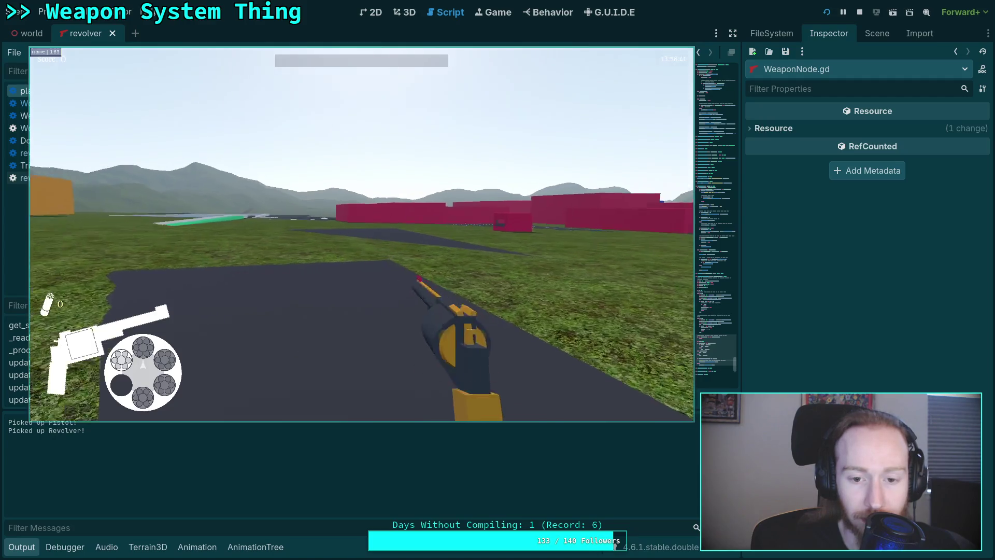
pyautogui.rightClick(362, 233)
pyautogui.click(362, 233)
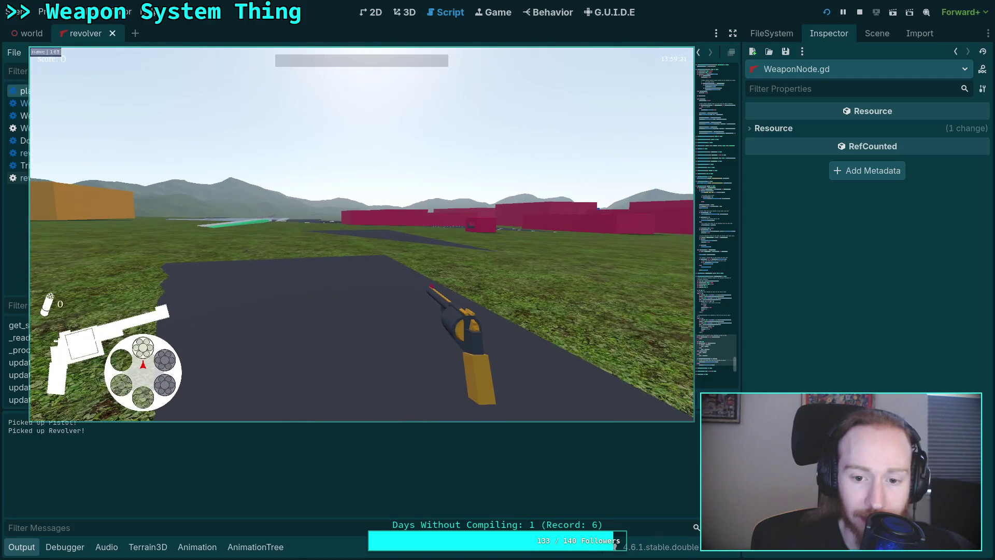
# - Raise and lower the revolver's aim repeatedly, then fire to advance the cylinder
pyautogui.rightClick(362, 234)
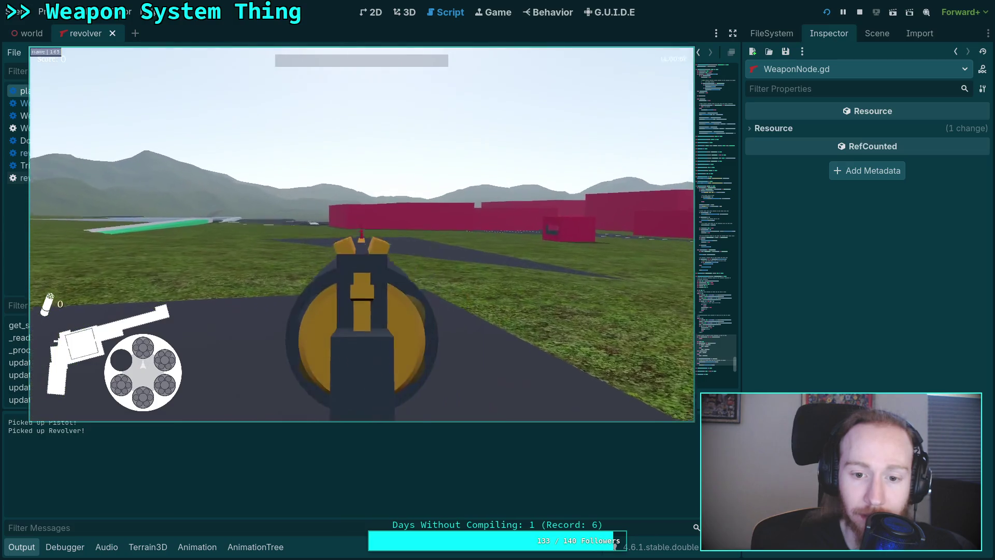
pyautogui.rightClick(361, 233)
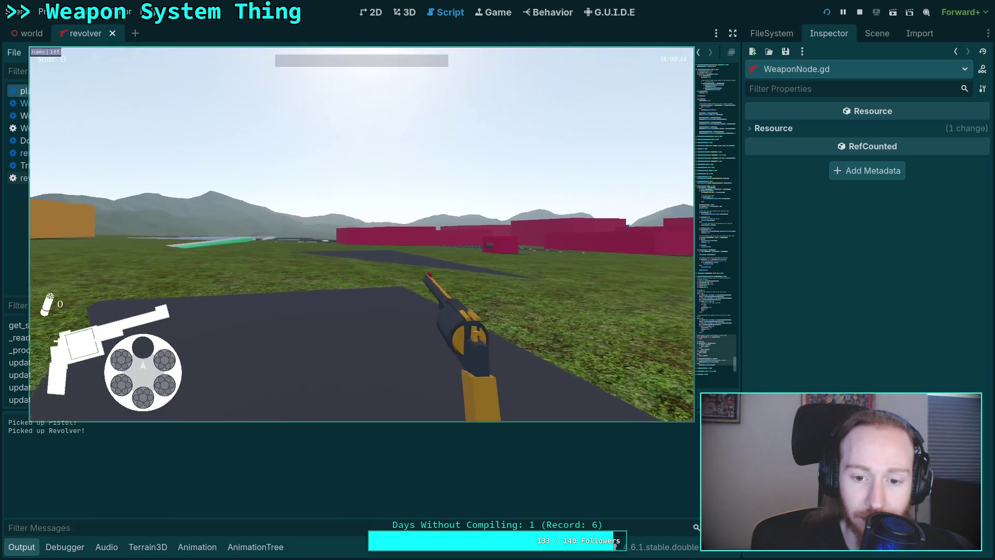
pyautogui.rightClick(362, 233)
pyautogui.rightClick(362, 233)
pyautogui.rightClick(361, 233)
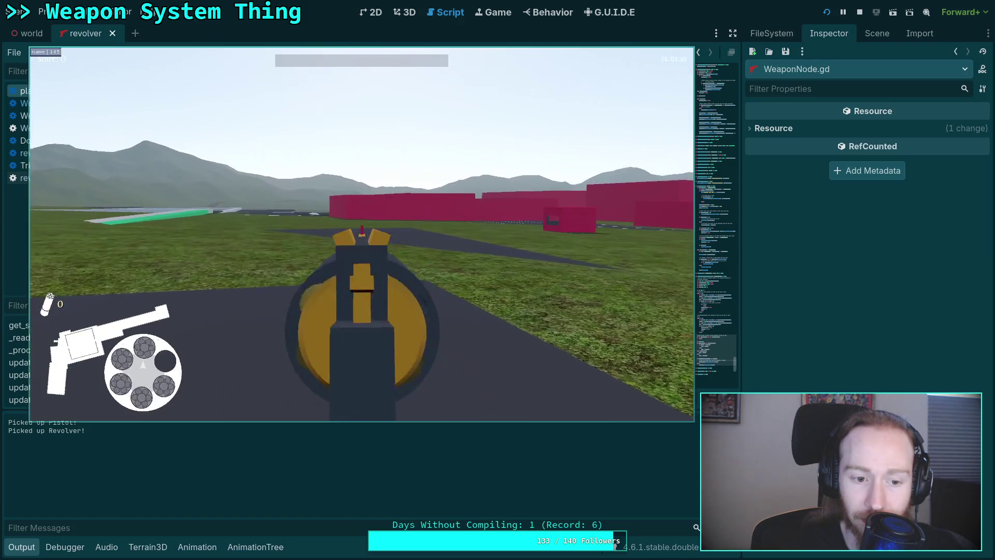
pyautogui.rightClick(362, 233)
pyautogui.click(362, 233)
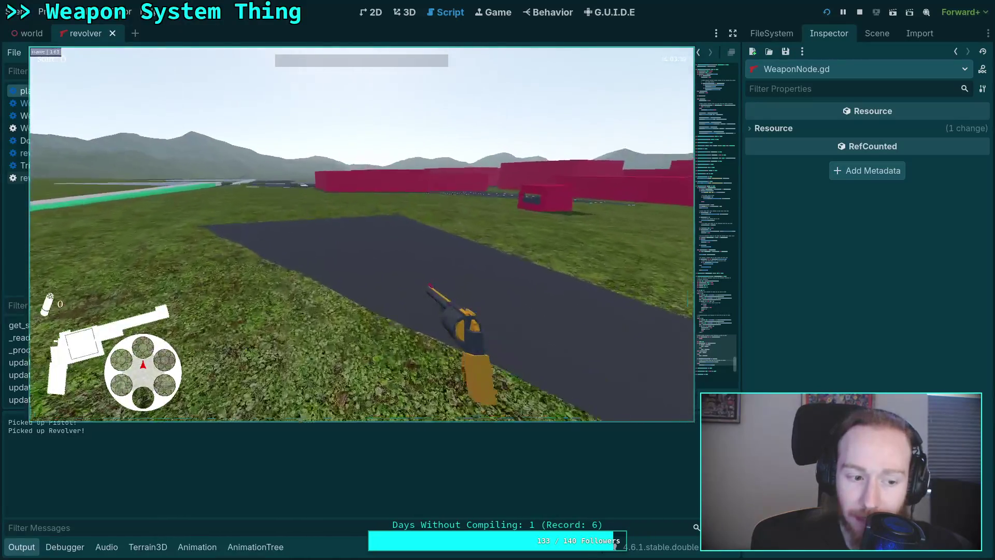
# - Rotate and inspect the revolver's cylinder through its chambers repeatedly with R
pyautogui.press('w')
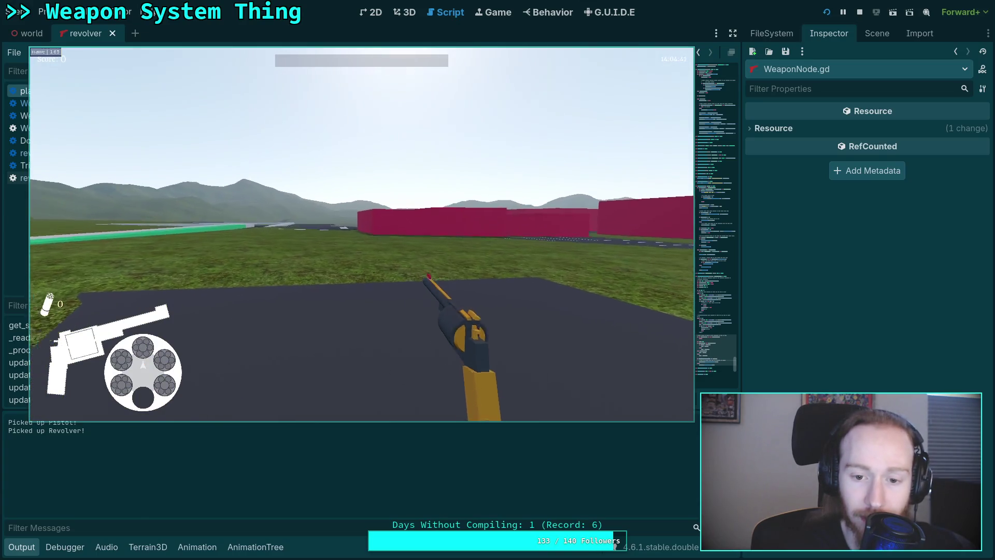
pyautogui.press('r')
pyautogui.press('r')
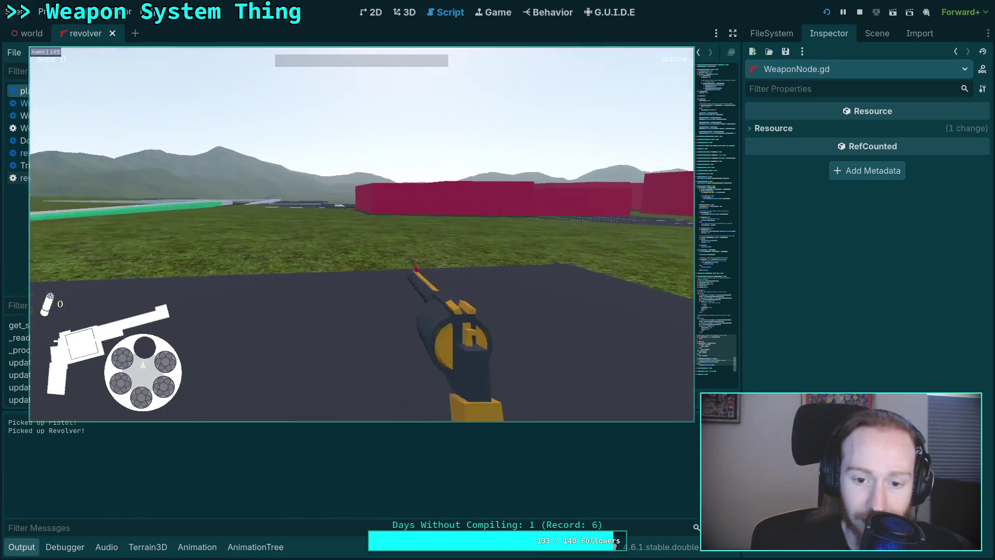
pyautogui.press('r')
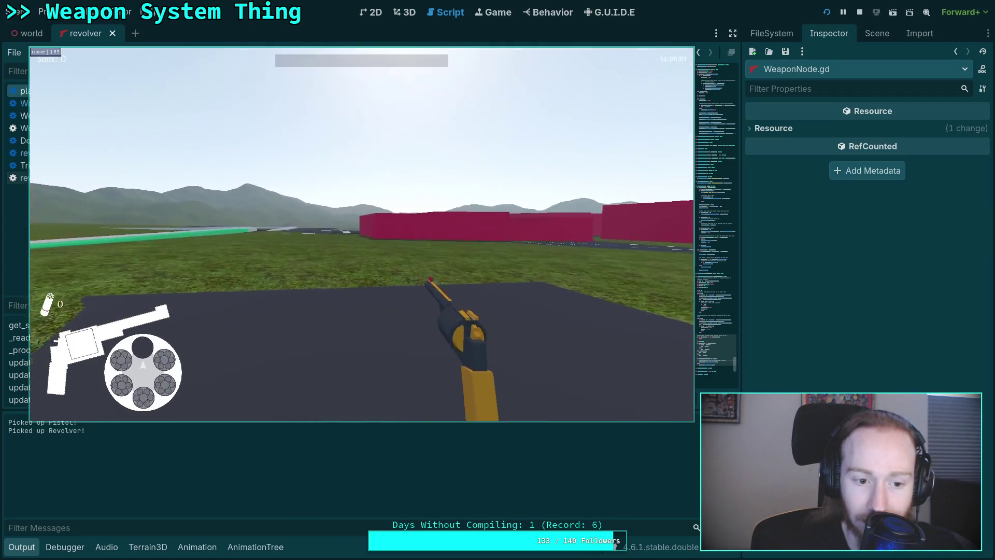
pyautogui.press('r')
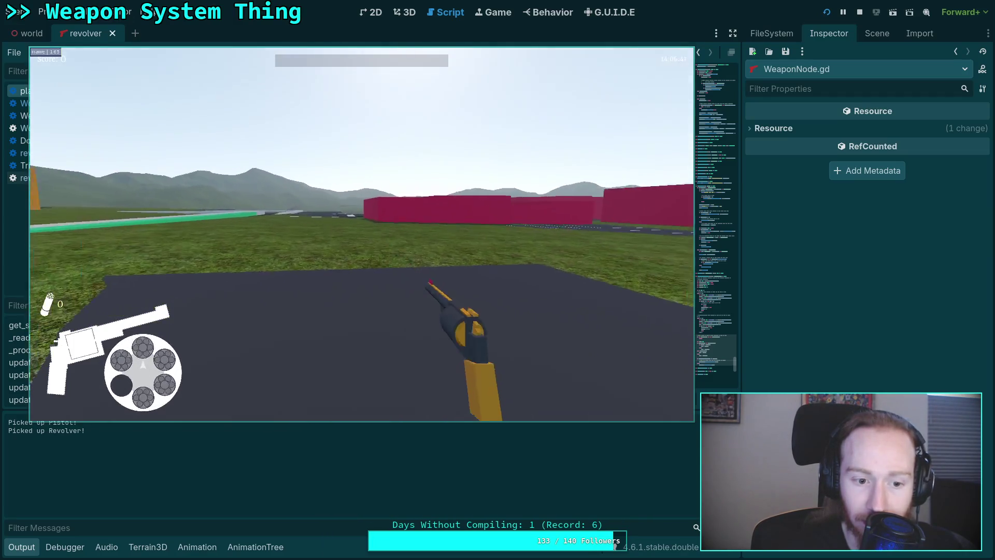
pyautogui.press('r')
pyautogui.press('r')
pyautogui.press('r')
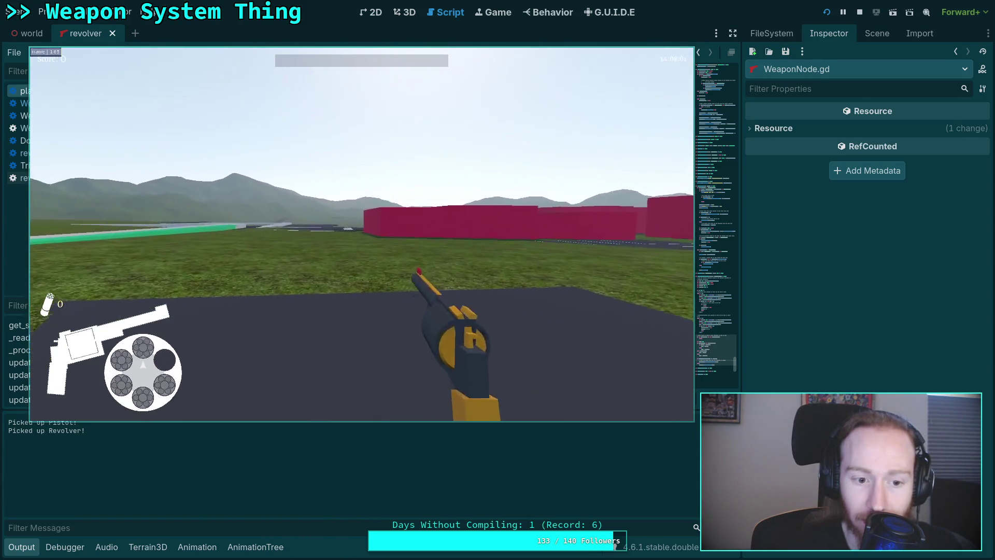
pyautogui.press('r')
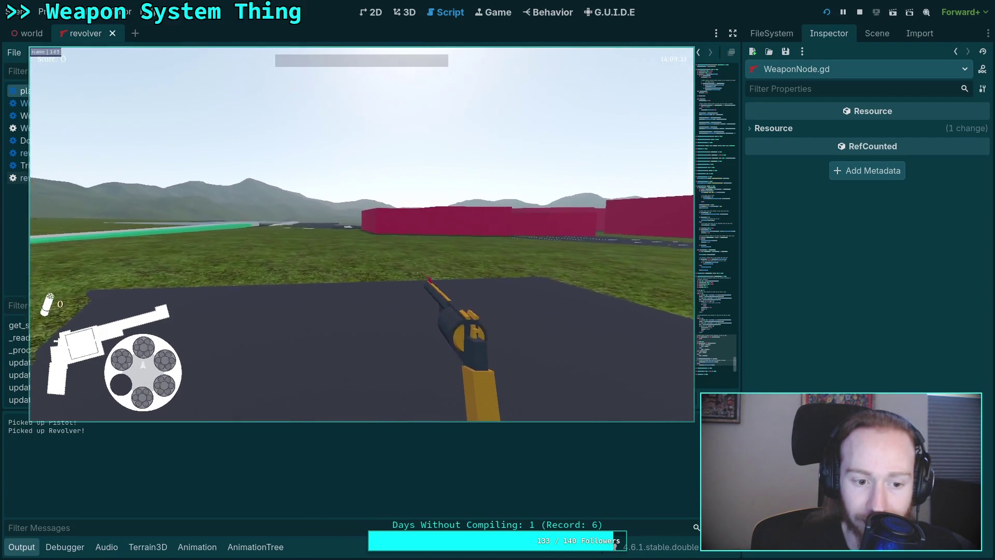
pyautogui.press('r')
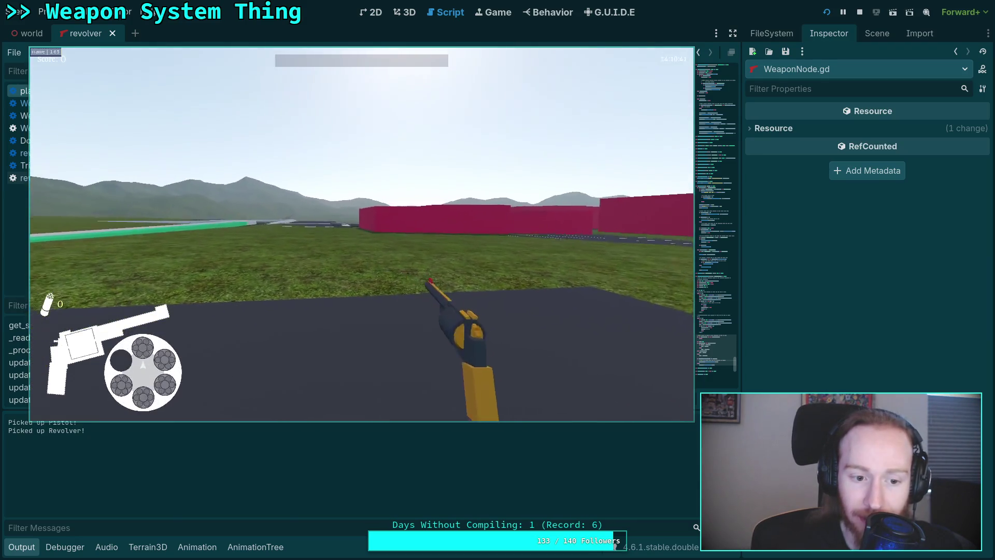
pyautogui.press('r')
pyautogui.press('r')
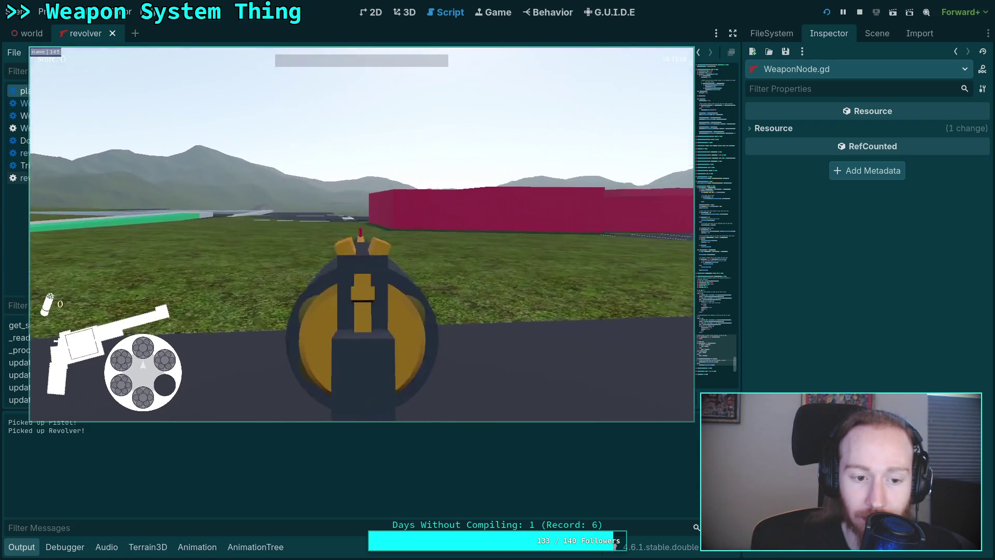
pyautogui.press('r')
pyautogui.press('r')
pyautogui.press('r')
pyautogui.press('r')
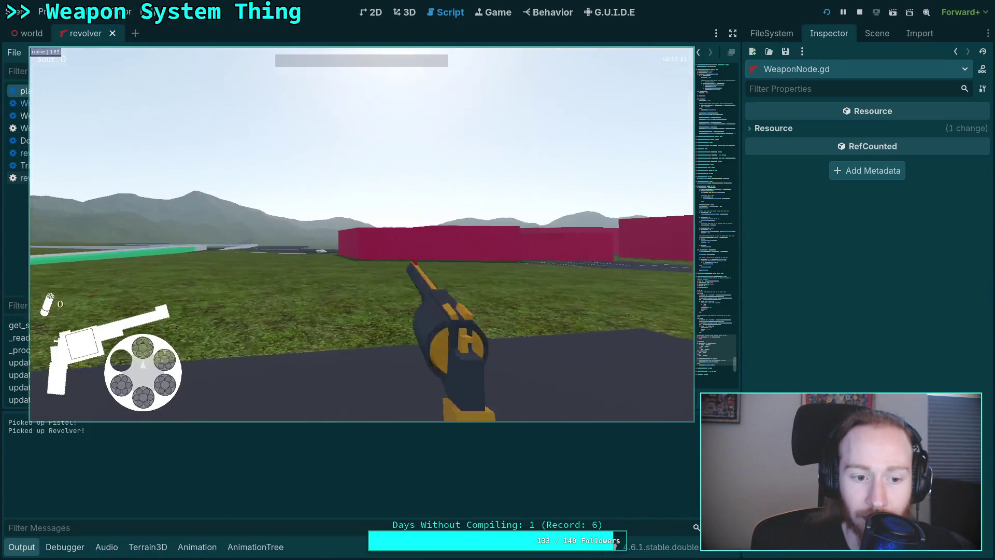
pyautogui.press('r')
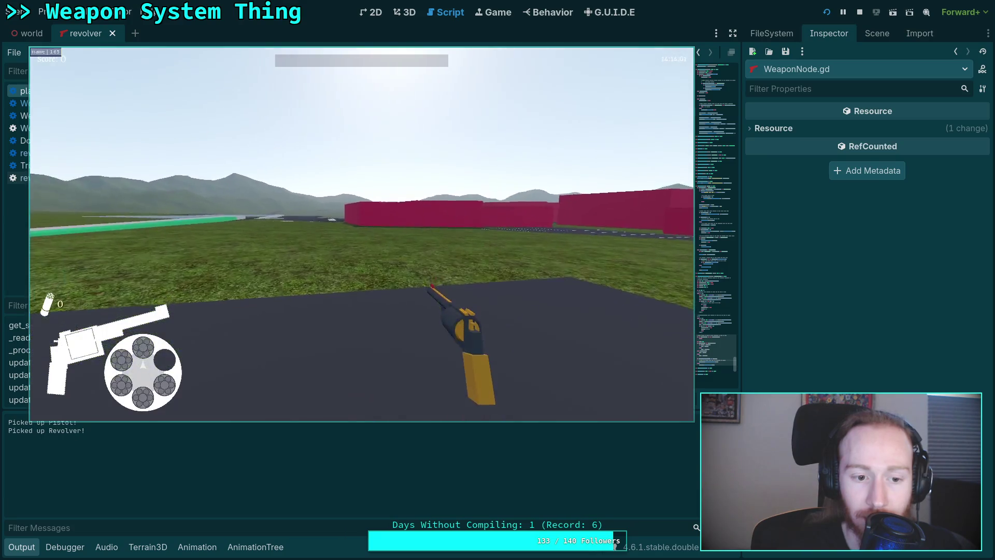
pyautogui.press('r')
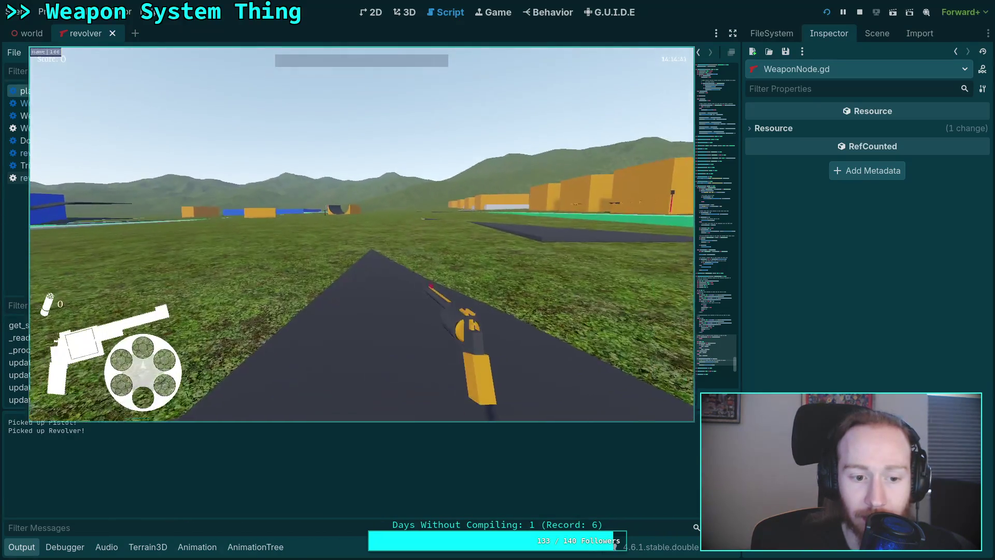
pyautogui.press('r')
pyautogui.press('r')
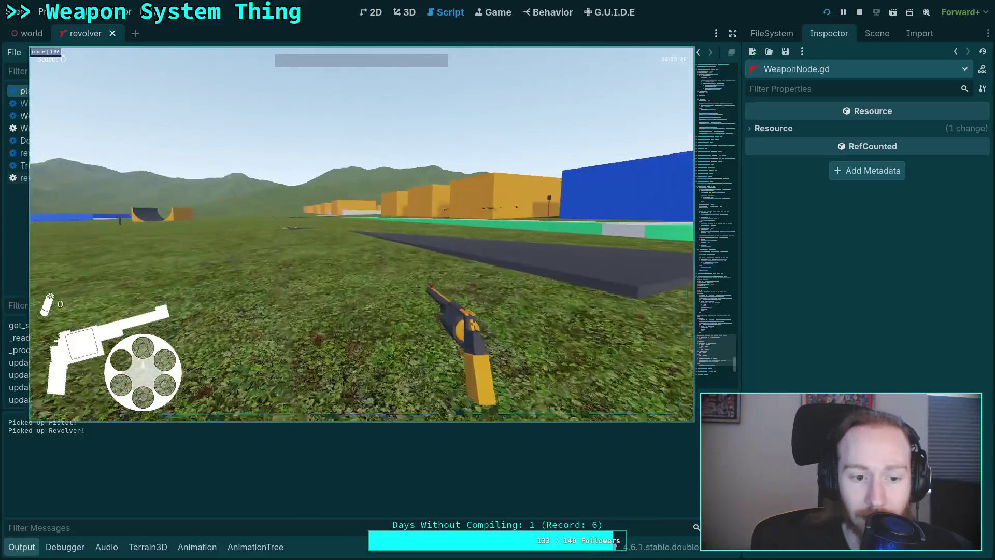
# - Walk toward the orange buildings, inspect the cylinder and aim, then stop the game with F8
pyautogui.press('w')
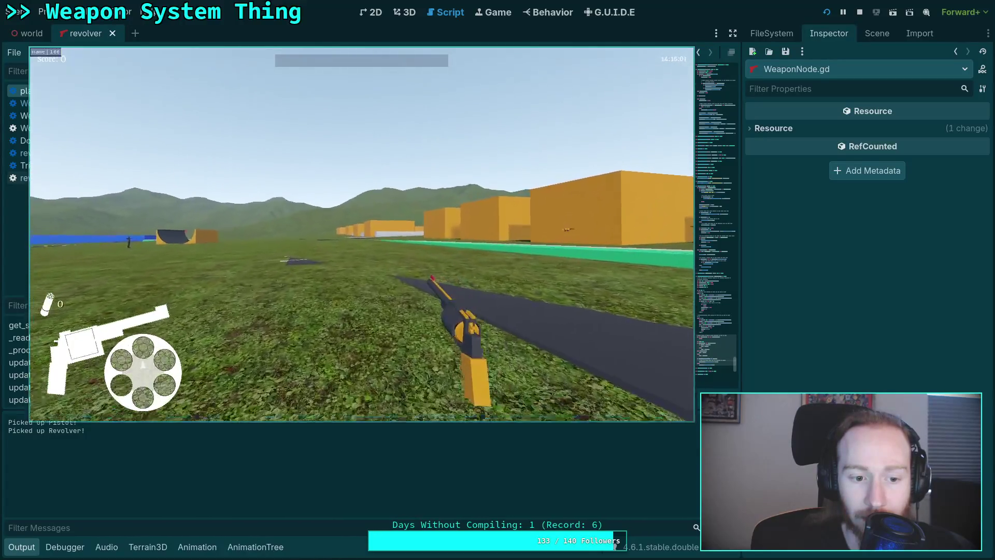
pyautogui.press('w')
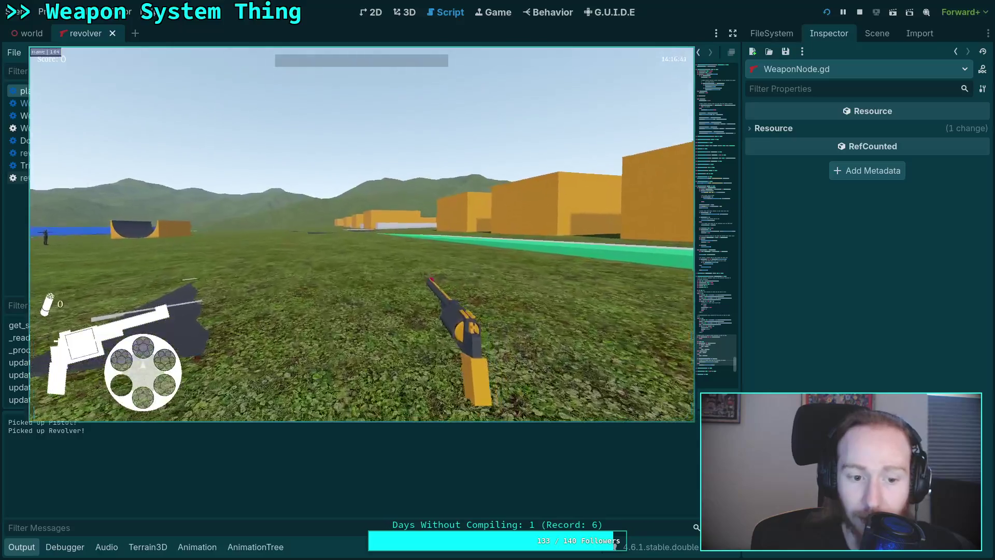
pyautogui.press('r')
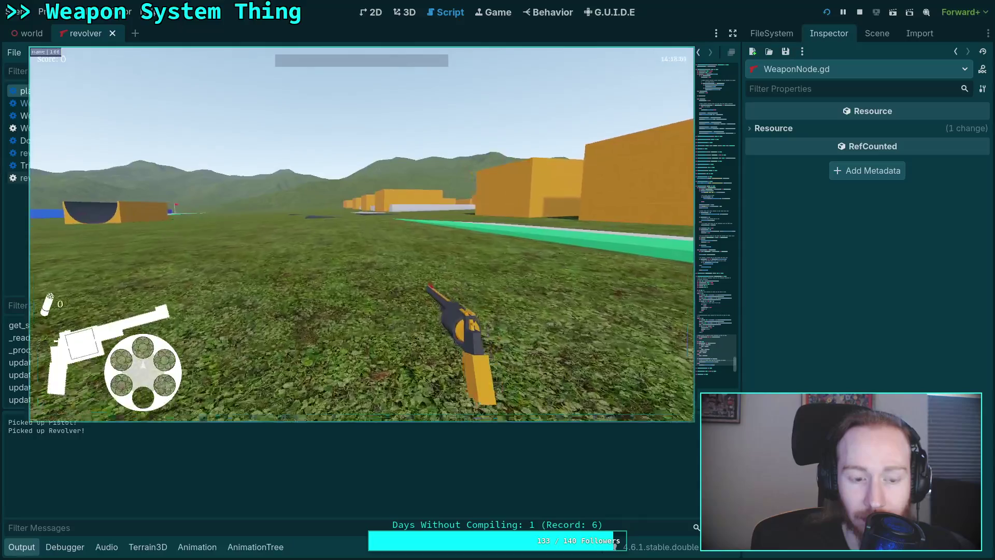
pyautogui.rightClick(362, 234)
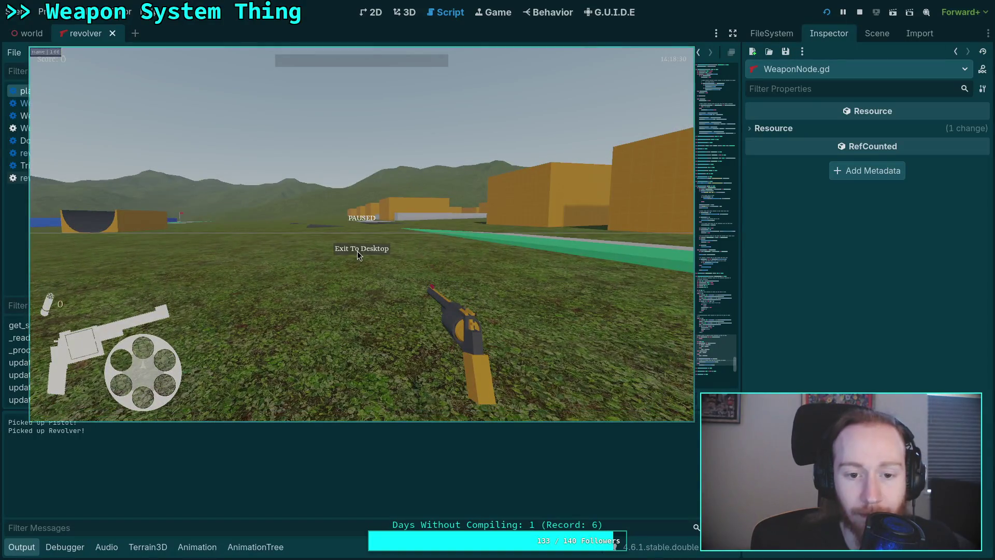
pyautogui.press('F8')
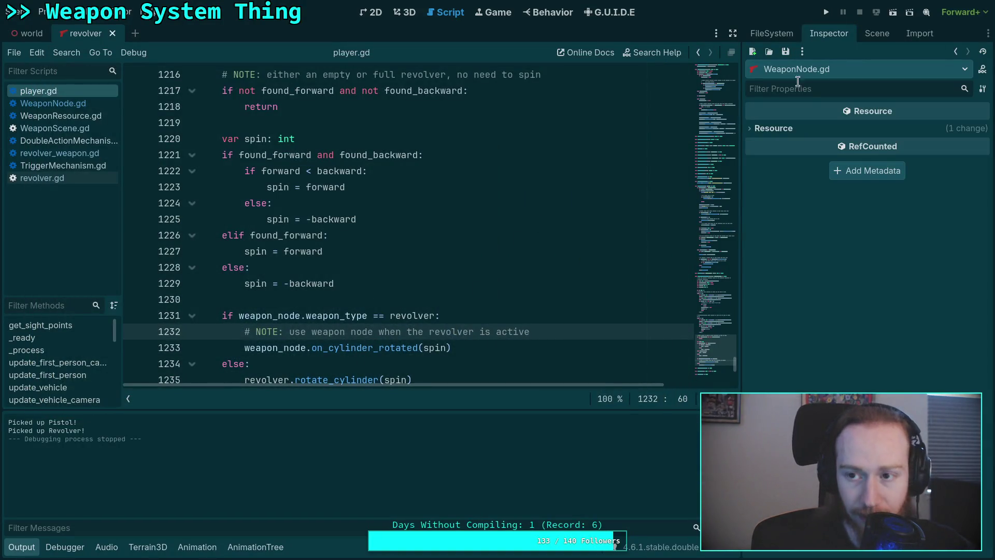
# - Relaunch the game and collect the revolver and its ammunition
pyautogui.press('F5')
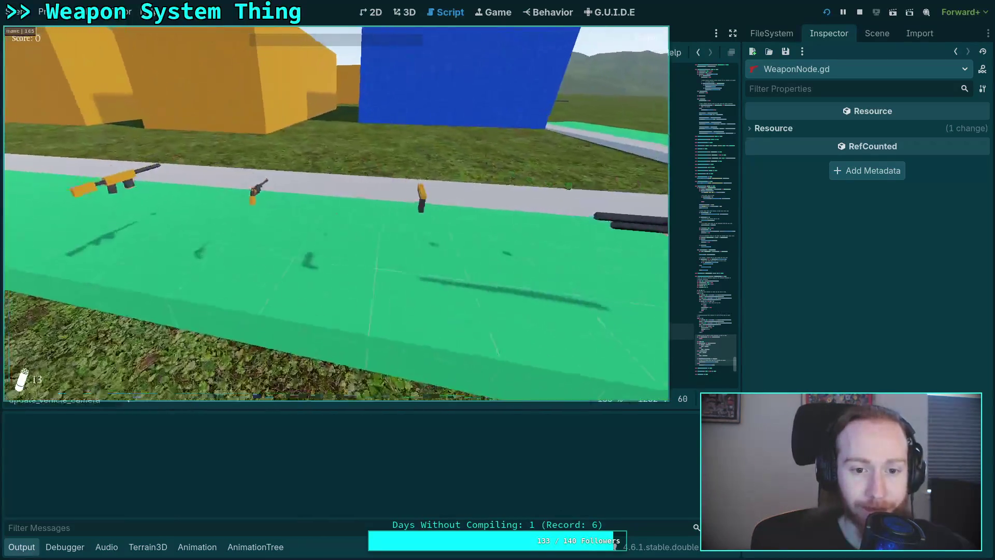
pyautogui.press('e')
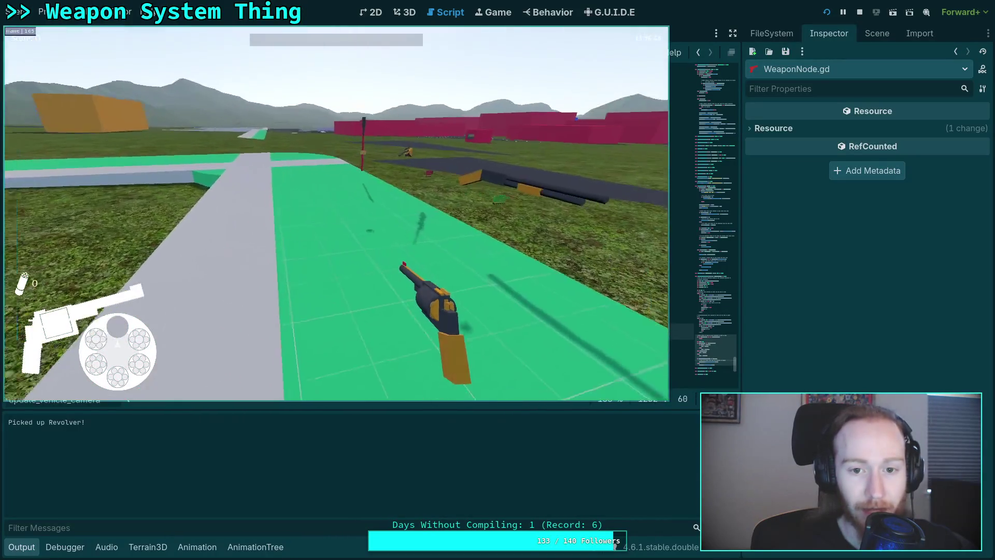
pyautogui.press('w')
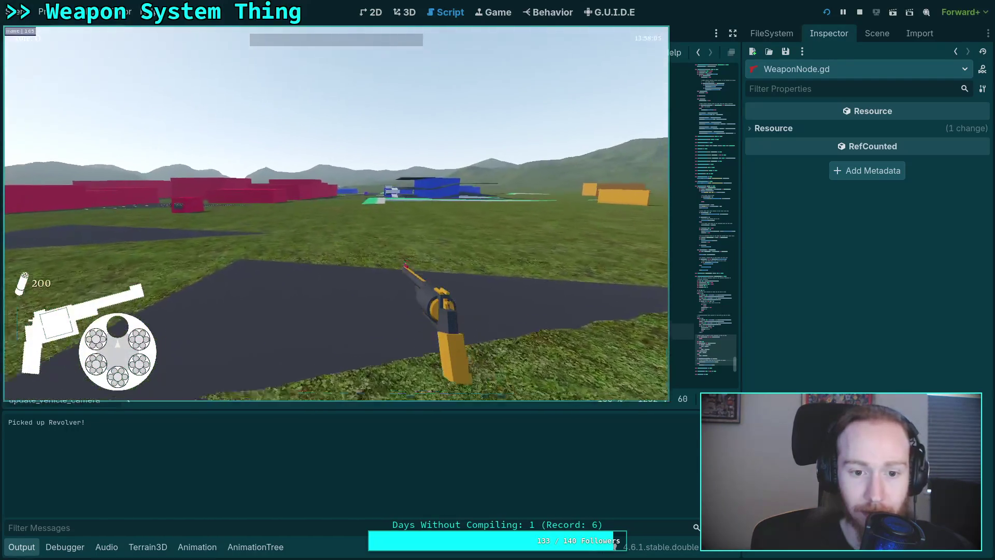
# - Toggle the revolver's aim repeatedly and fire two shots
pyautogui.rightClick(337, 213)
pyautogui.click(336, 213)
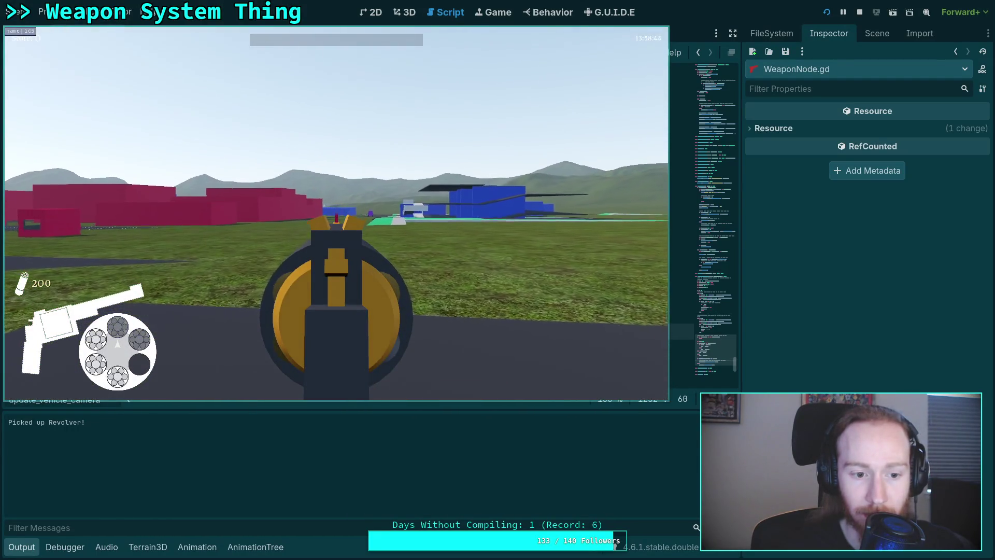
pyautogui.rightClick(336, 213)
pyautogui.rightClick(336, 213)
pyautogui.rightClick(336, 213)
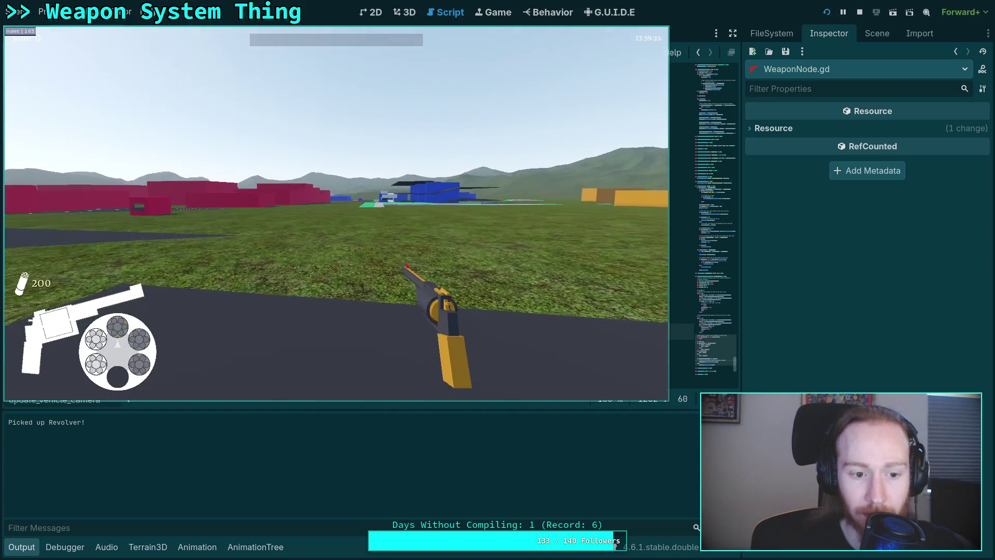
pyautogui.click(336, 213)
pyautogui.rightClick(336, 213)
pyautogui.rightClick(336, 213)
pyautogui.rightClick(337, 213)
pyautogui.rightClick(336, 213)
# - Reload the revolver, toggle aiming again, then open the cylinder and eject the rounds
pyautogui.press('r')
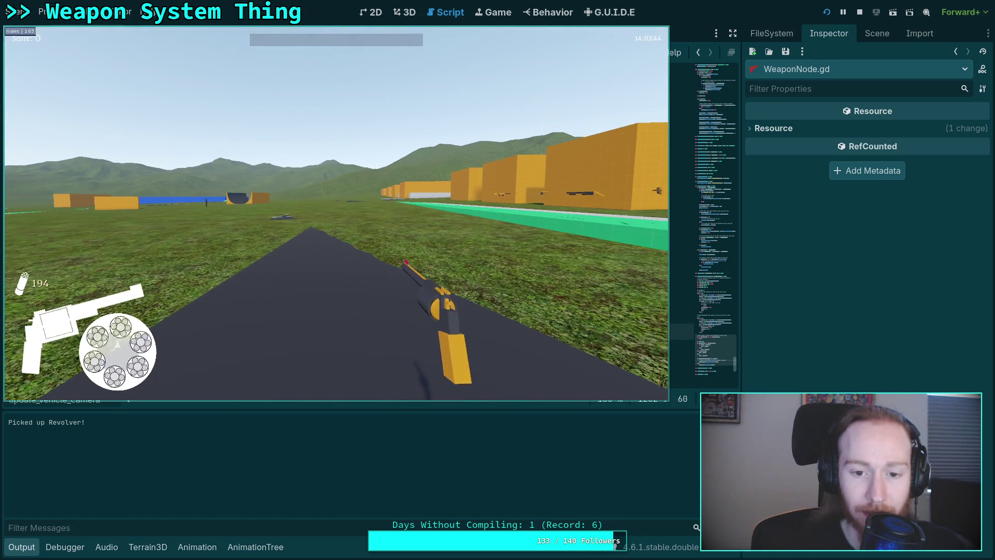
pyautogui.rightClick(336, 213)
pyautogui.rightClick(337, 213)
pyautogui.rightClick(336, 213)
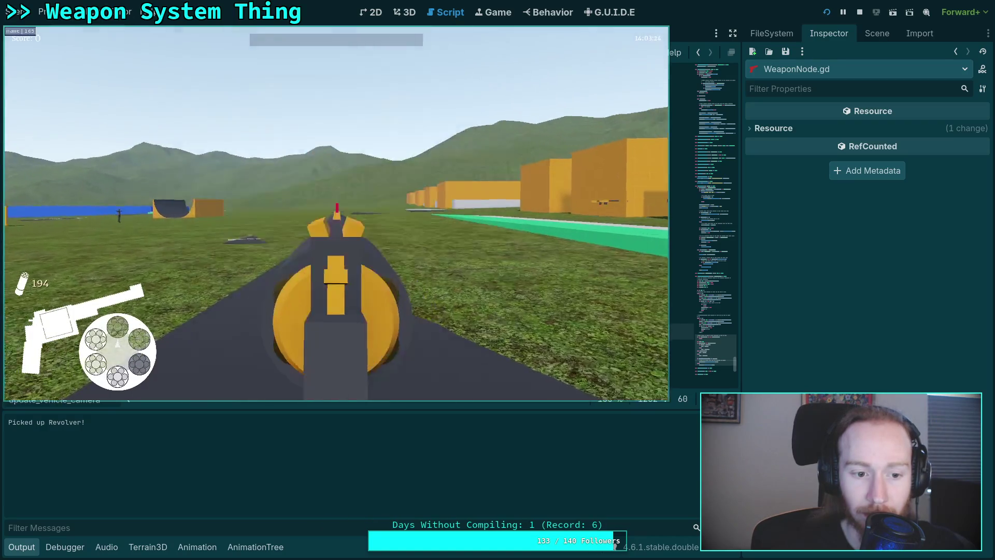
pyautogui.rightClick(336, 213)
pyautogui.rightClick(337, 213)
pyautogui.rightClick(336, 213)
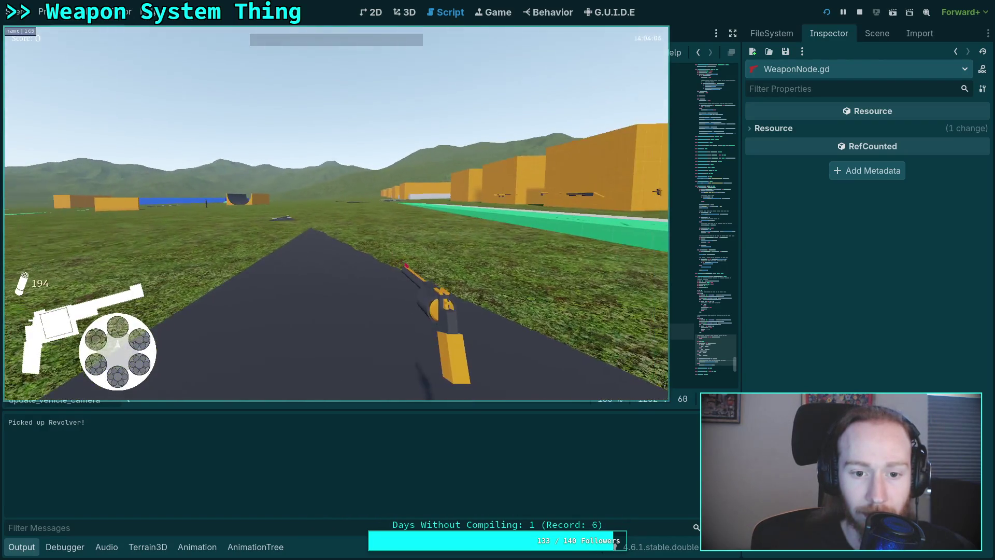
pyautogui.press('r')
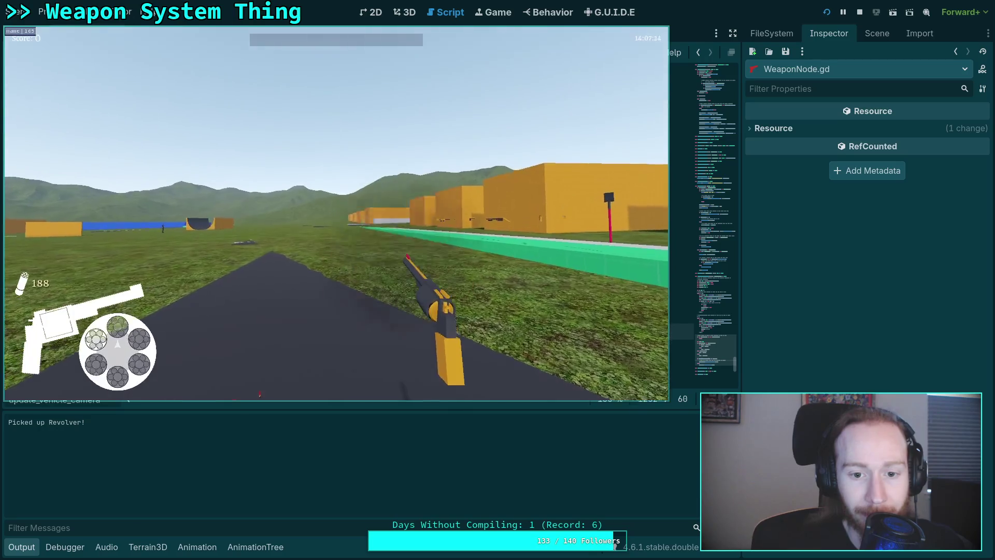
pyautogui.press('r')
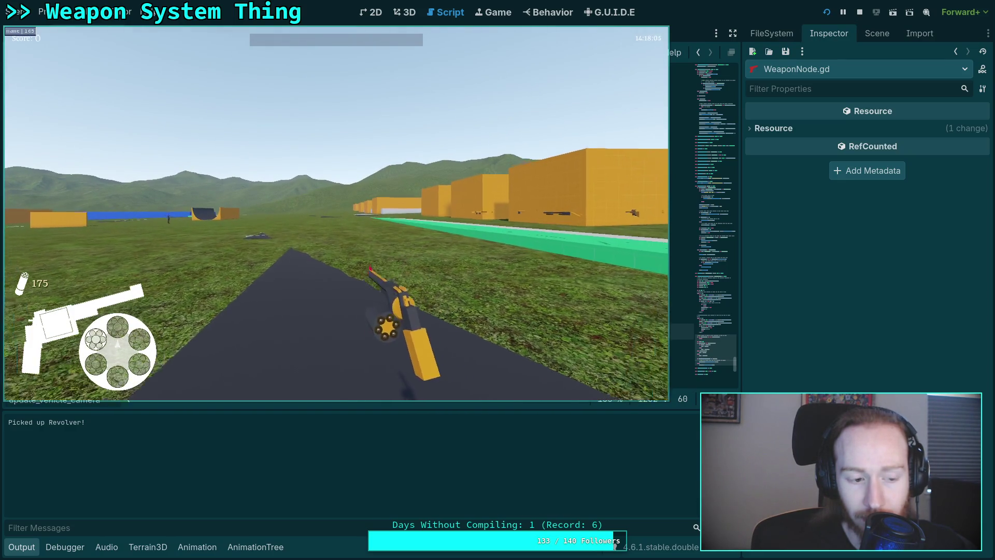
# - Fire the revolver several times, reloading between volleys, then aim down the sights
pyautogui.click(336, 213)
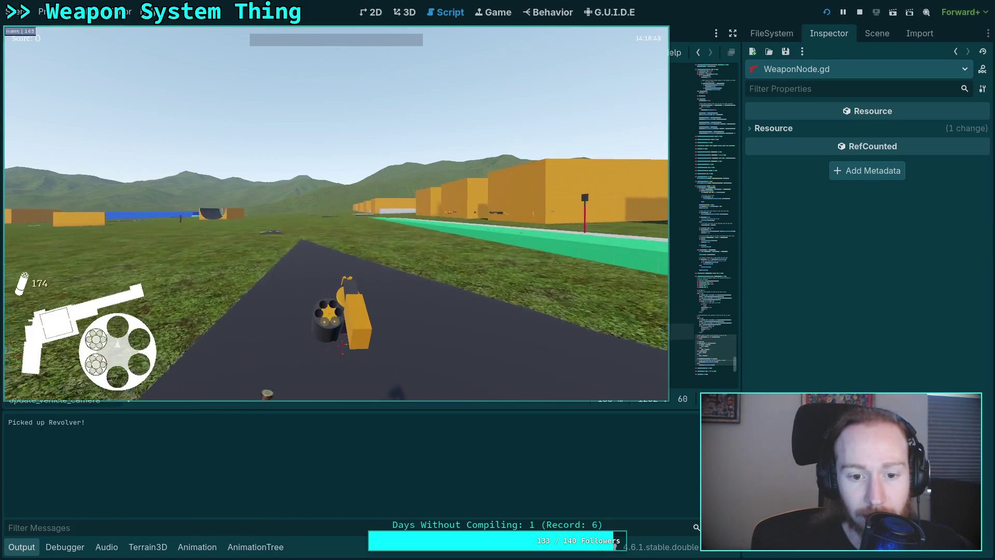
pyautogui.press('r')
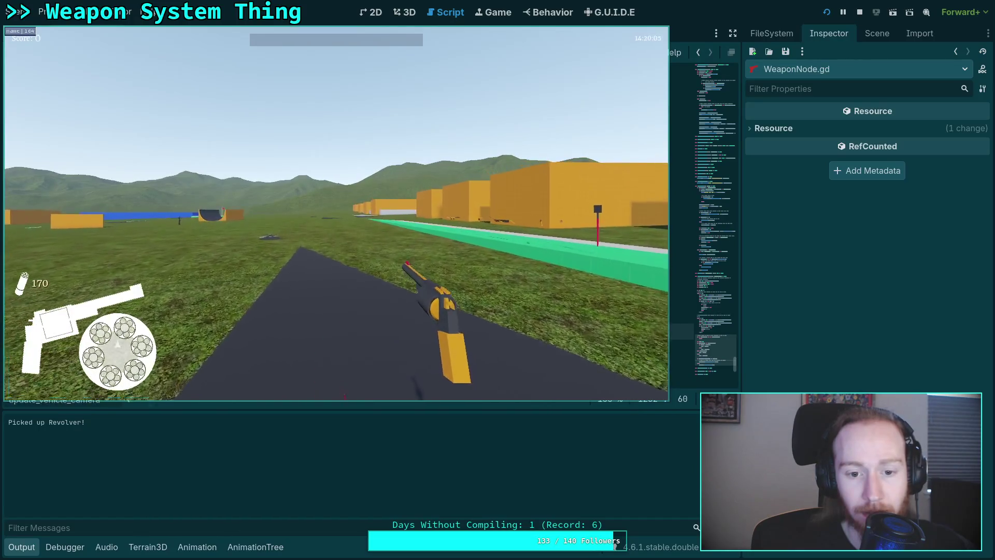
pyautogui.click(335, 212)
pyautogui.click(336, 213)
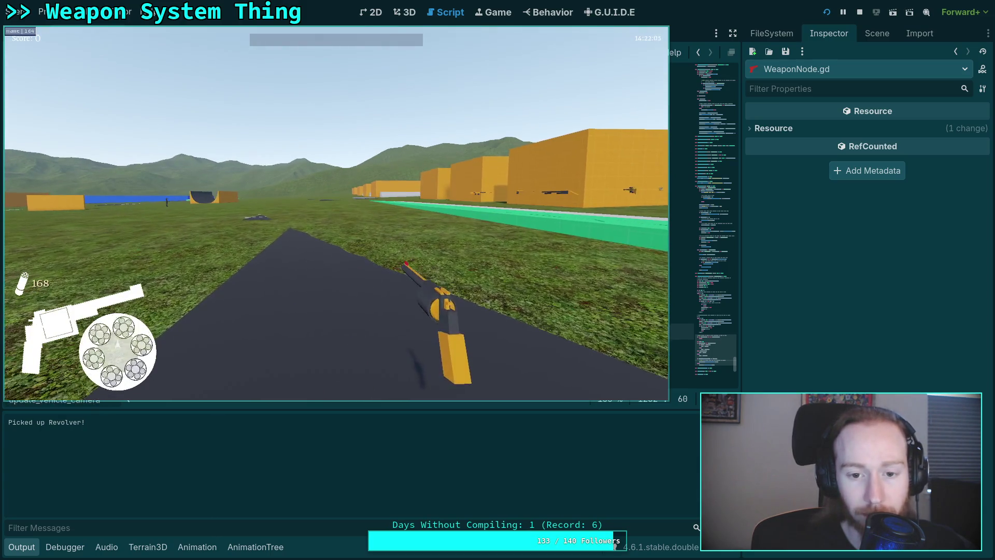
pyautogui.click(336, 213)
pyautogui.click(336, 213)
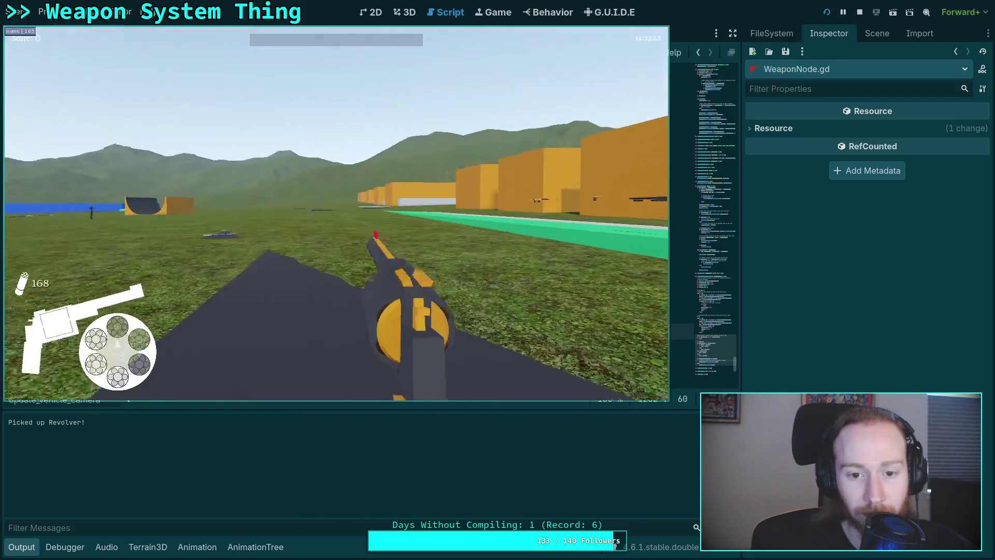
pyautogui.click(336, 213)
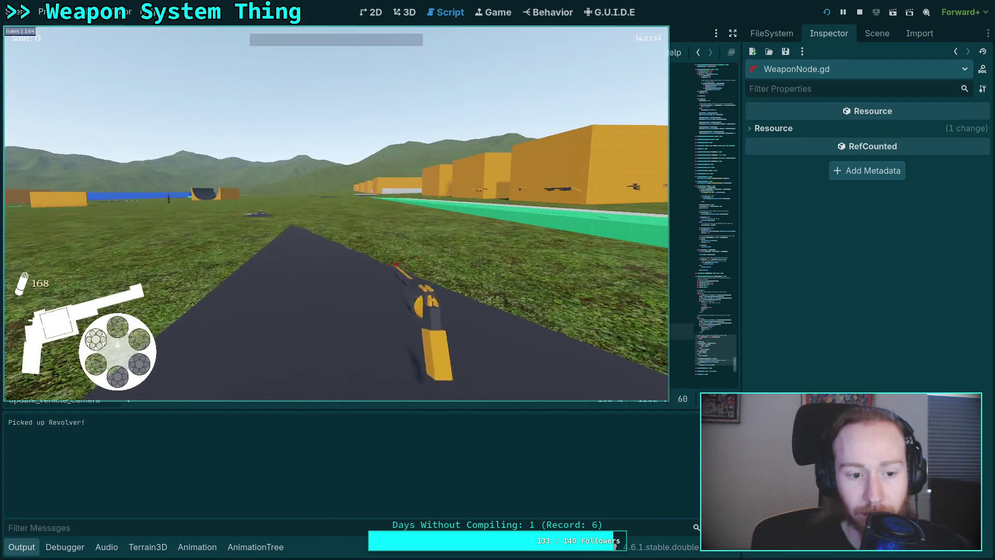
pyautogui.press('r')
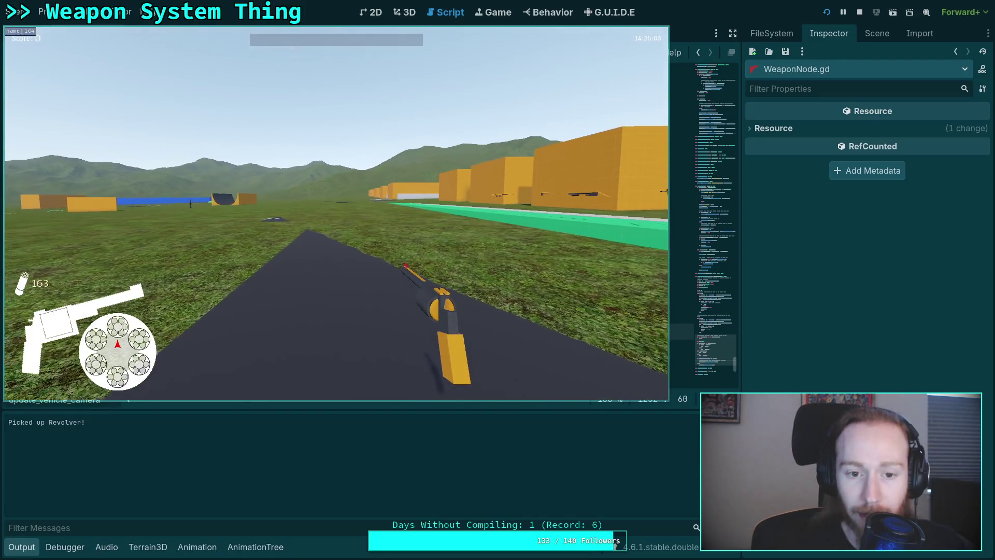
pyautogui.rightClick(336, 213)
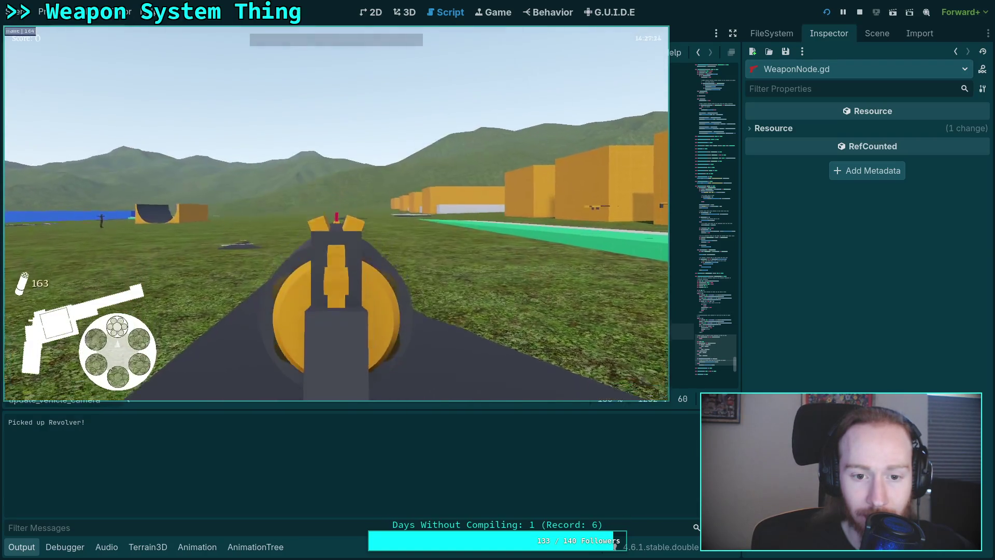
# - Drop and re-pick the revolver while loading rounds, fire once, and eject the spent shells
pyautogui.press('g')
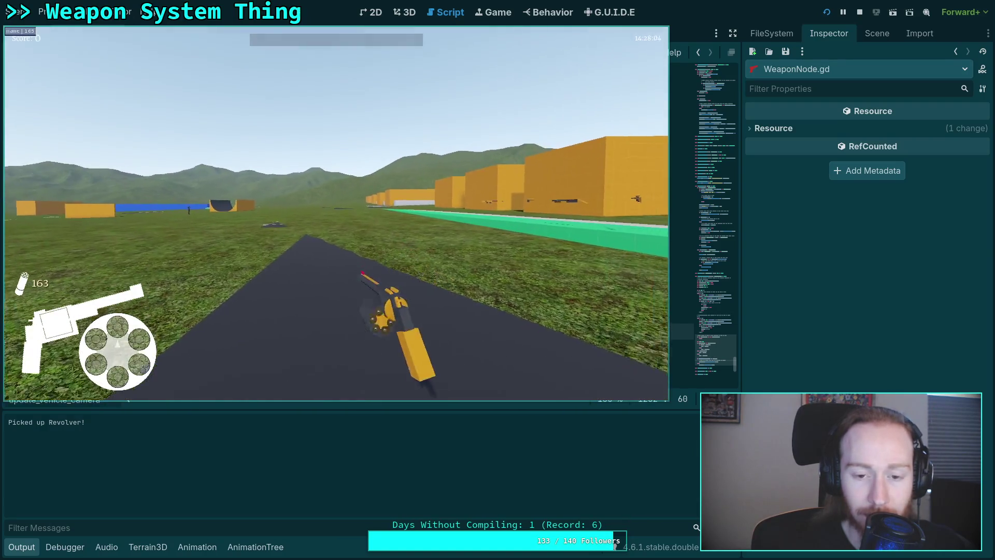
pyautogui.press('r')
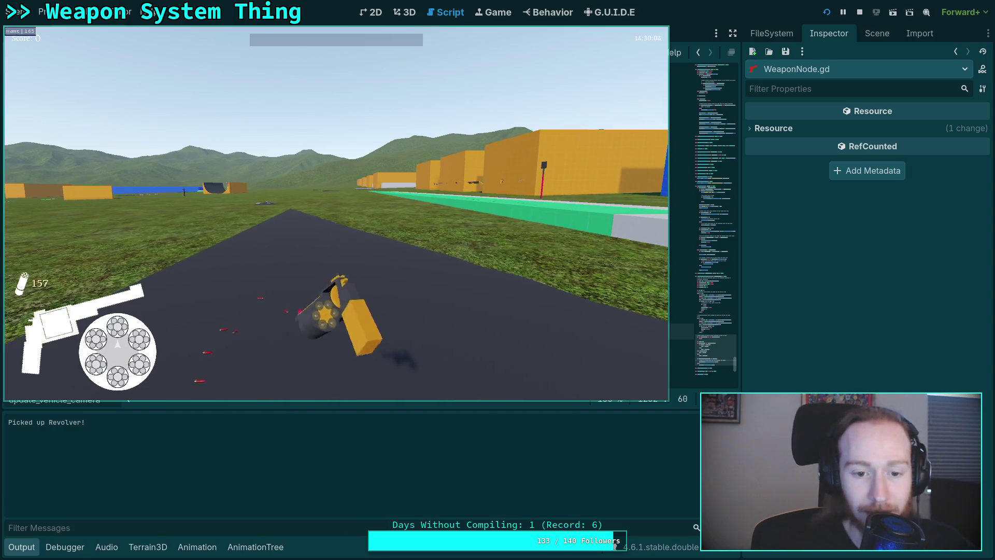
pyautogui.press('e')
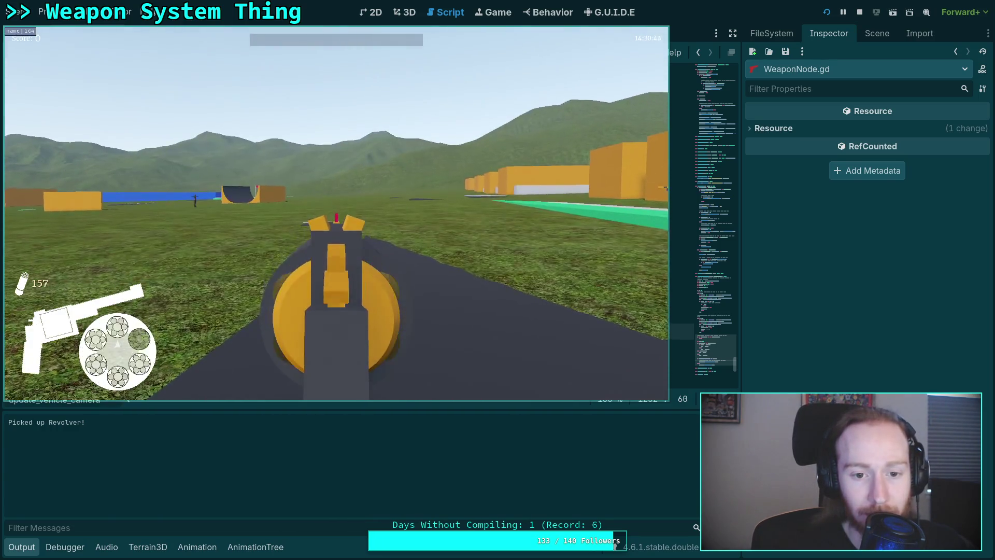
pyautogui.click(336, 214)
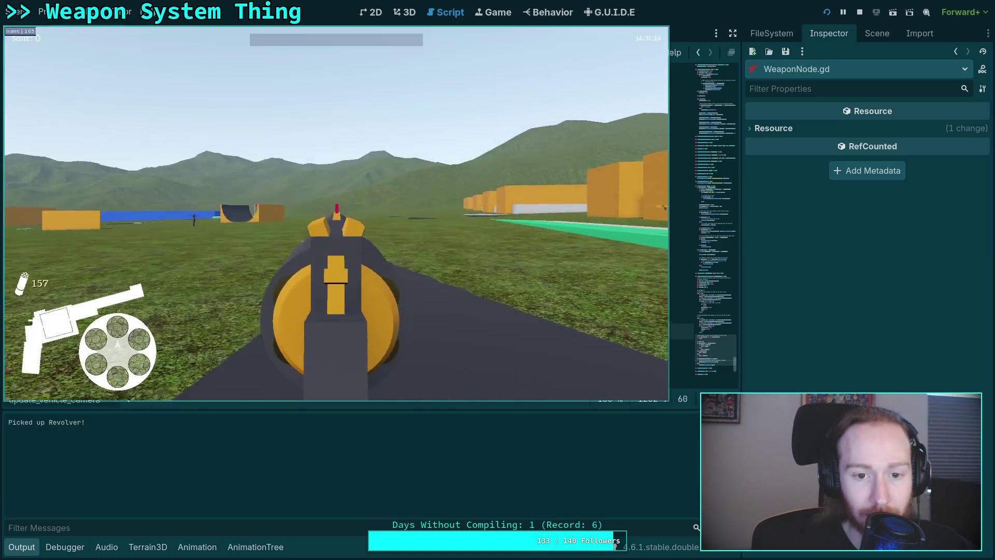
pyautogui.press('q')
pyautogui.press('r')
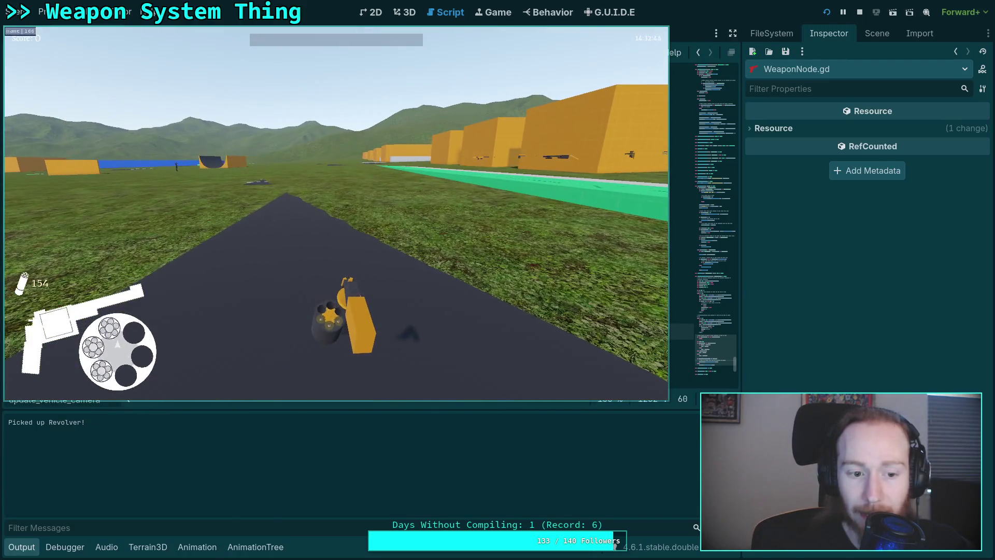
pyautogui.press('e')
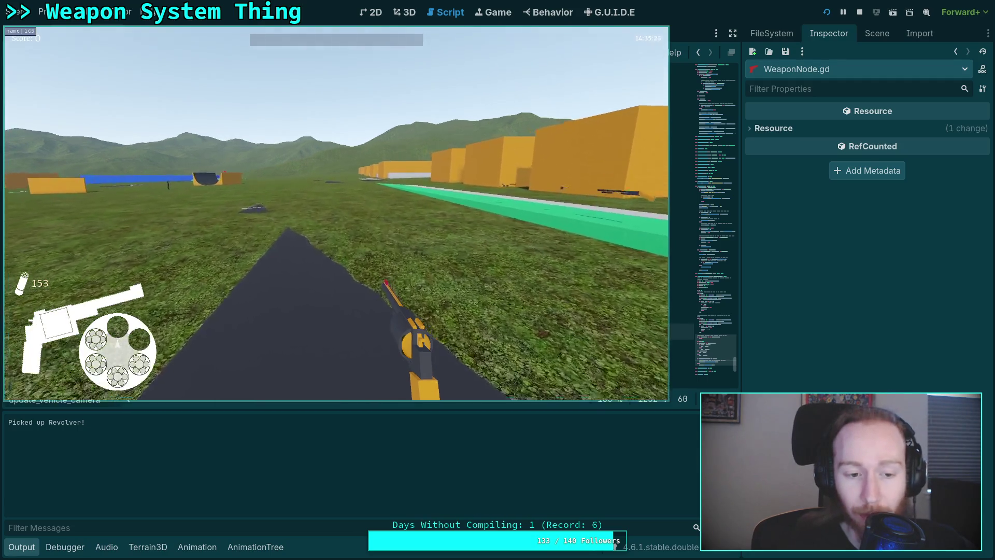
pyautogui.press('r')
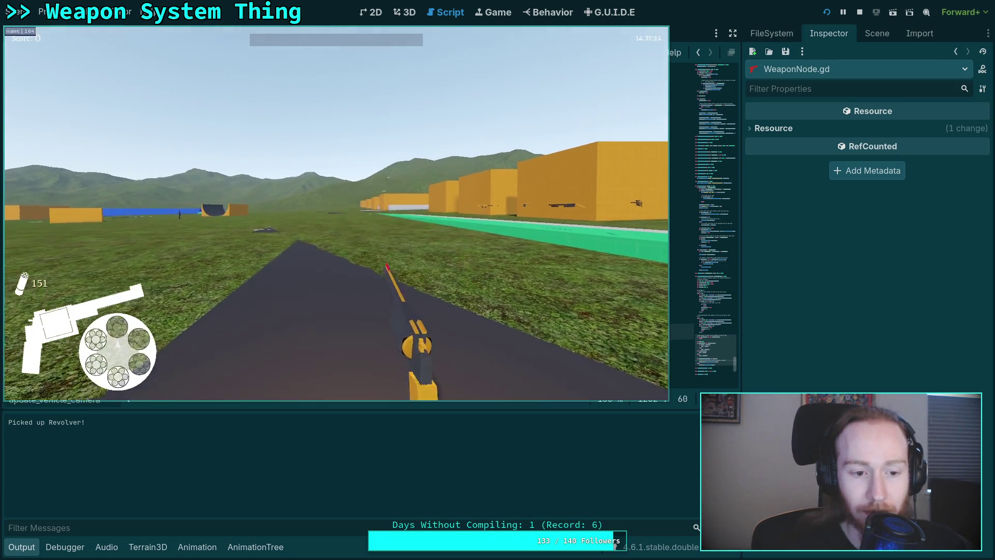
pyautogui.press('r')
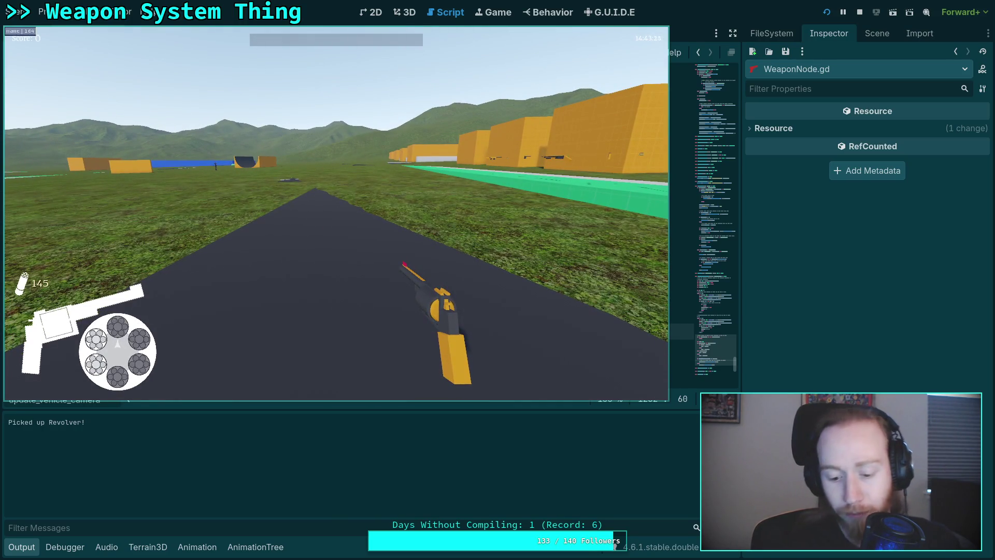
# - Pause the game, exit to desktop, and collapse the output panel
pyautogui.press('d')
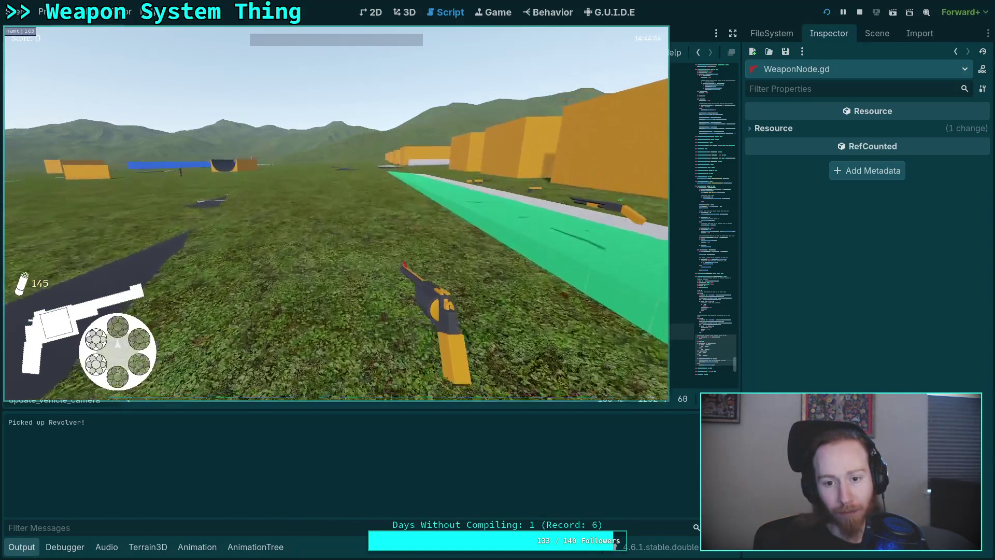
pyautogui.press('Escape')
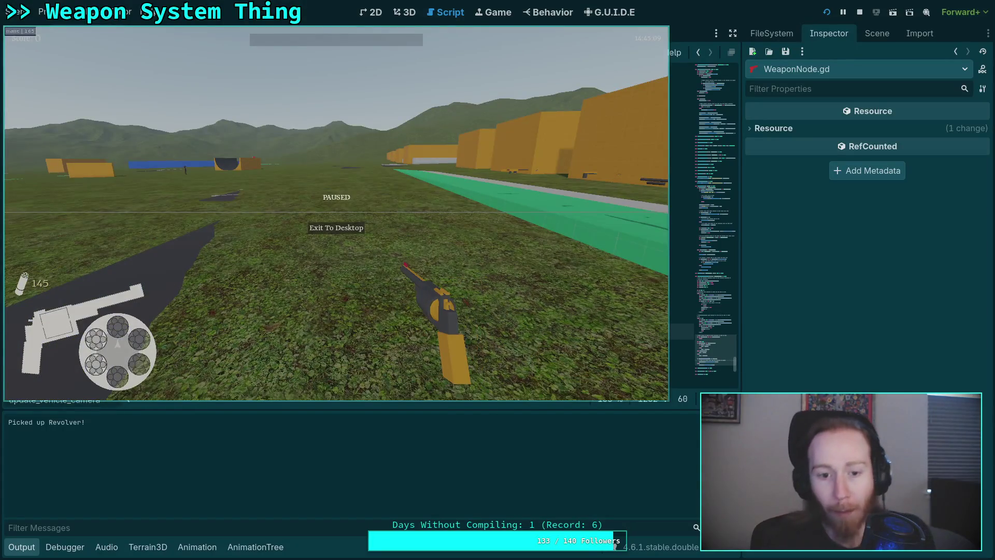
pyautogui.click(340, 228)
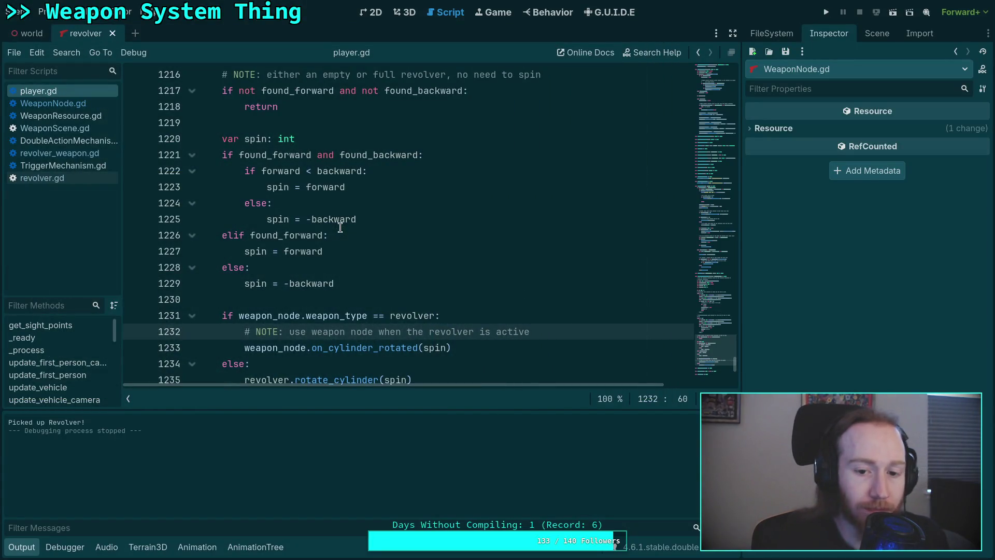
pyautogui.hotkey('ctrl', 'j')
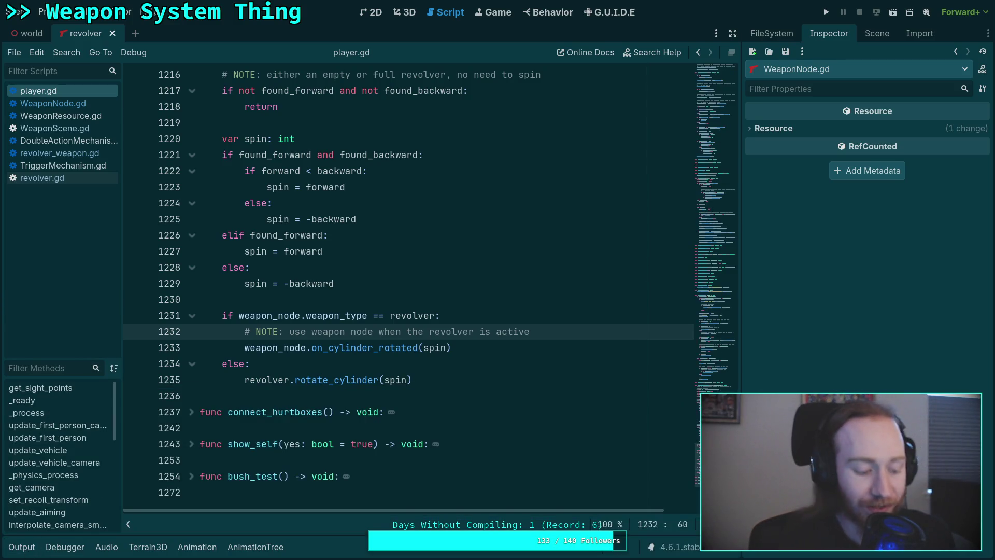
# - Quit nvim with :q in the terminal workspace and return to the Godot editor
pyautogui.press('super+1')
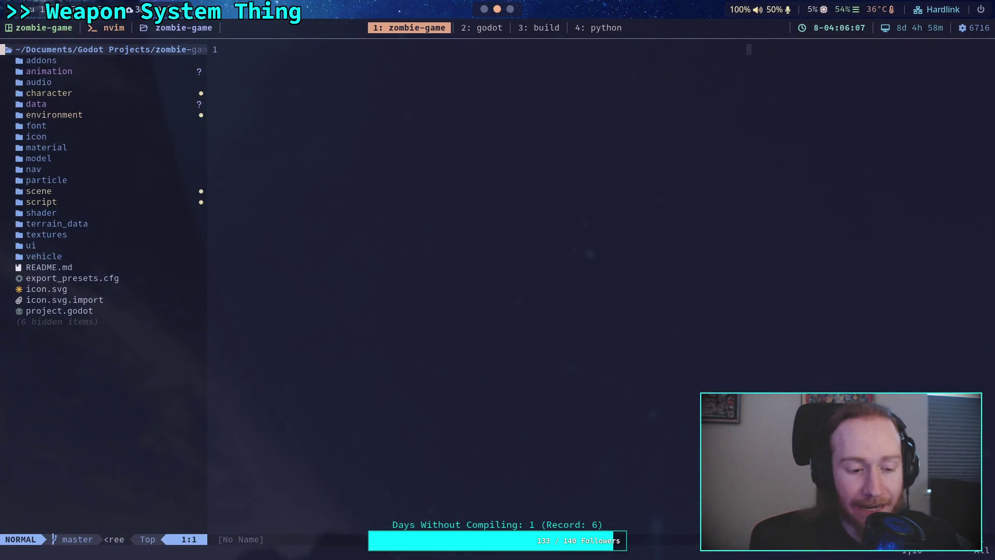
pyautogui.write(':q')
pyautogui.press('Return')
pyautogui.write(':q')
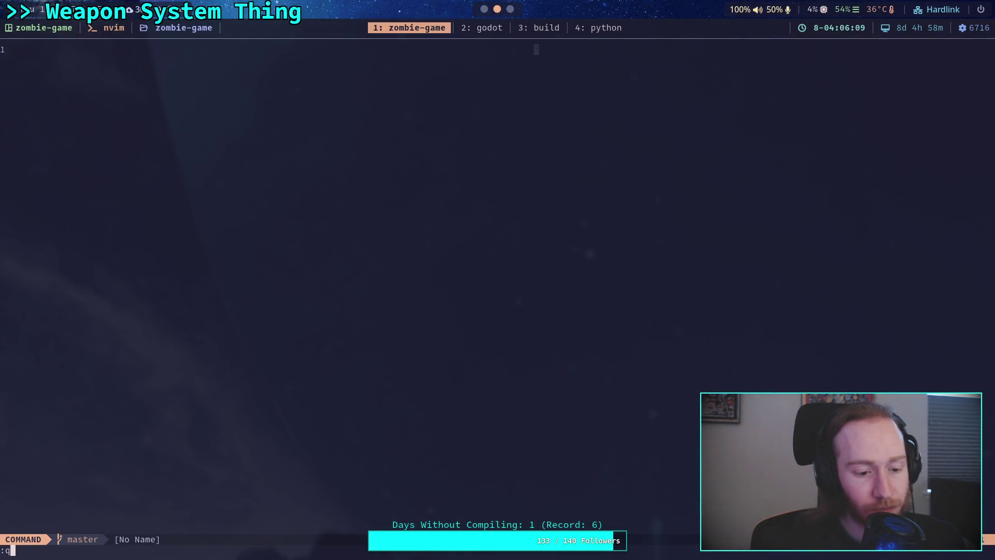
pyautogui.press('Return')
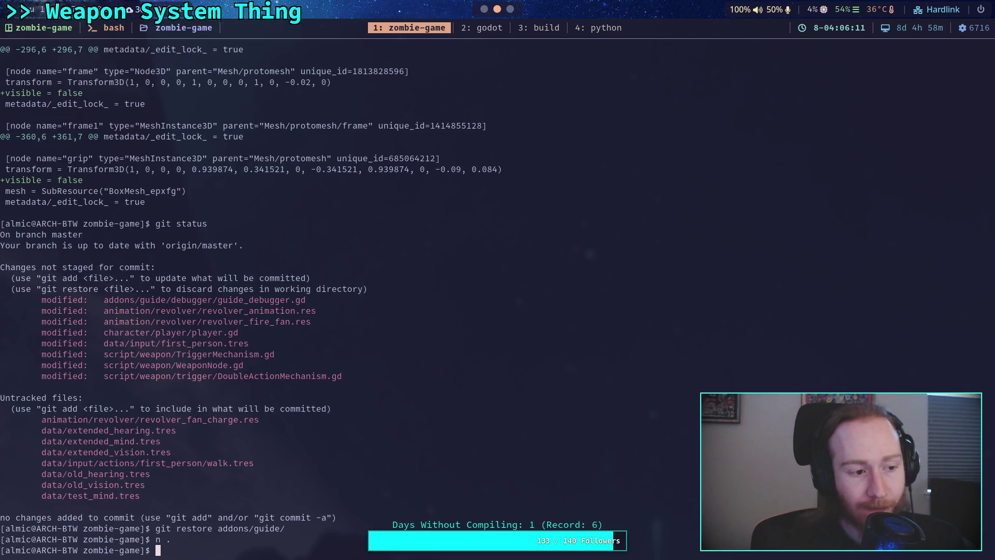
pyautogui.press('super+2')
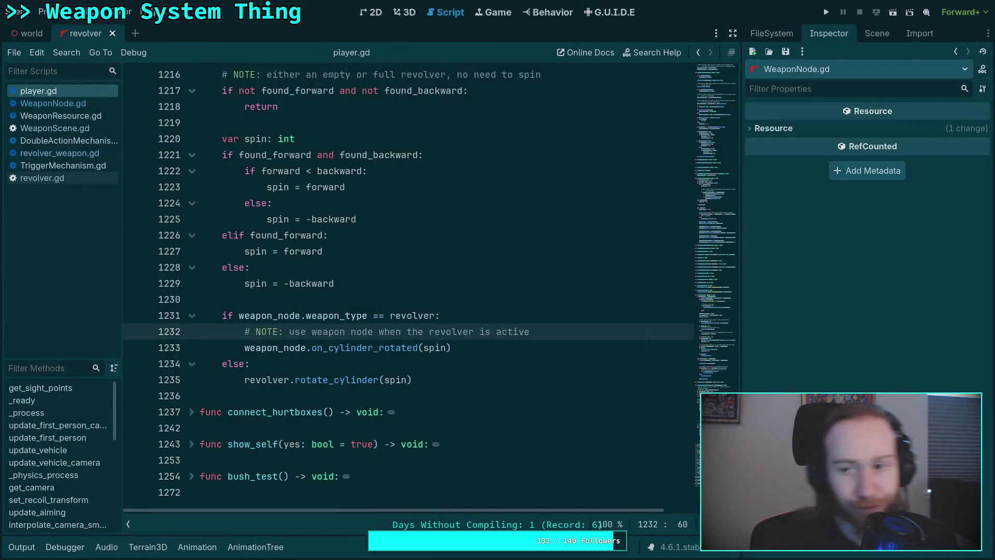
# - Run the game, pick up the pistol, and fire two shots at the road
pyautogui.click(825, 12)
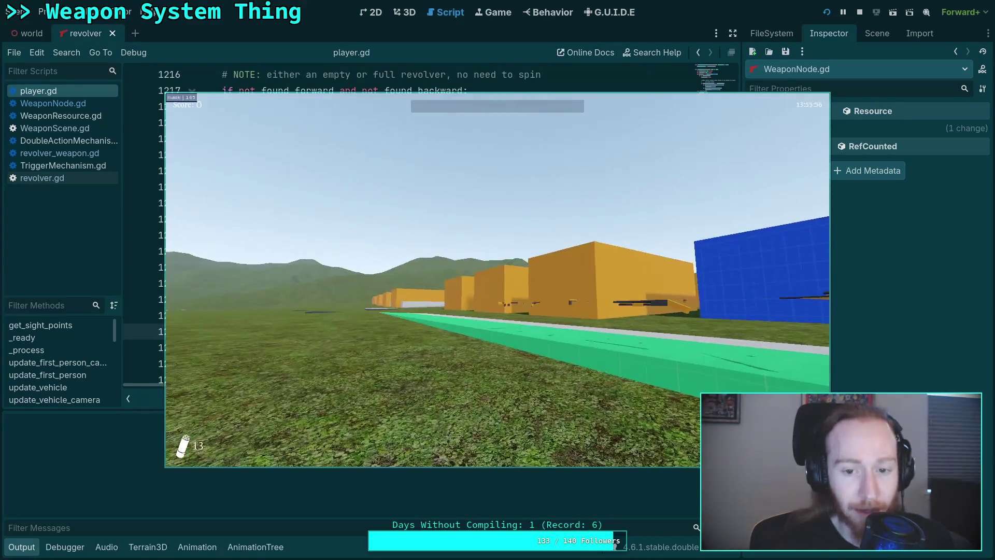
pyautogui.press('w')
pyautogui.press('w')
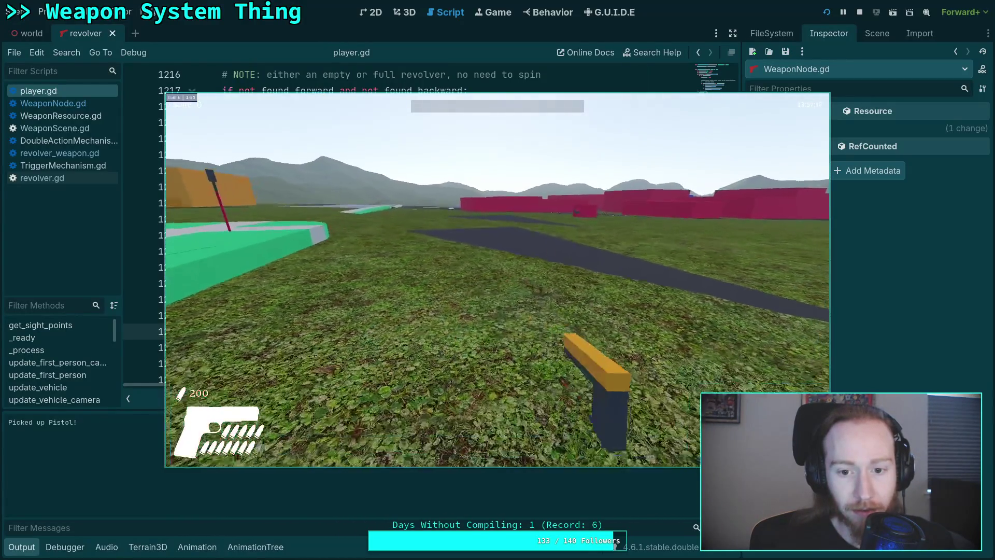
pyautogui.press('w')
pyautogui.click(498, 279)
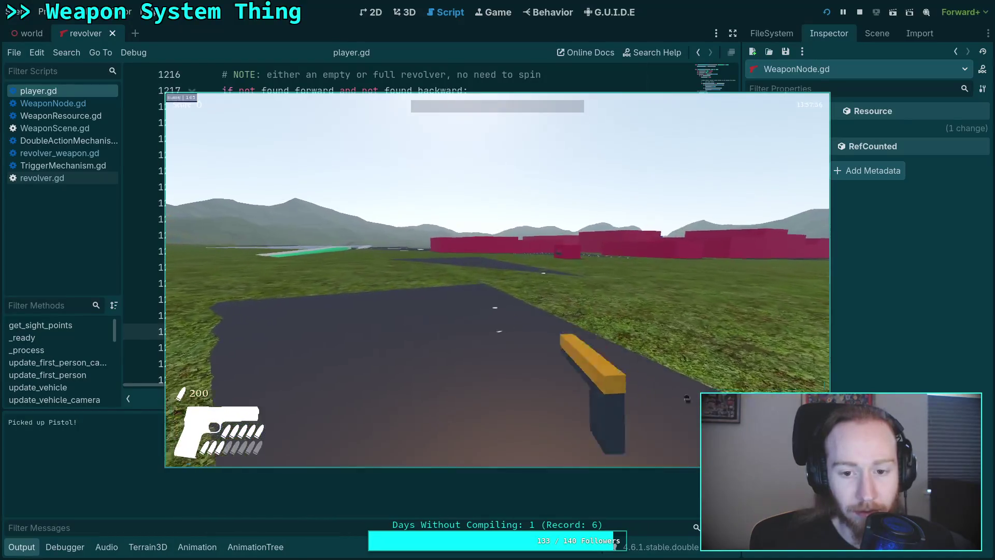
pyautogui.click(497, 280)
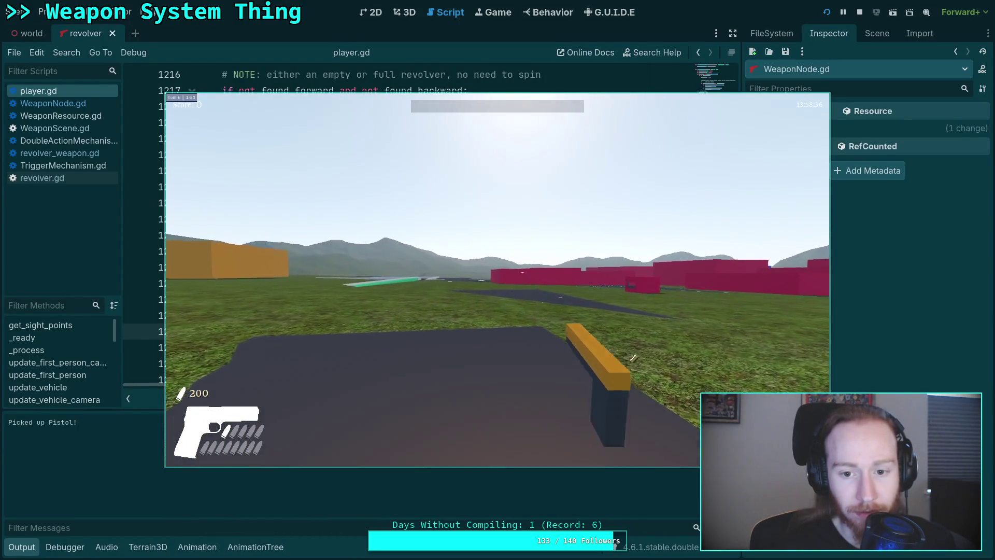
# - Exit the game to desktop and collapse the output panel
pyautogui.press('Escape')
pyautogui.click(505, 294)
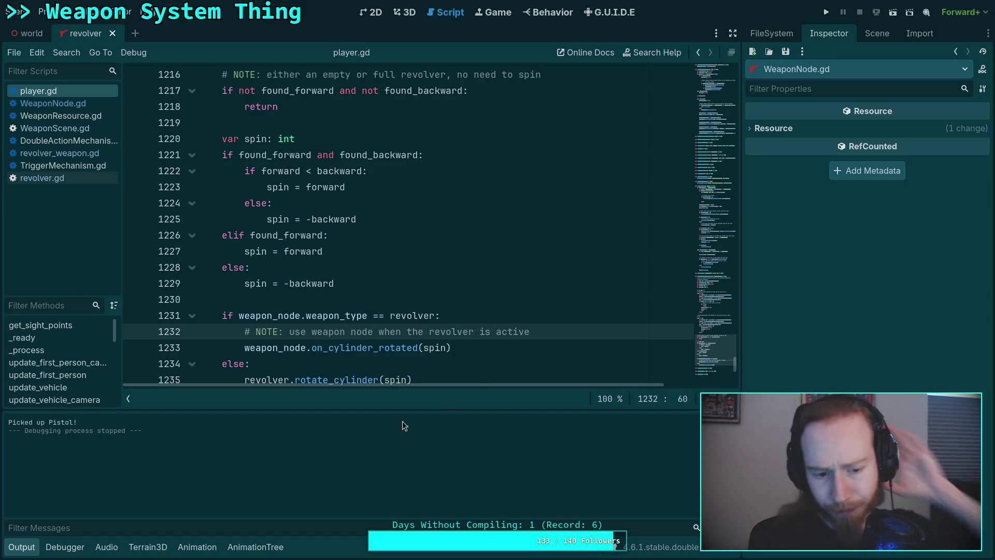
pyautogui.click(31, 547)
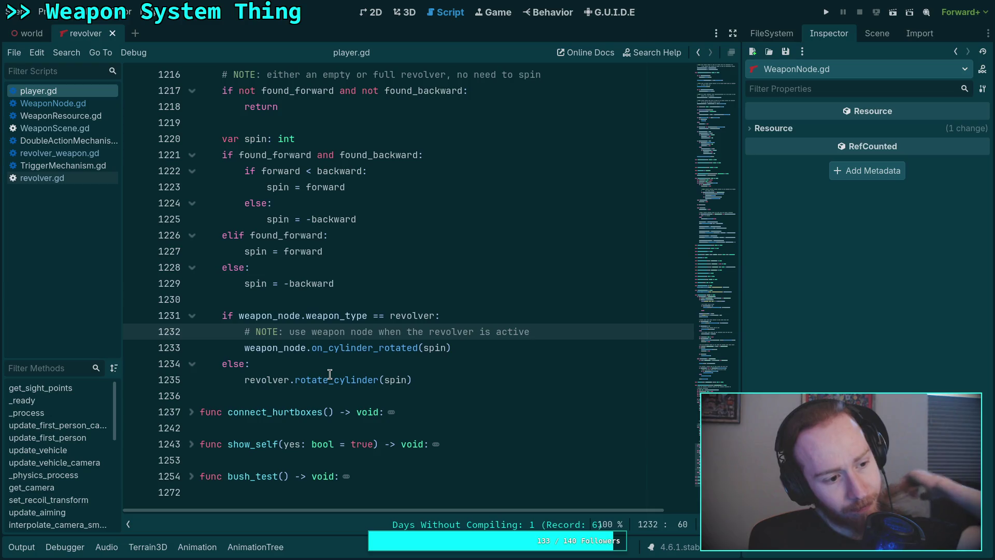
# - Read the rotate_cylinder documentation, then switch to revolver_weapon.gd's charge_weapon and load_rounds code
pyautogui.moveTo(327, 375)
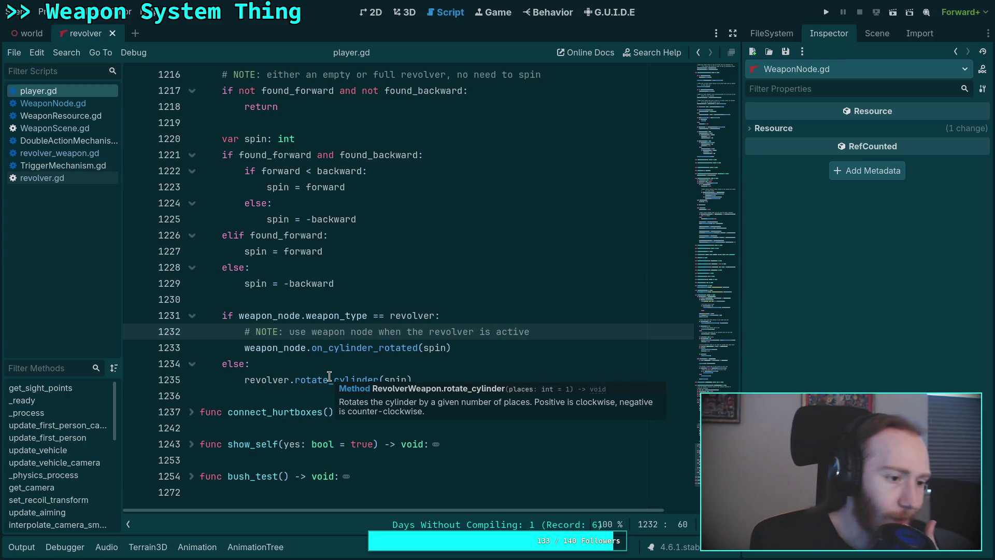
pyautogui.click(57, 155)
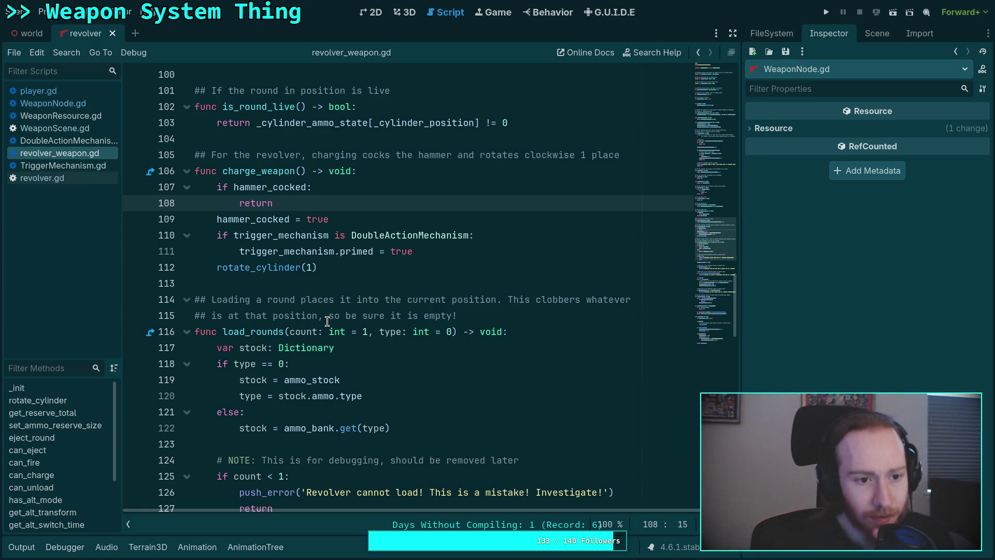
# - Open TriggerMechanism.gd and highlight the uses of needs_reset, including in update_trigger
pyautogui.click(76, 166)
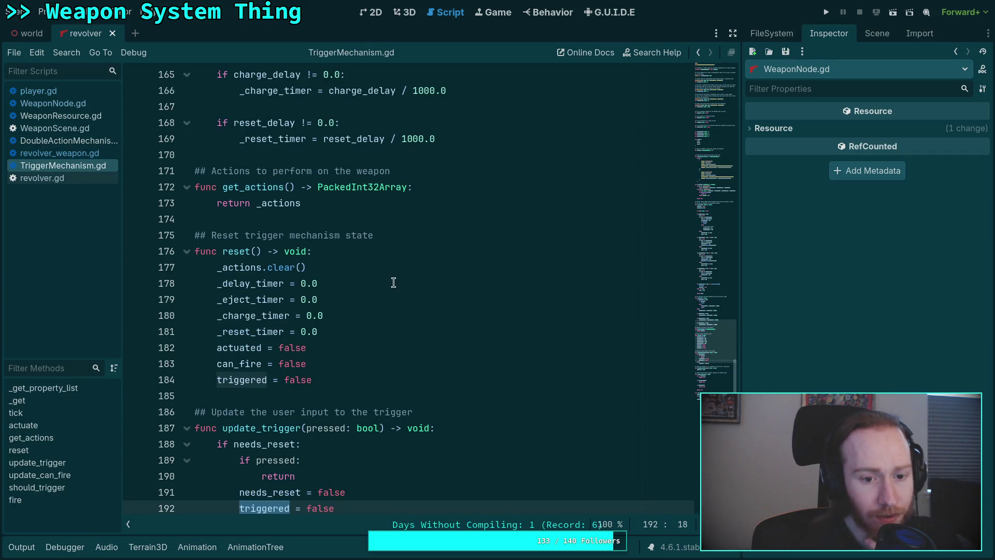
pyautogui.scroll(-6, 406, 280)
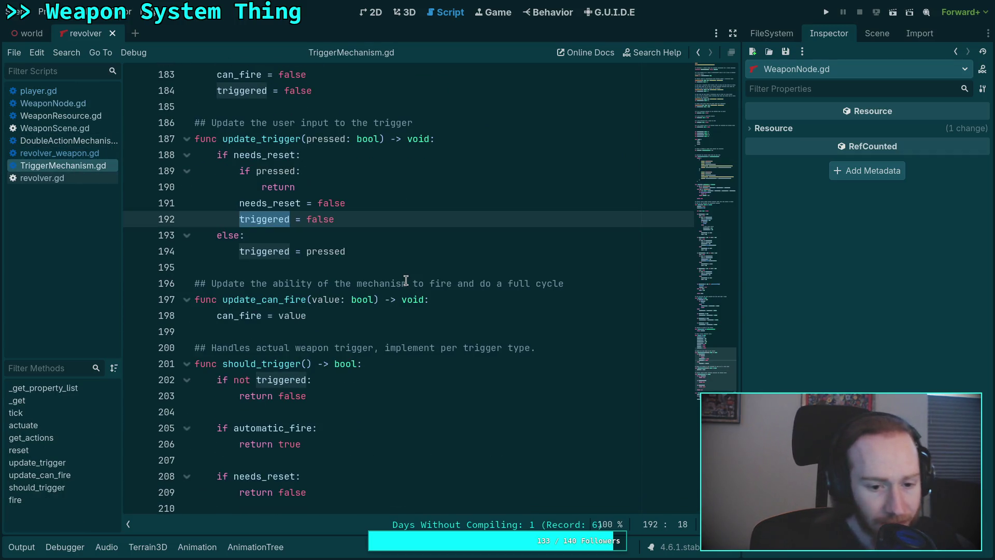
pyautogui.scroll(-3, 405, 280)
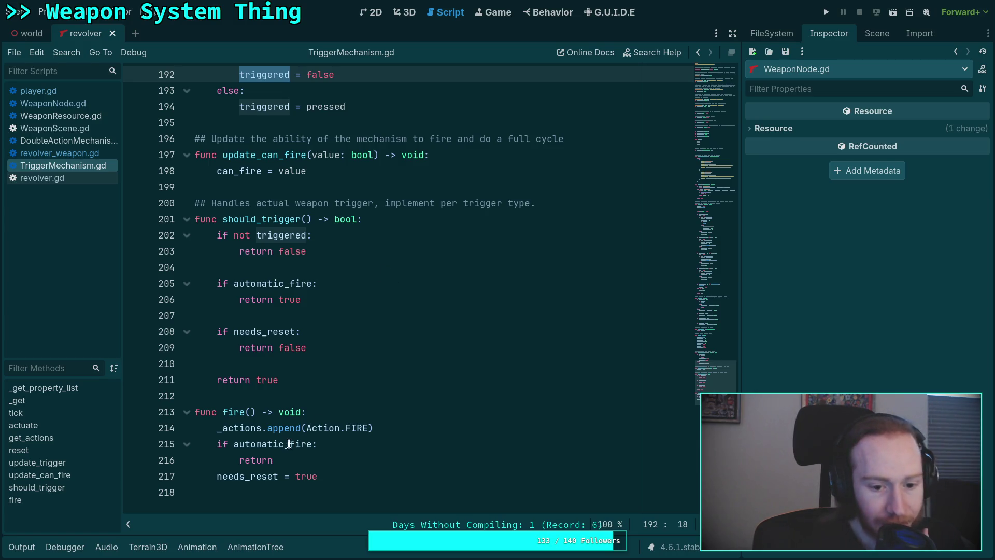
pyautogui.doubleClick(242, 475)
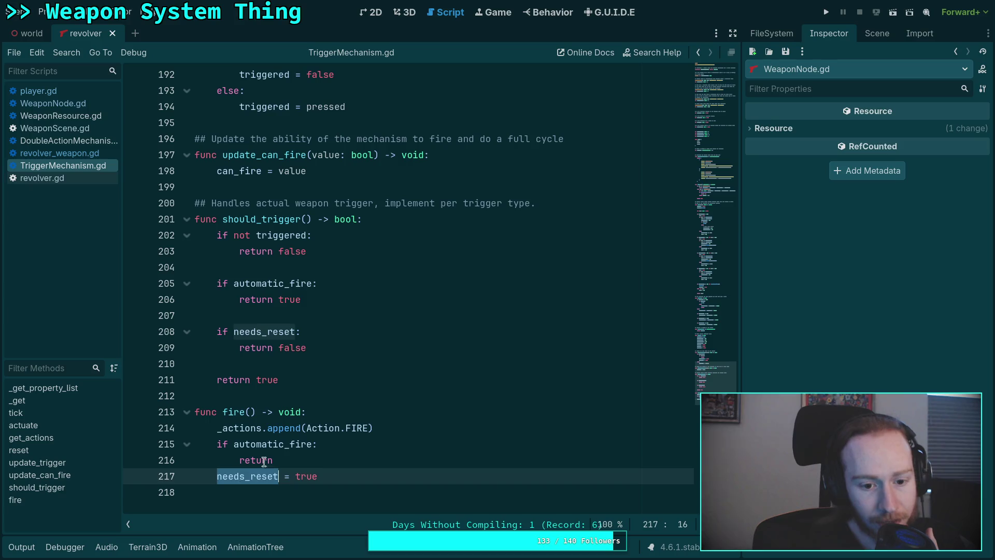
pyautogui.scroll(3, 363, 336)
pyautogui.click(364, 337)
pyautogui.scroll(3, 364, 336)
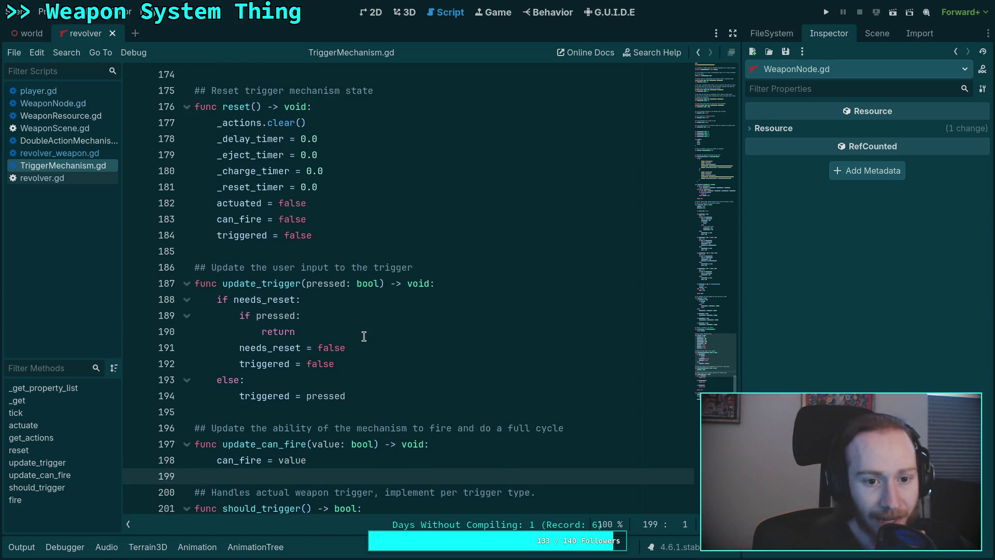
pyautogui.doubleClick(266, 299)
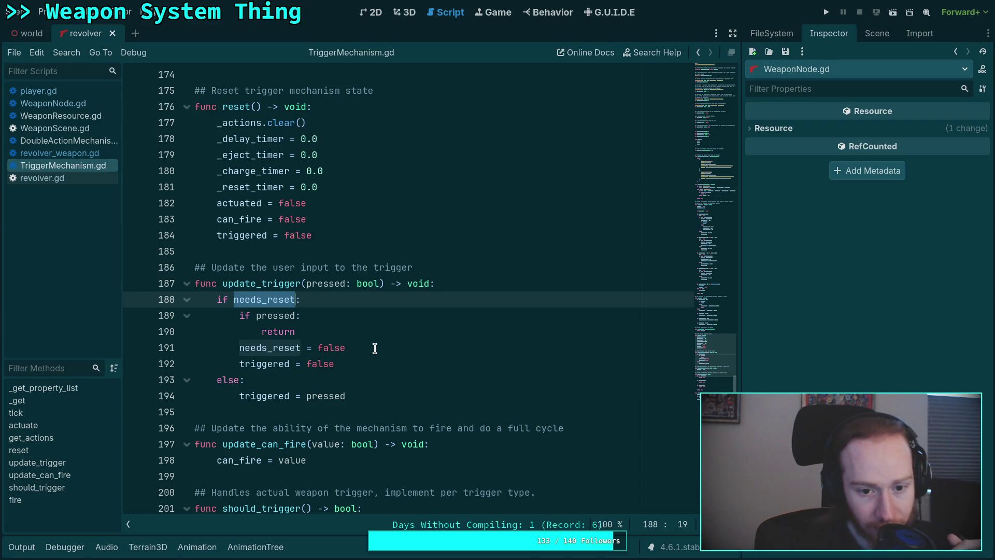
# - Highlight triggered, _reset_timer and the actuate call on line 144 in the tick code
pyautogui.doubleClick(253, 396)
pyautogui.scroll(5, 289, 372)
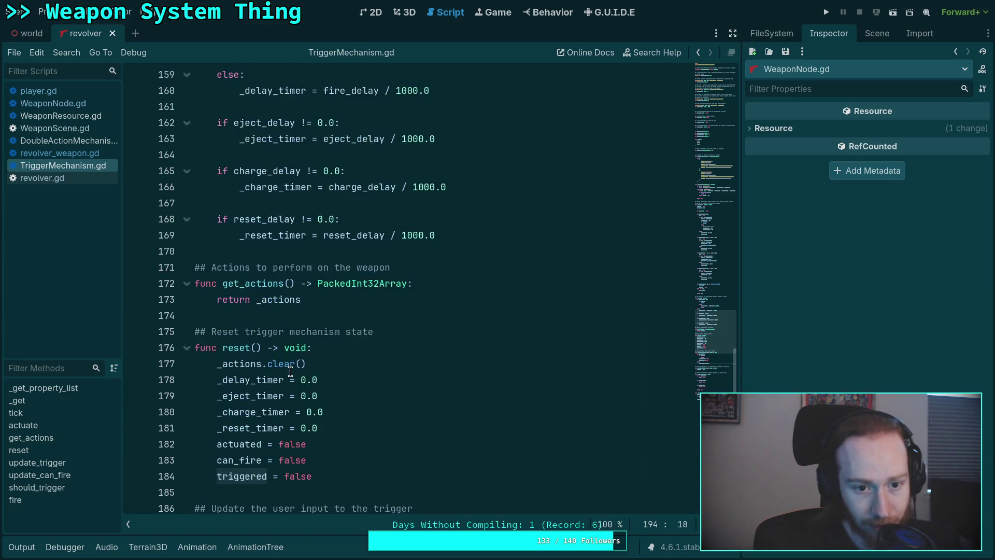
pyautogui.scroll(20, 290, 371)
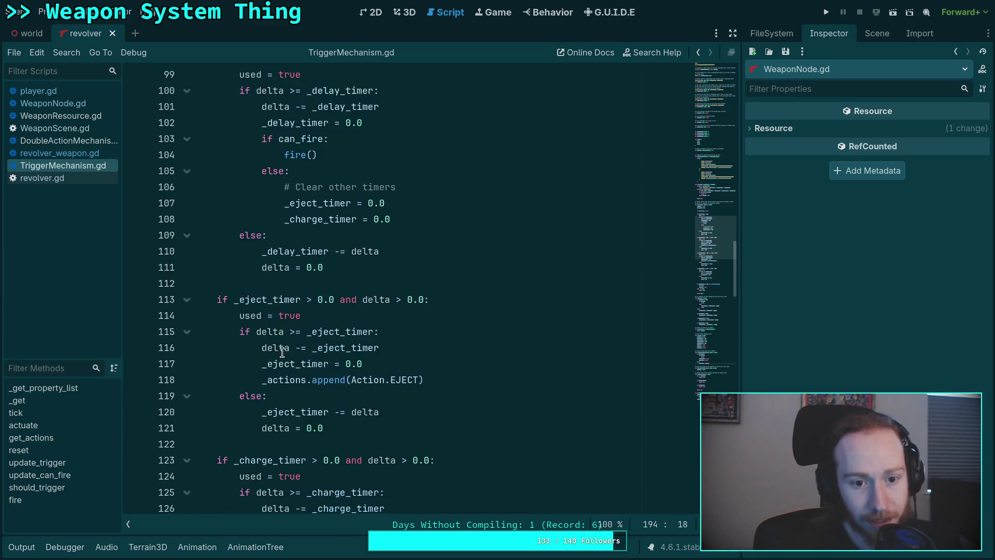
pyautogui.scroll(4, 282, 352)
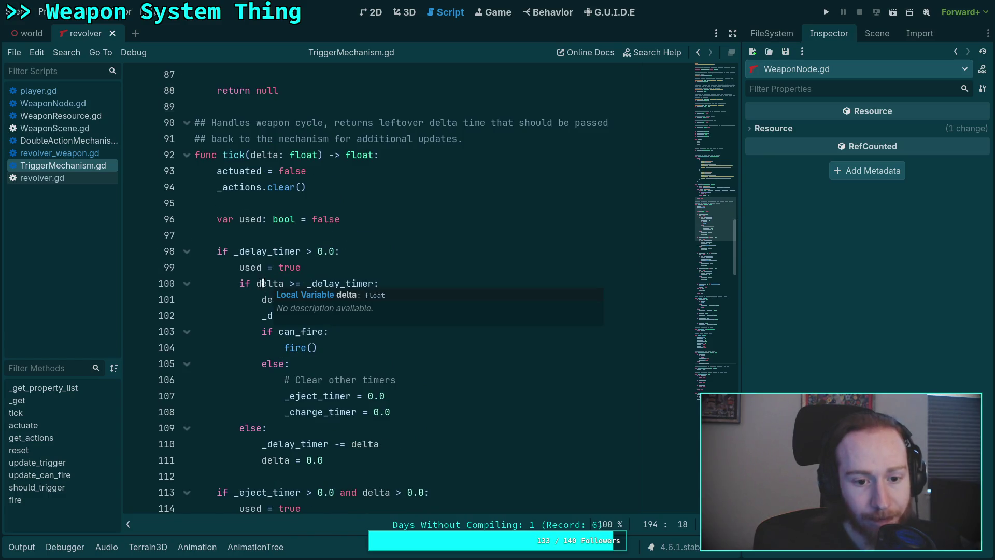
pyautogui.scroll(-15, 321, 324)
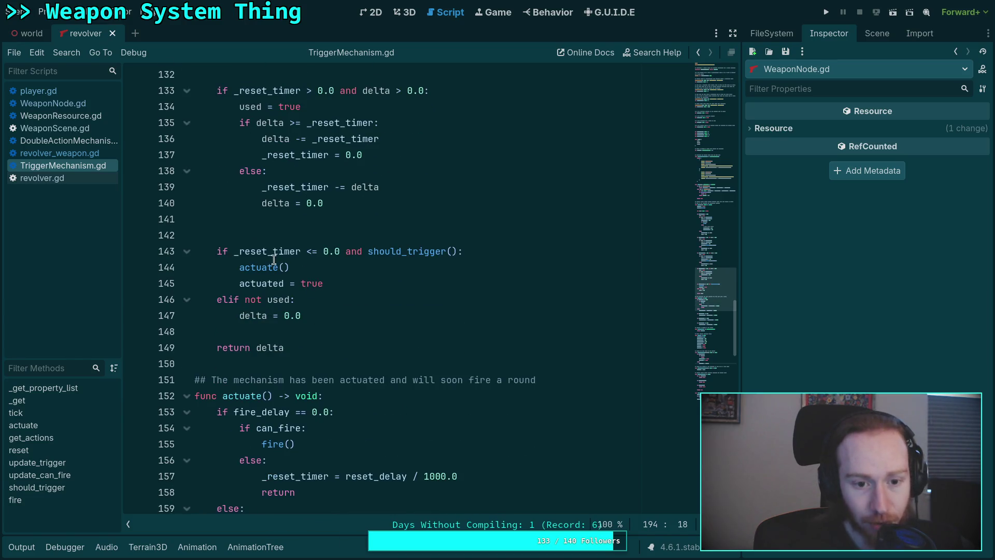
pyautogui.doubleClick(278, 256)
pyautogui.scroll(2, 371, 403)
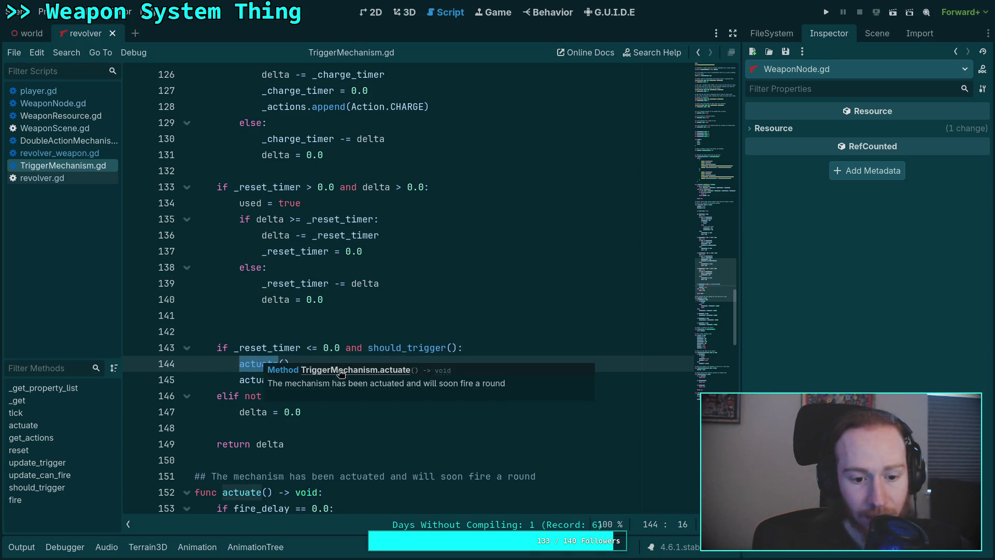
pyautogui.doubleClick(258, 363)
pyautogui.scroll(-6, 425, 442)
pyautogui.scroll(7, 429, 430)
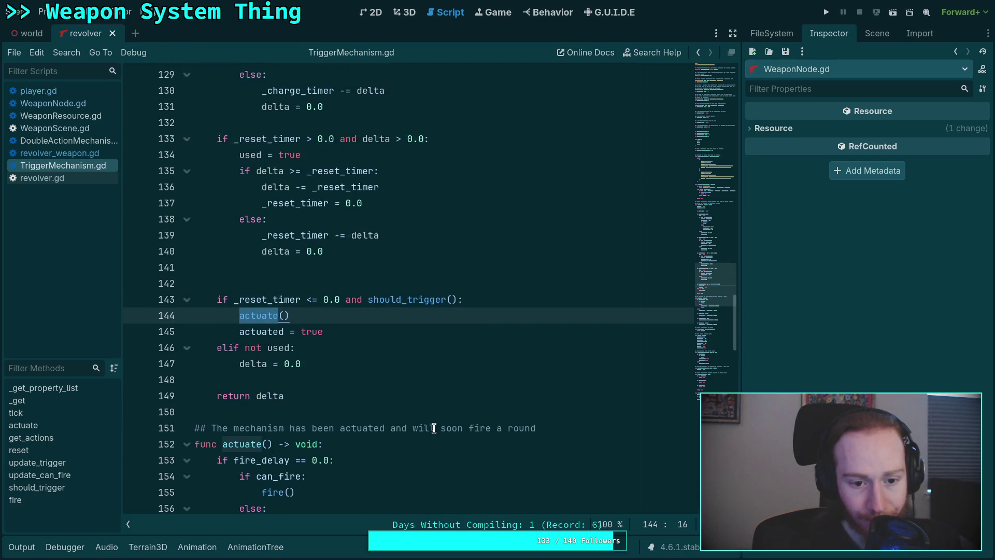
# - Run the project, grab the revolver, fire a single shot on the road, and exit to desktop
pyautogui.click(828, 14)
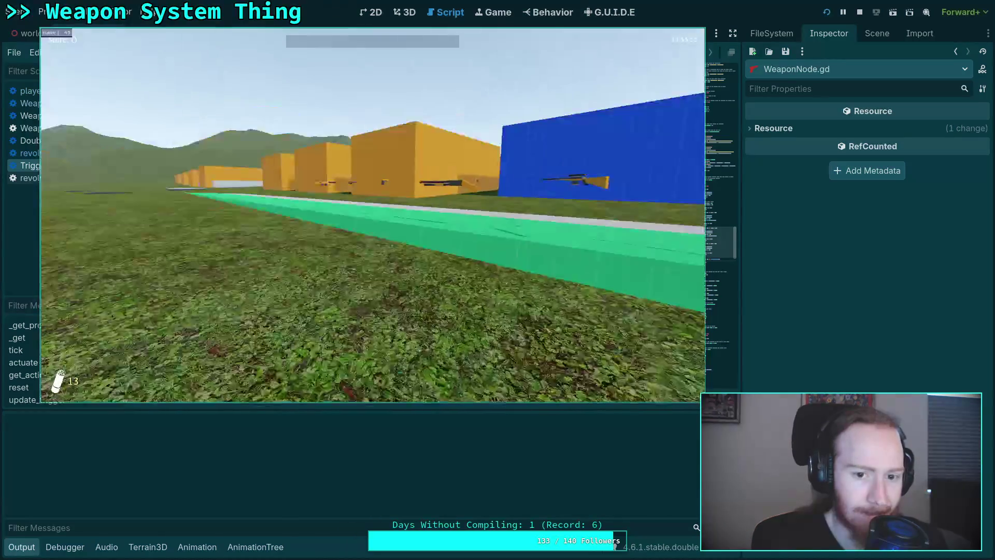
pyautogui.press('w')
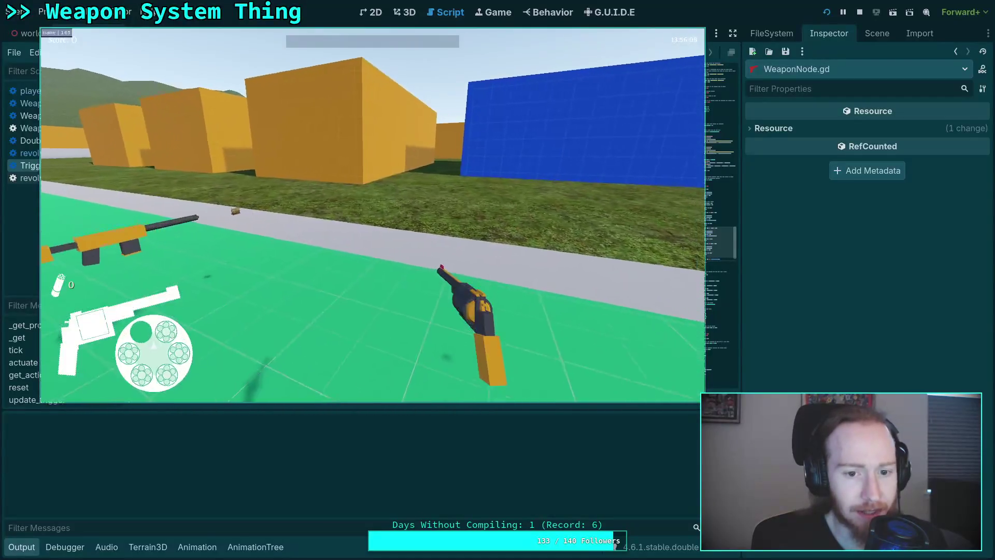
pyautogui.press('w')
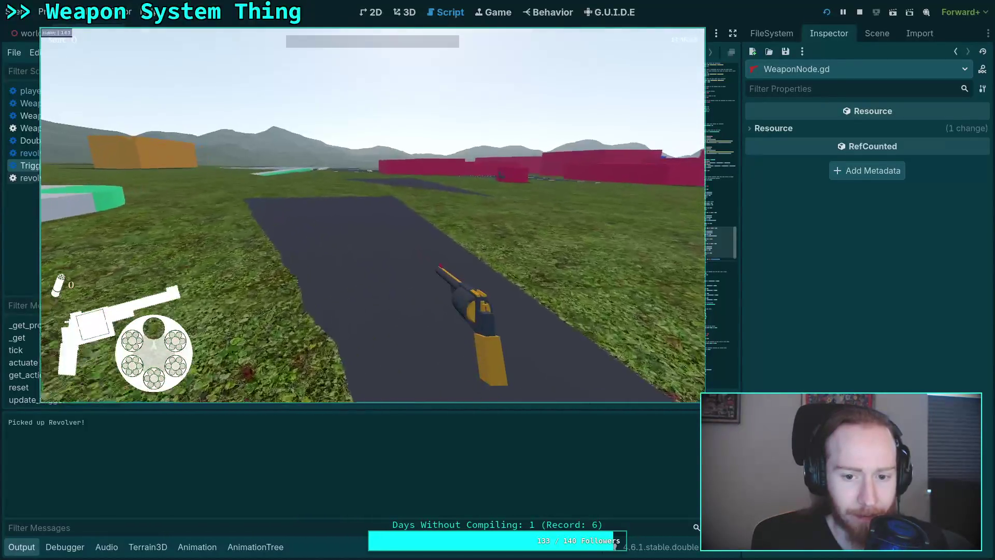
pyautogui.click(373, 215)
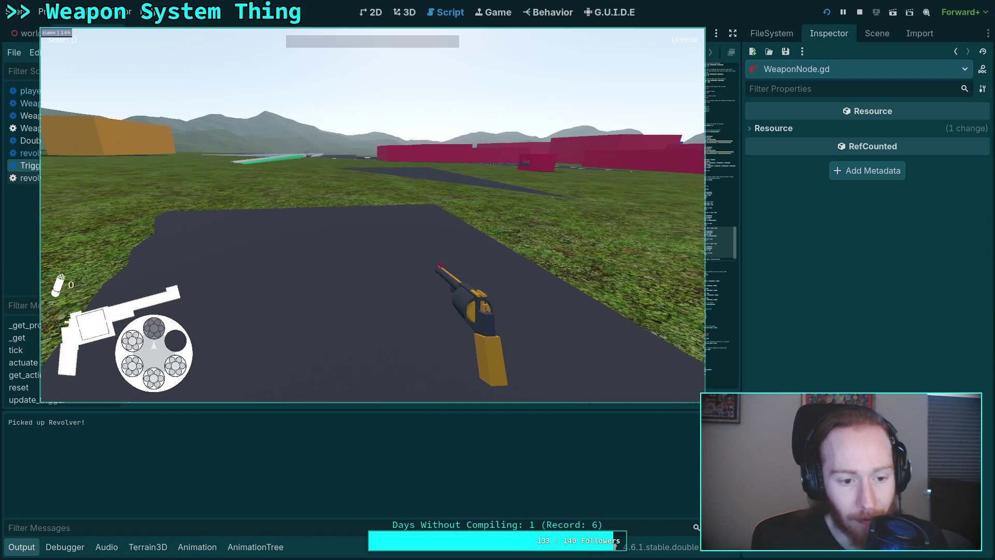
pyautogui.press('Escape')
pyautogui.click(371, 231)
# - Review update_trigger's 'trigger reset!' print and needs_reset check, then rerun the game with F5
pyautogui.scroll(3, 355, 318)
pyautogui.scroll(-7, 355, 318)
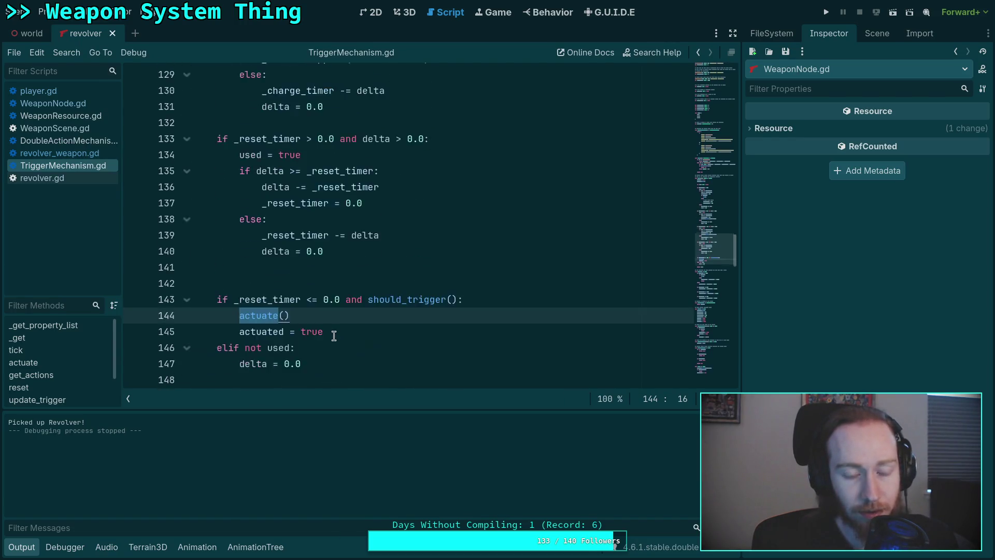
pyautogui.scroll(-15, 327, 324)
pyautogui.click(357, 235)
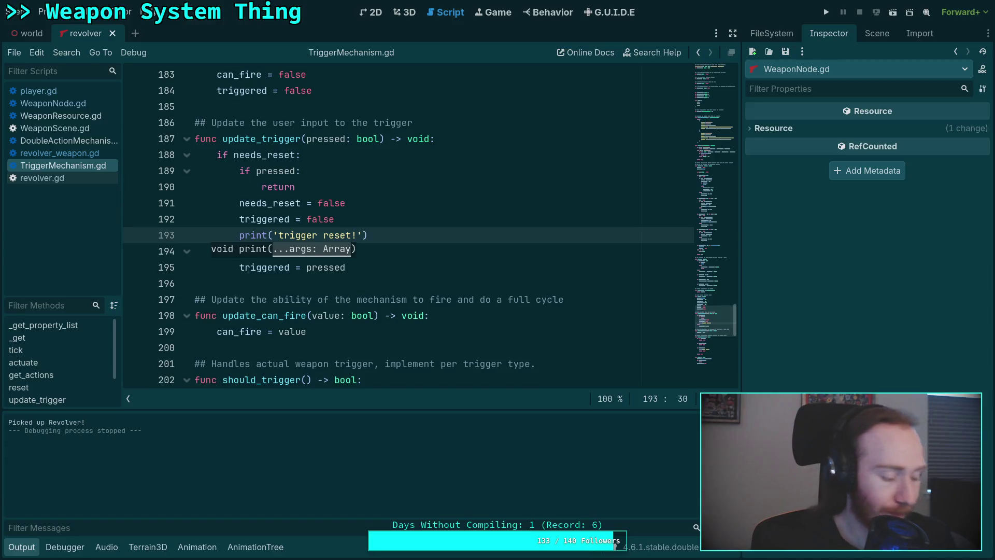
pyautogui.click(567, 154)
pyautogui.press('F5')
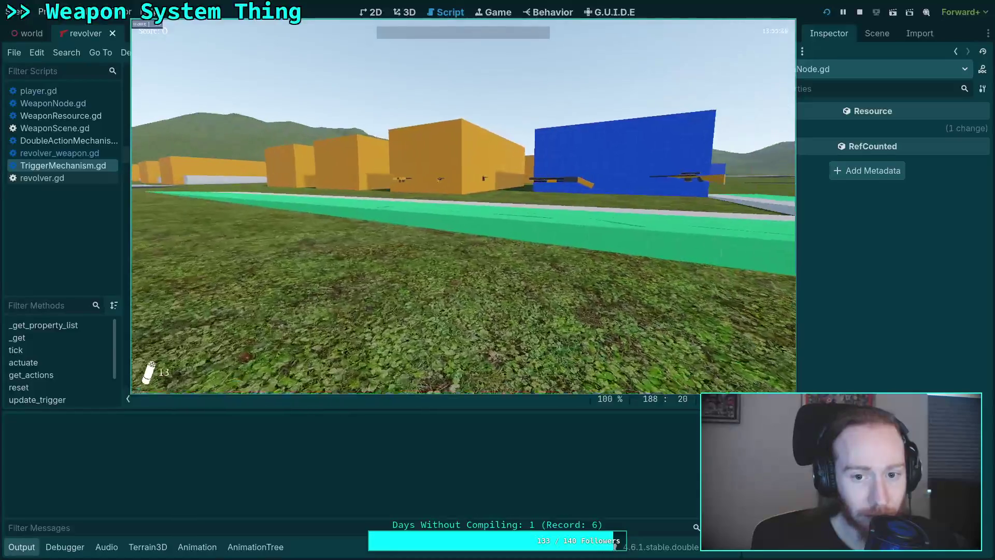
# - Pick up the revolver in-game, fire it once, and pause the game
pyautogui.press('e')
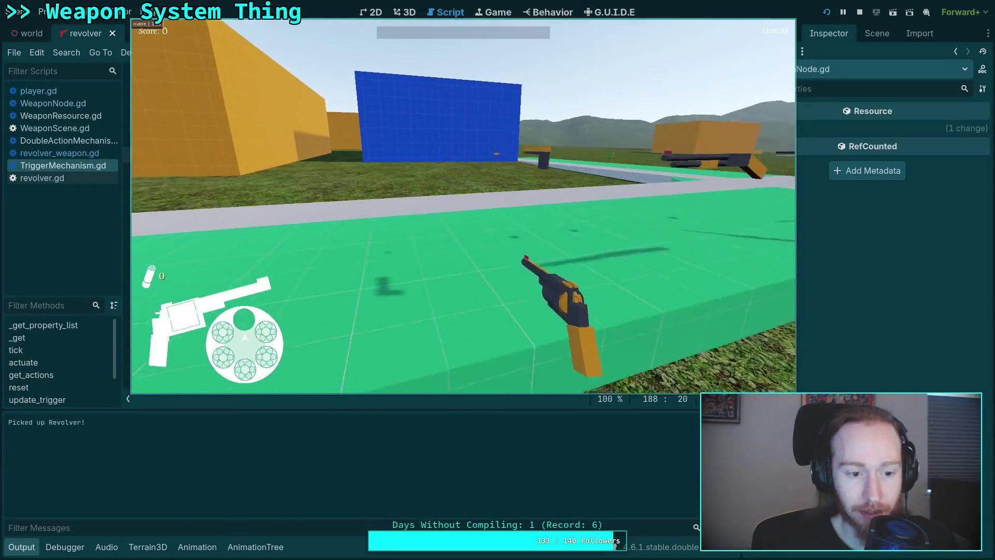
pyautogui.press('w')
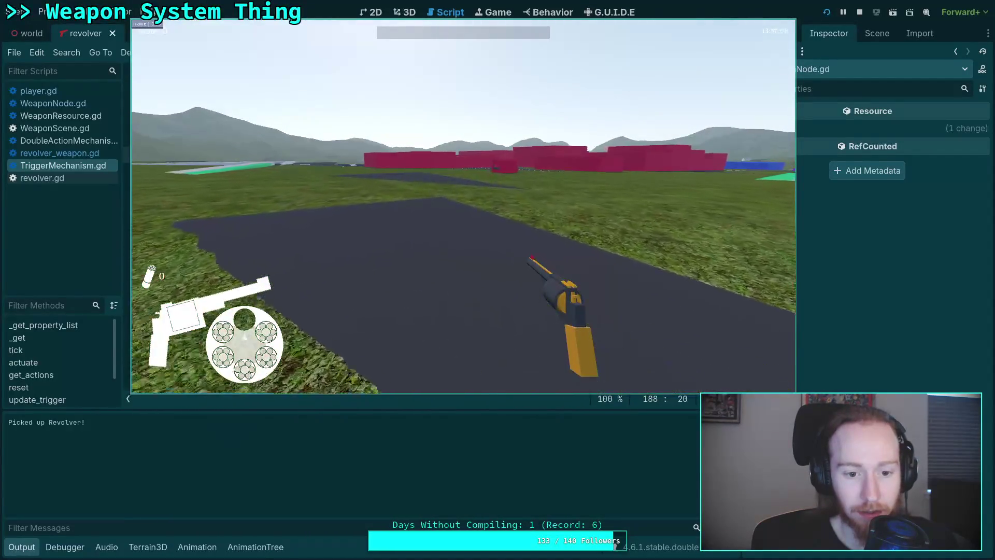
pyautogui.click(464, 206)
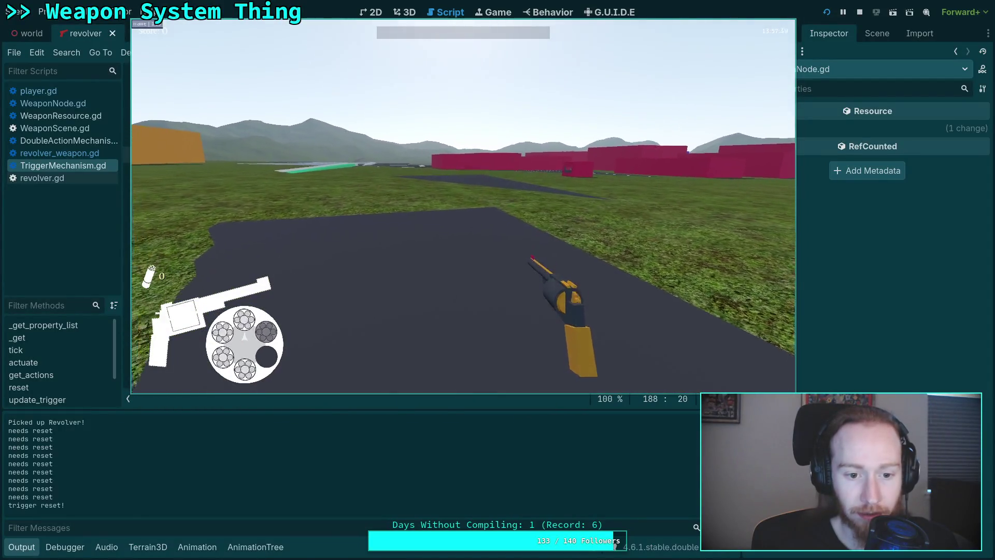
pyautogui.press('Escape')
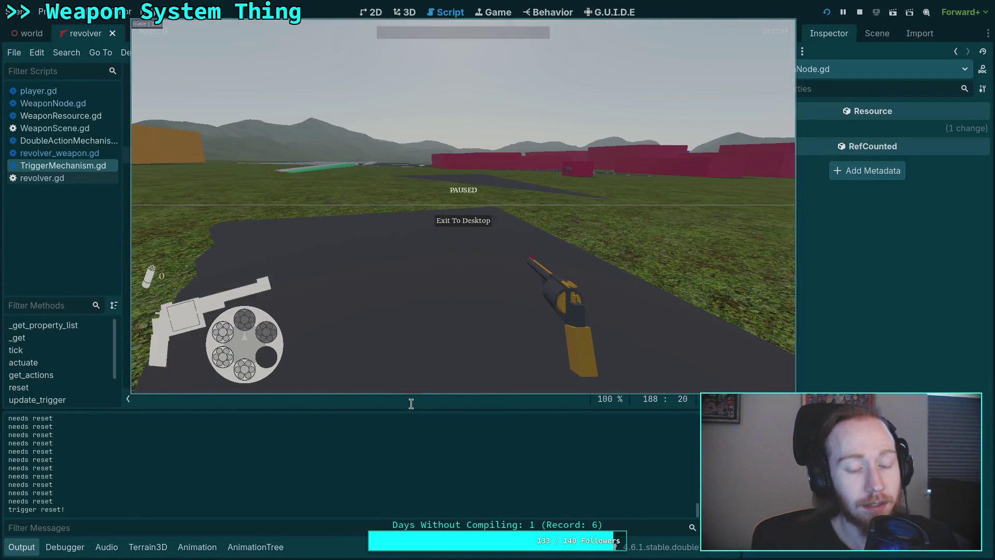
# - Move the game window aside and scroll the Output log through the 'needs reset' lines to 'trigger reset!'
pyautogui.moveTo(415, 327); pyautogui.dragTo(578, 324)
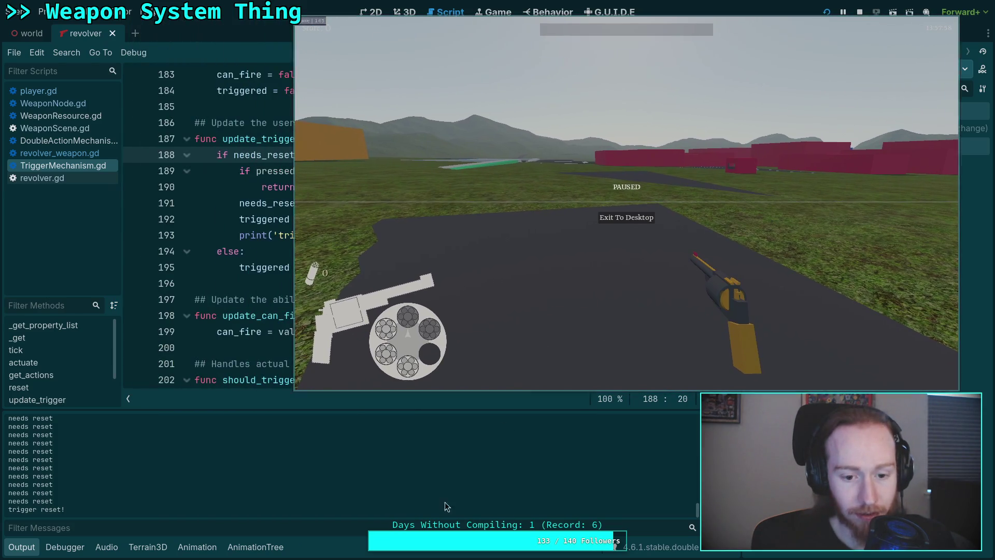
pyautogui.moveTo(697, 502); pyautogui.dragTo(698, 417)
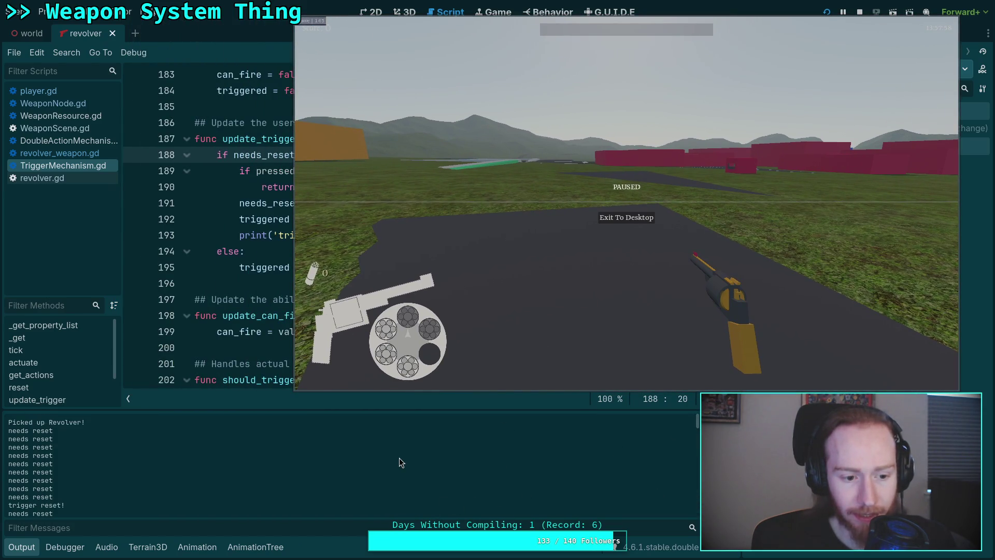
pyautogui.scroll(-2, 126, 478)
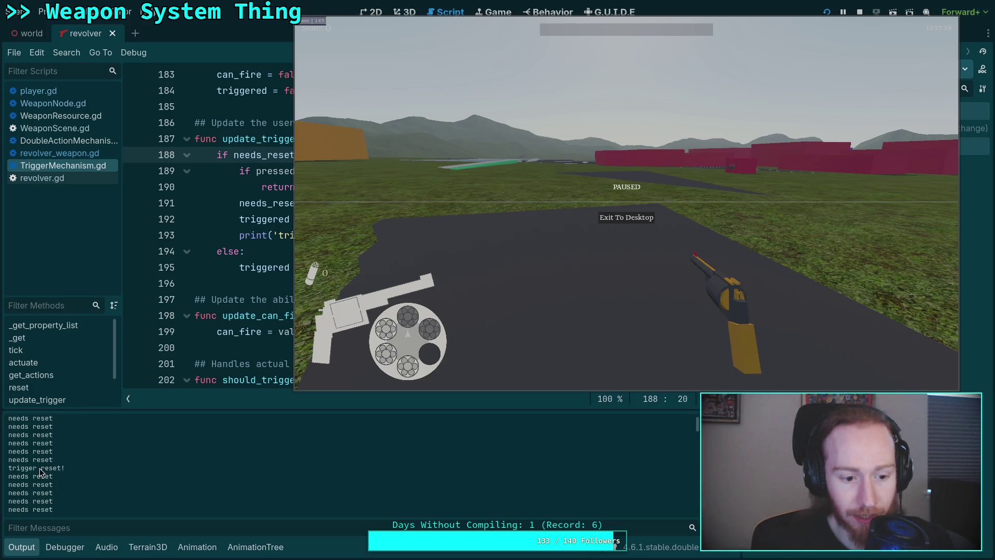
pyautogui.moveTo(40, 469); pyautogui.dragTo(93, 490)
pyautogui.scroll(-3, 92, 483)
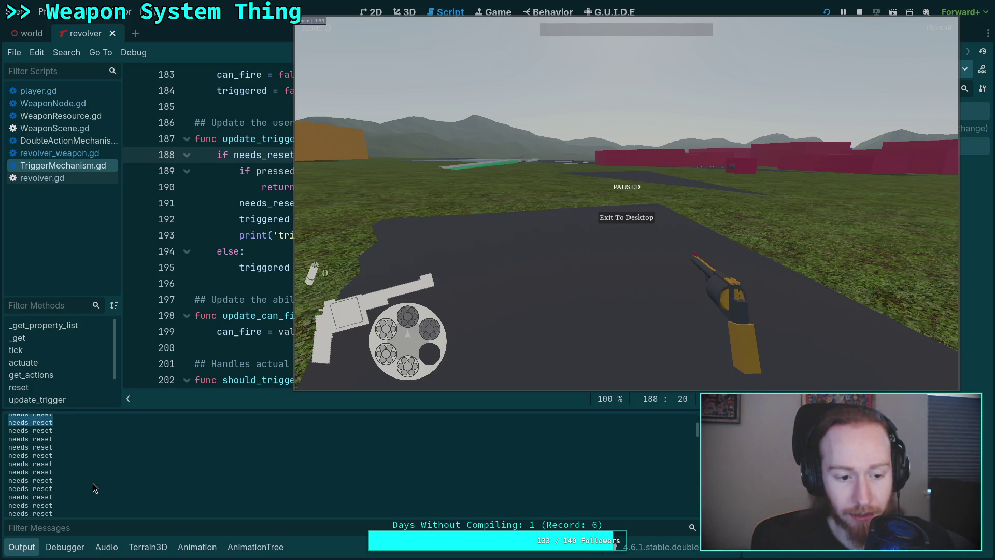
pyautogui.scroll(-10, 92, 482)
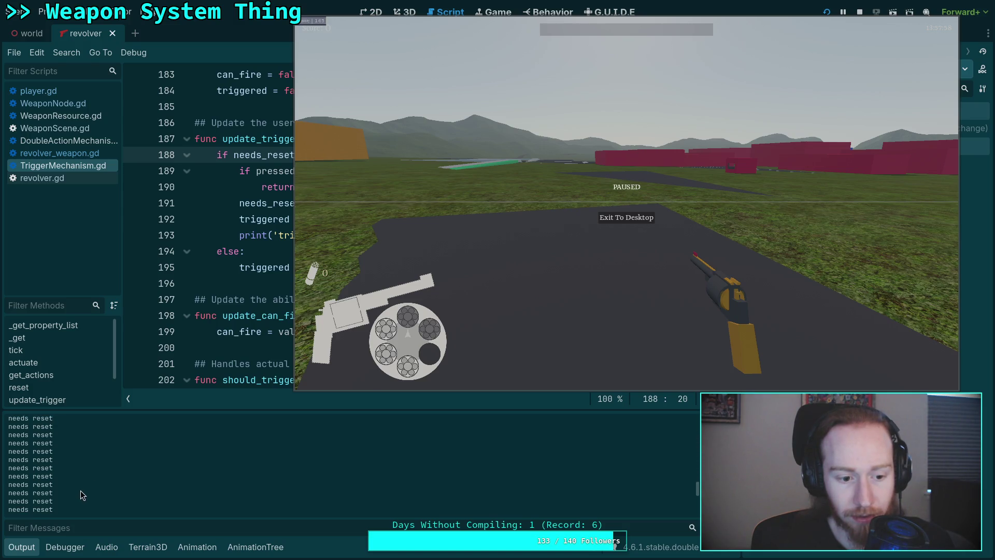
pyautogui.scroll(-1, 80, 490)
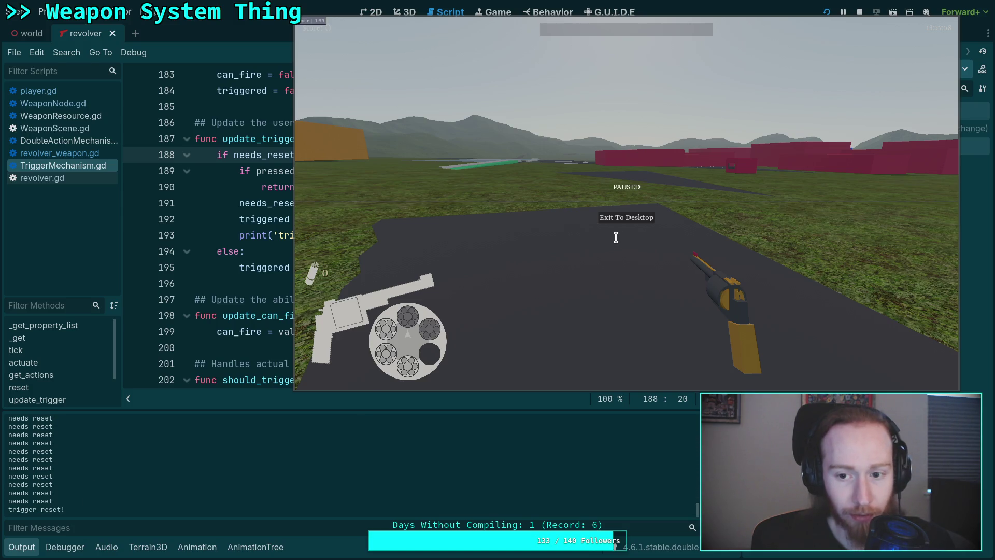
# - Stop the running game and delete a stray 'y' typed after false, returning the editor to full screen
pyautogui.click(633, 216)
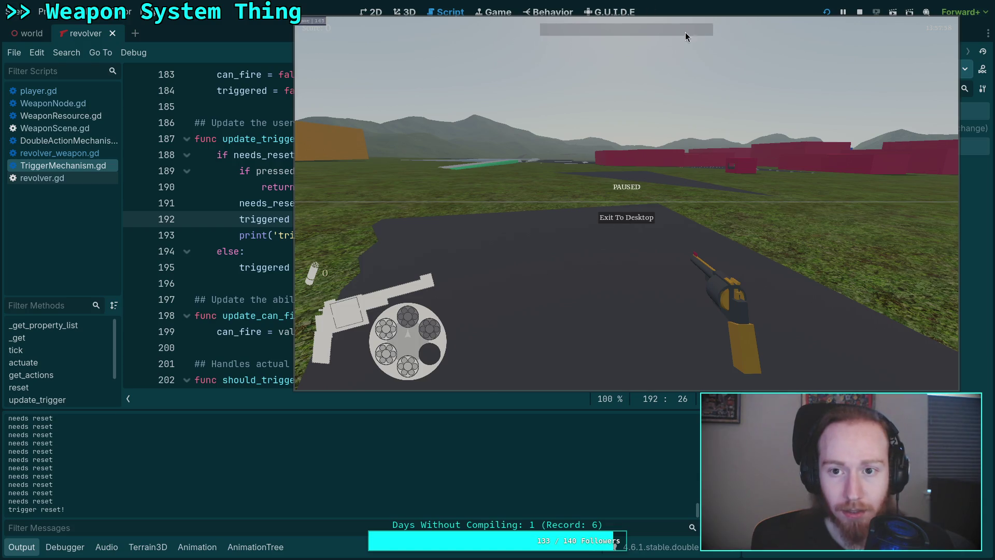
pyautogui.press('super+f')
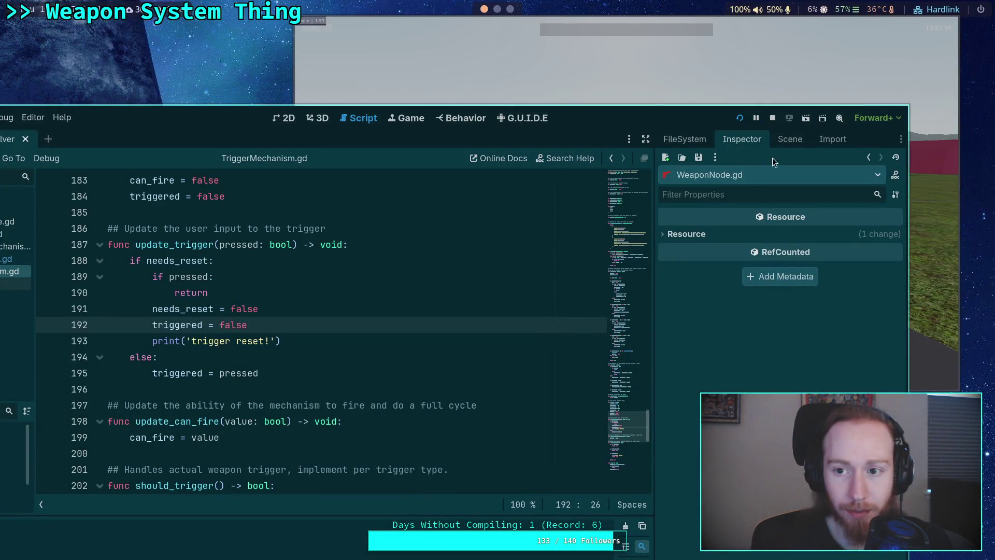
pyautogui.click(776, 118)
pyautogui.write('y')
pyautogui.press('BackSpace')
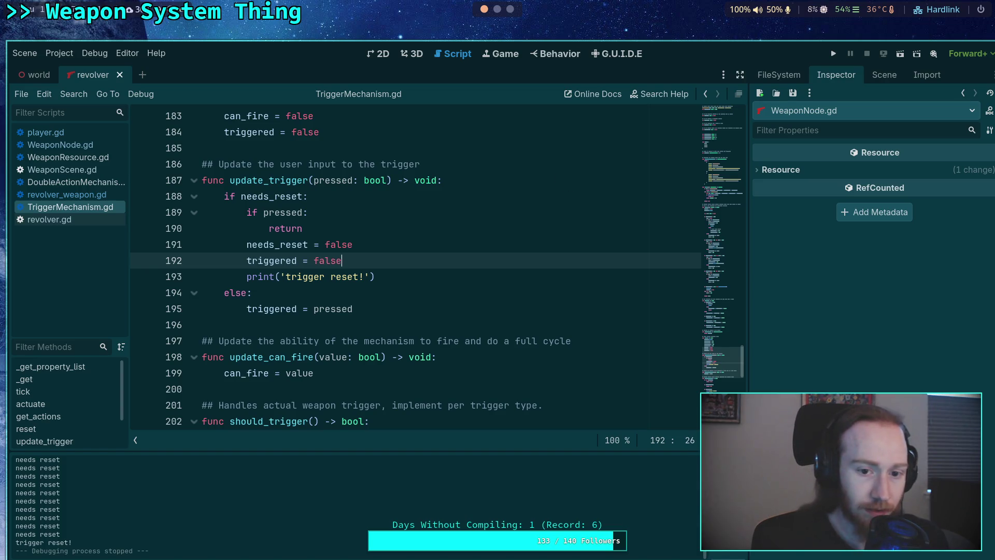
pyautogui.press('super+f')
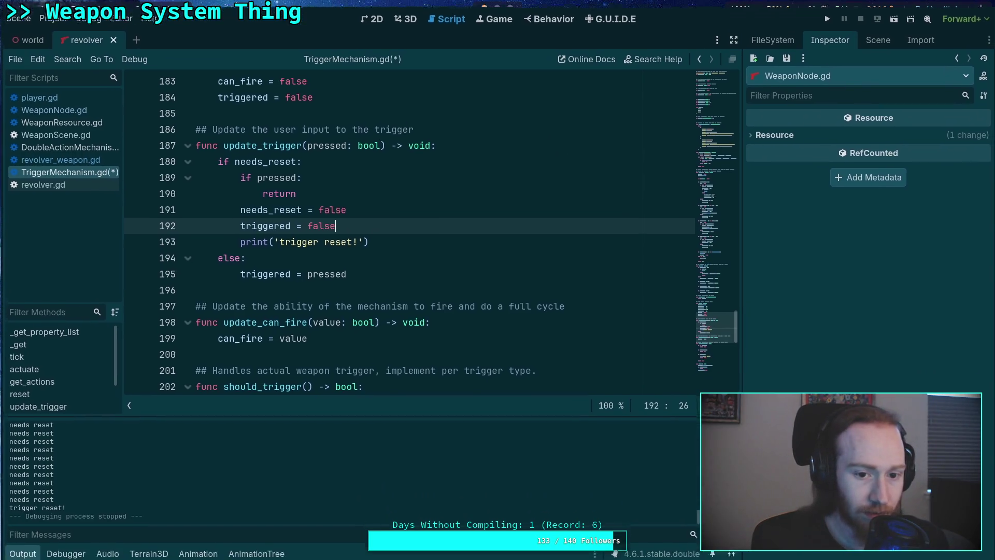
pyautogui.scroll(10, 402, 258)
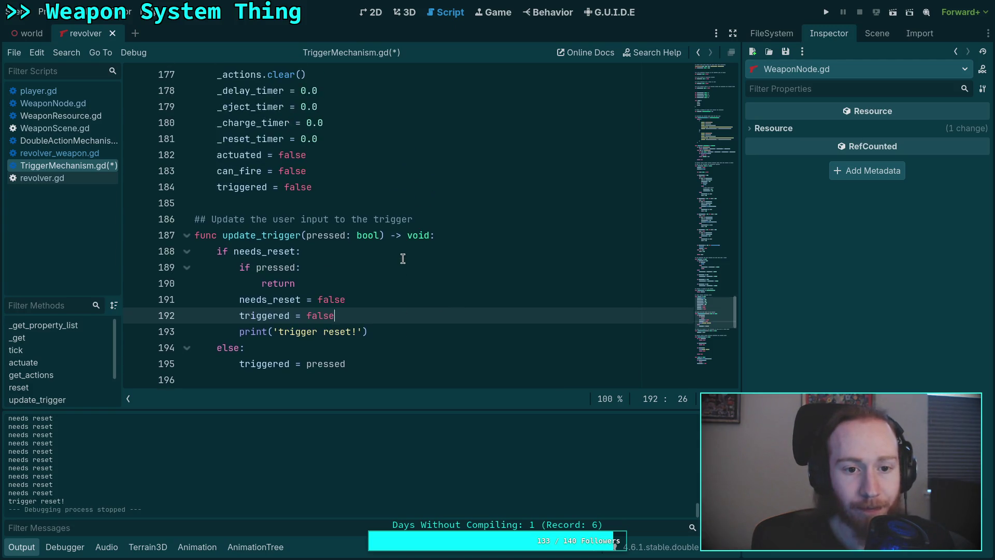
# - Scroll TriggerMechanism.gd to the fire() function and place the caret on line 216
pyautogui.scroll(2, 402, 259)
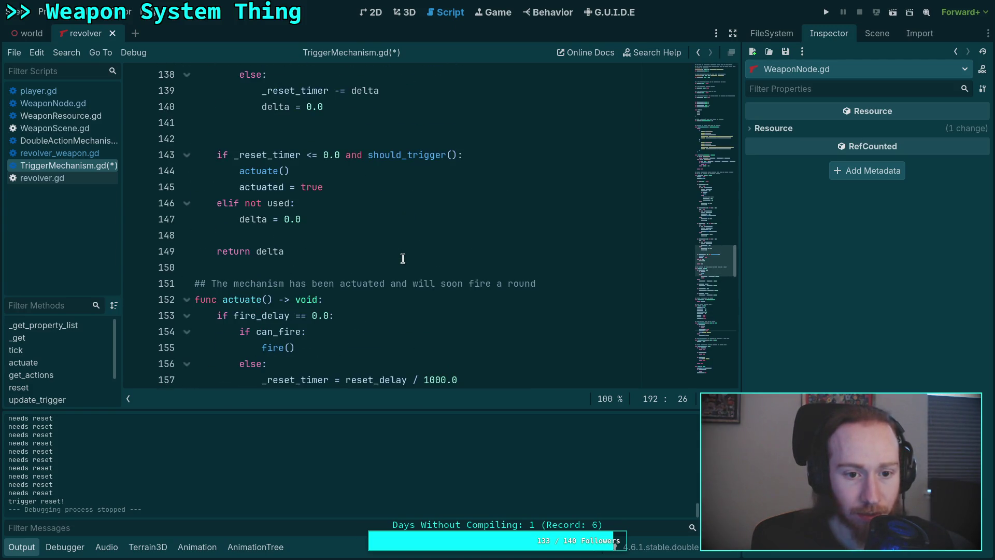
pyautogui.scroll(12, 402, 259)
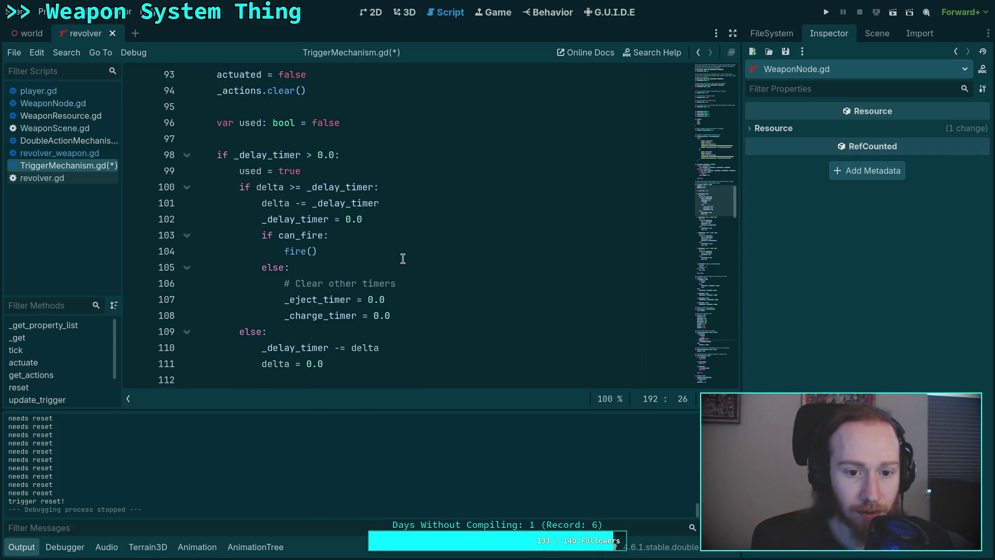
pyautogui.scroll(-20, 403, 258)
pyautogui.scroll(-6, 402, 258)
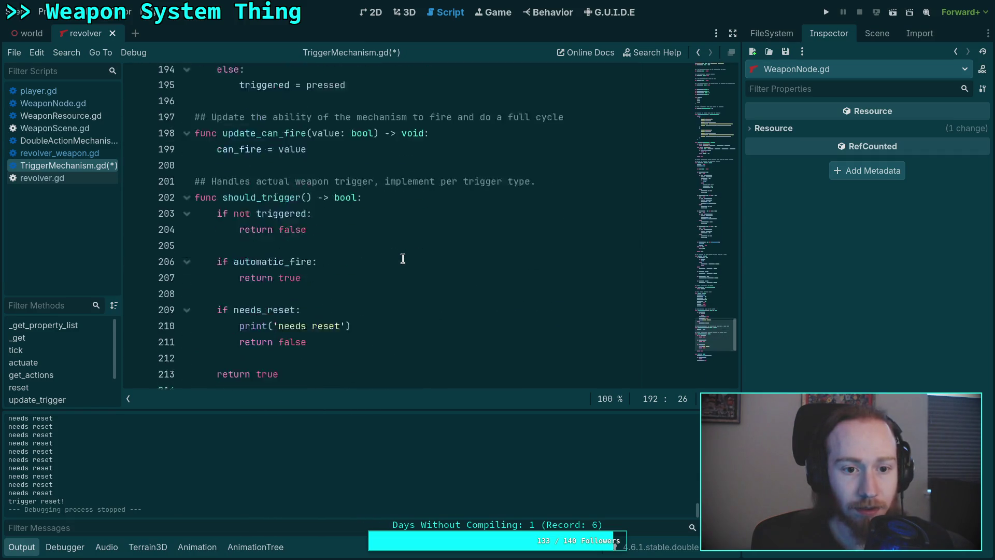
pyautogui.click(450, 222)
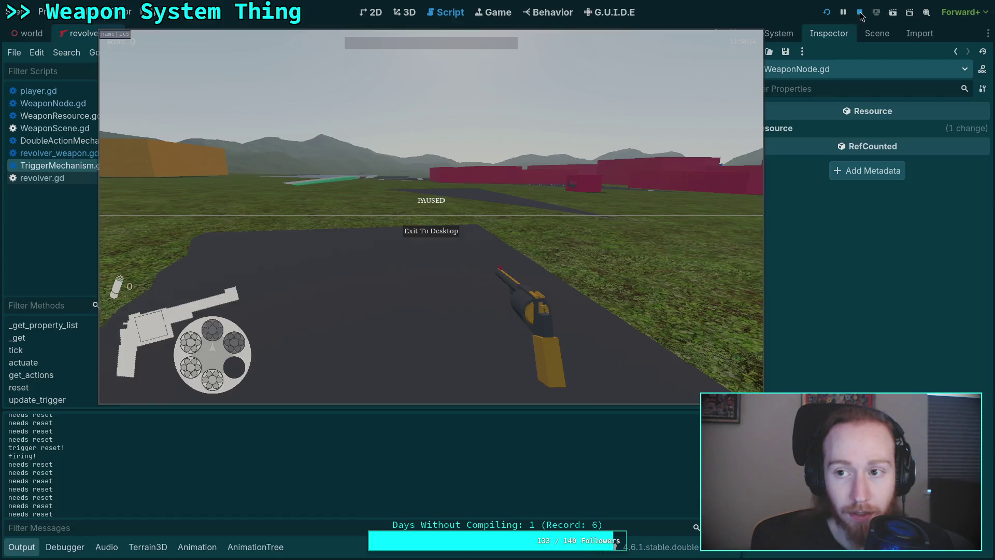
# - Change line 217 to print('firing! %.3f' % (float(Time.get_ticks_msec()) / 1000.0))
pyautogui.press('End')
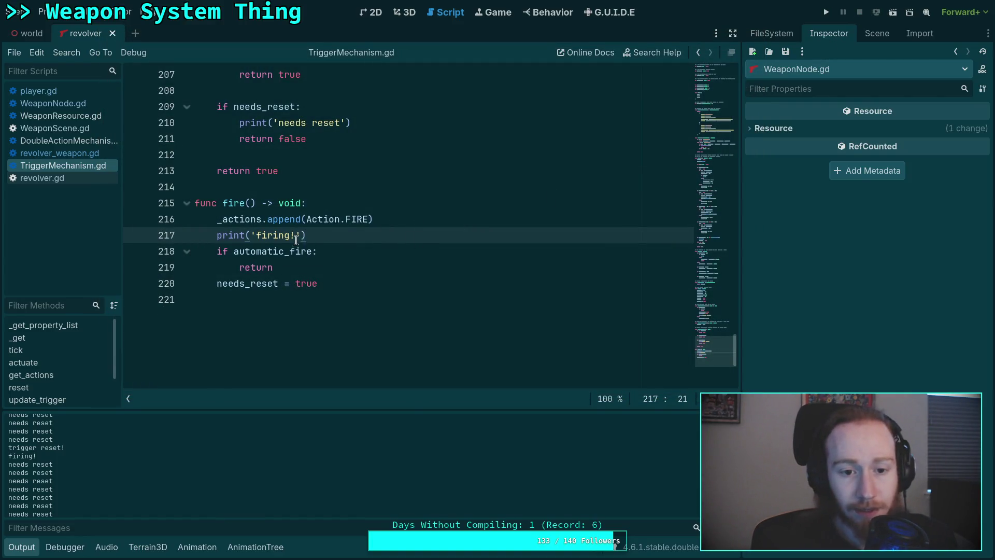
pyautogui.write('%.3f')
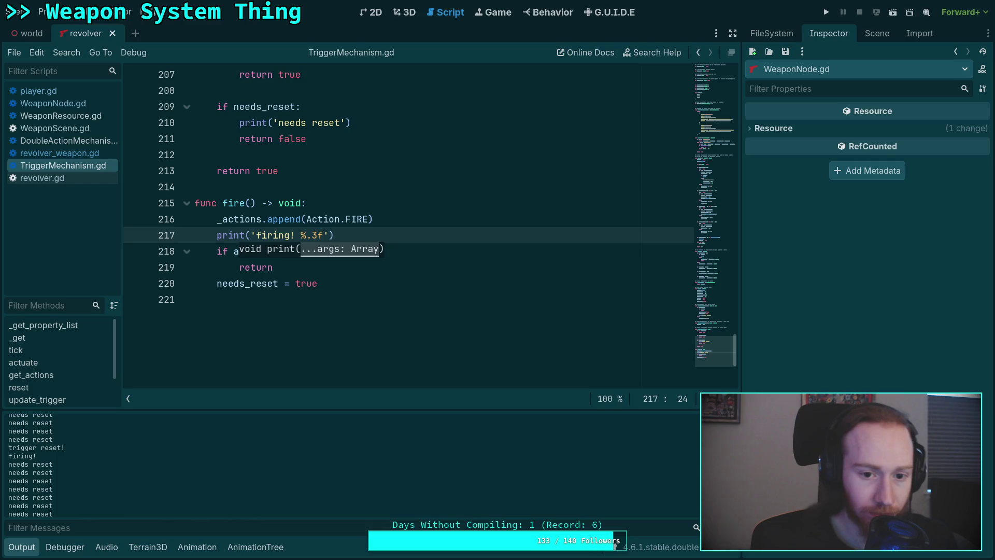
pyautogui.write('% (f')
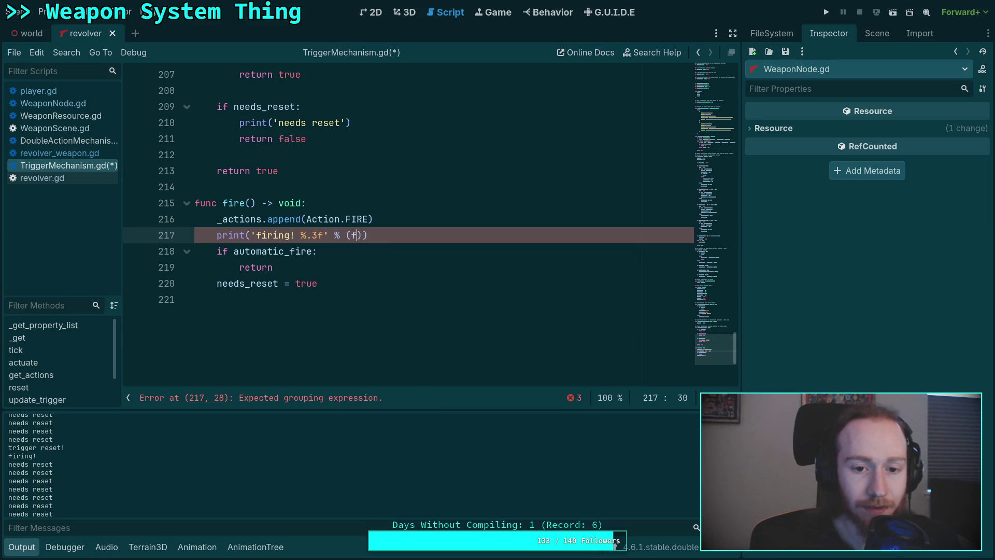
pyautogui.write('loat')
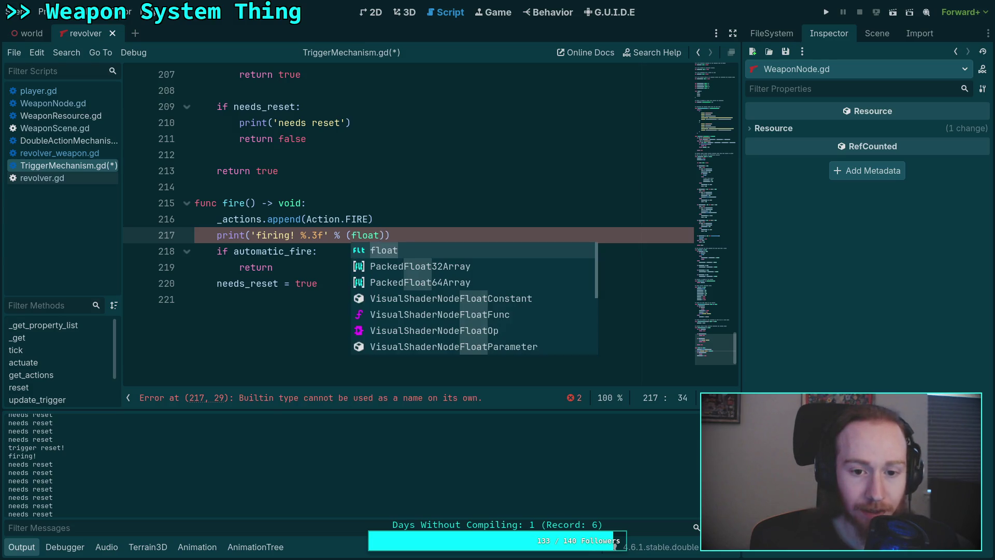
pyautogui.write('(Time.ms')
pyautogui.press('Return')
pyautogui.write('/ 1')
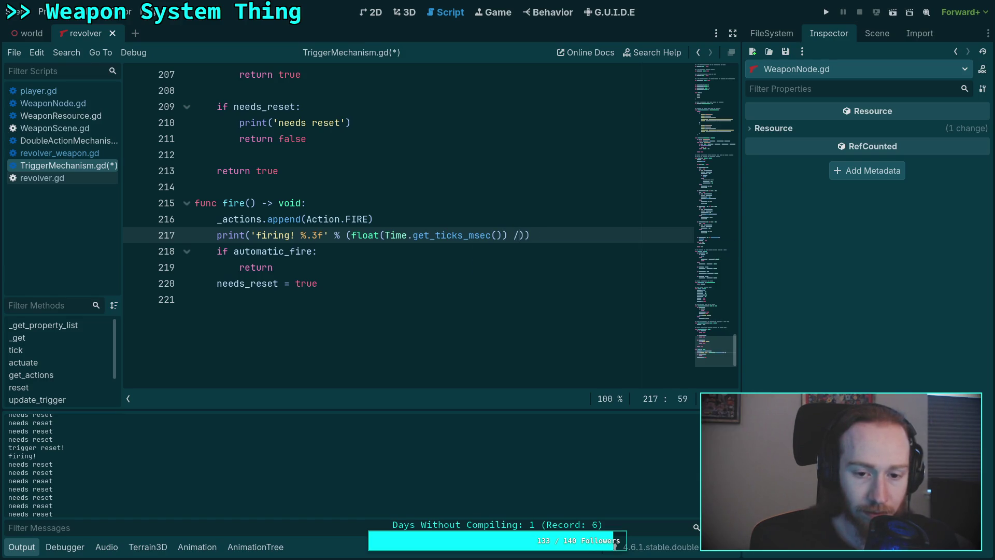
pyautogui.write('000.0')
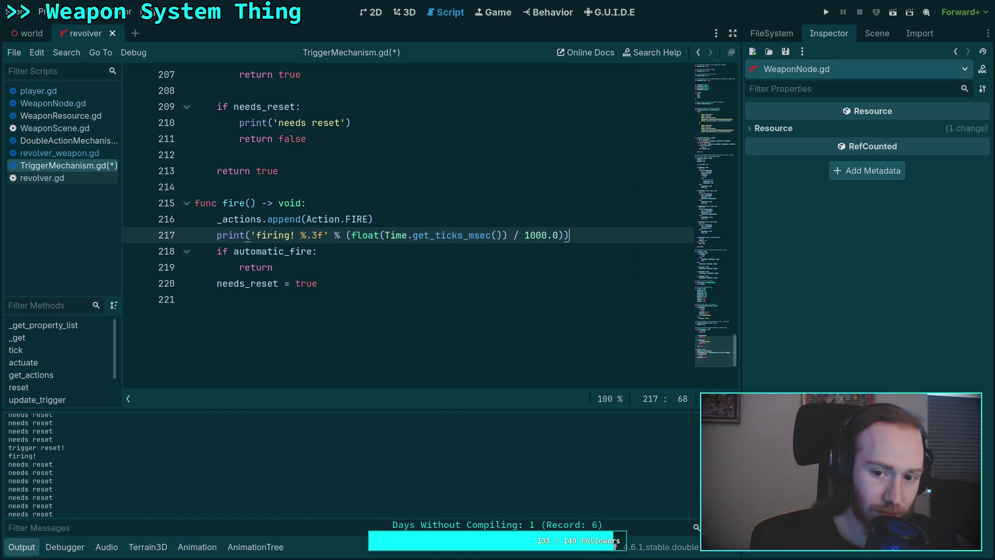
pyautogui.scroll(2, 378, 217)
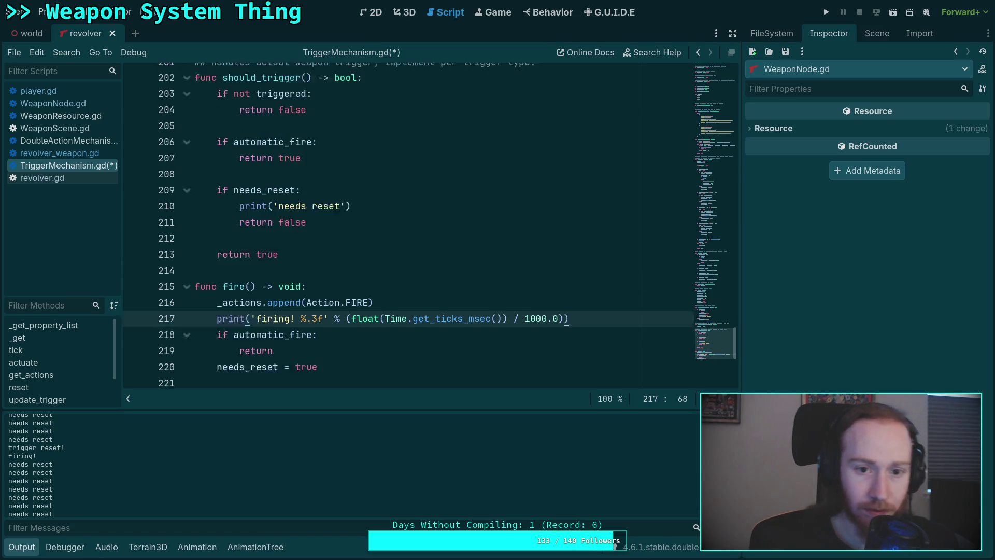
# - Paste the timed firing print over the 'trigger reset!' print on line 193
pyautogui.moveTo(378, 218); pyautogui.dragTo(240, 223)
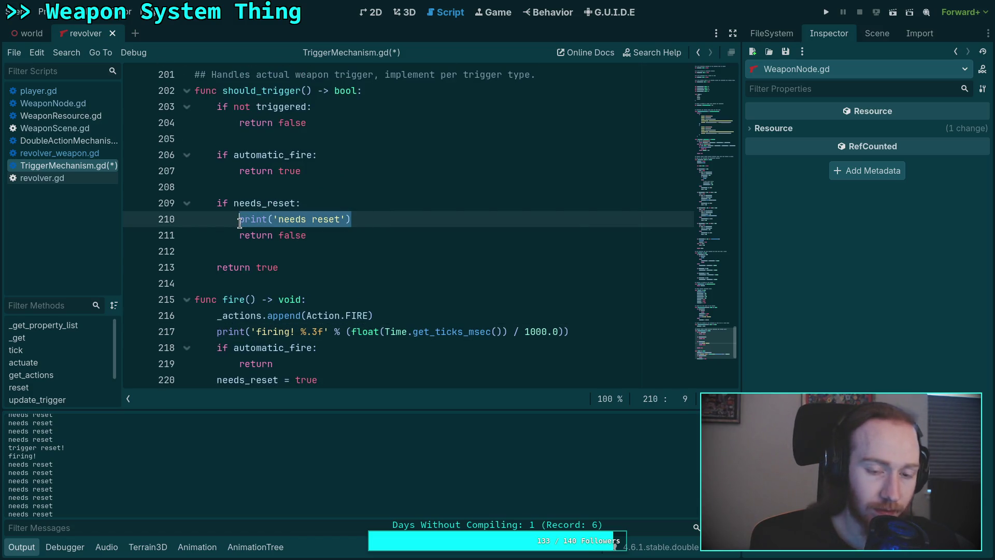
pyautogui.press('Up')
pyautogui.press('Up')
pyautogui.scroll(6, 362, 222)
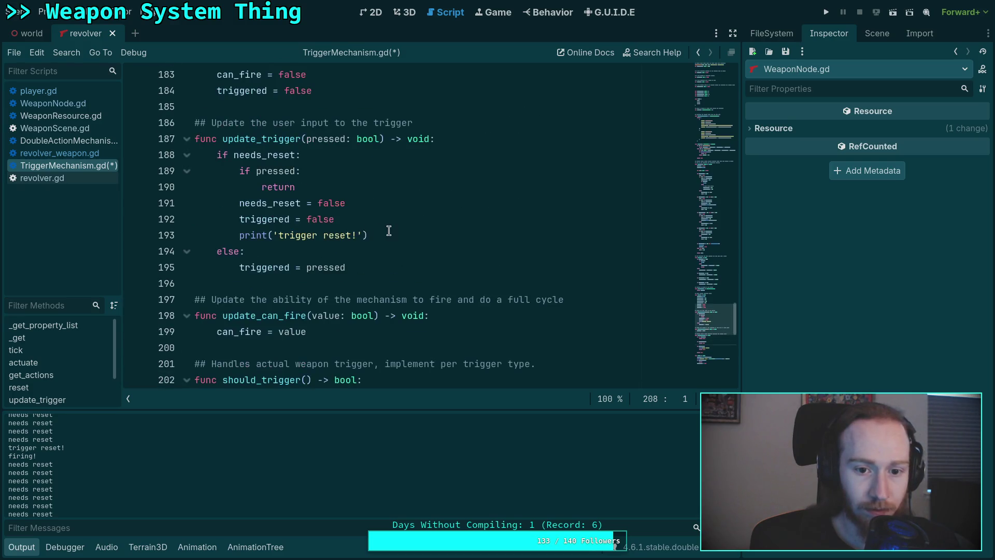
pyautogui.moveTo(389, 231); pyautogui.dragTo(240, 238)
pyautogui.write("print('firing! %.3f' % (float(Time.get_ticks_msec()) / 1000.0))")
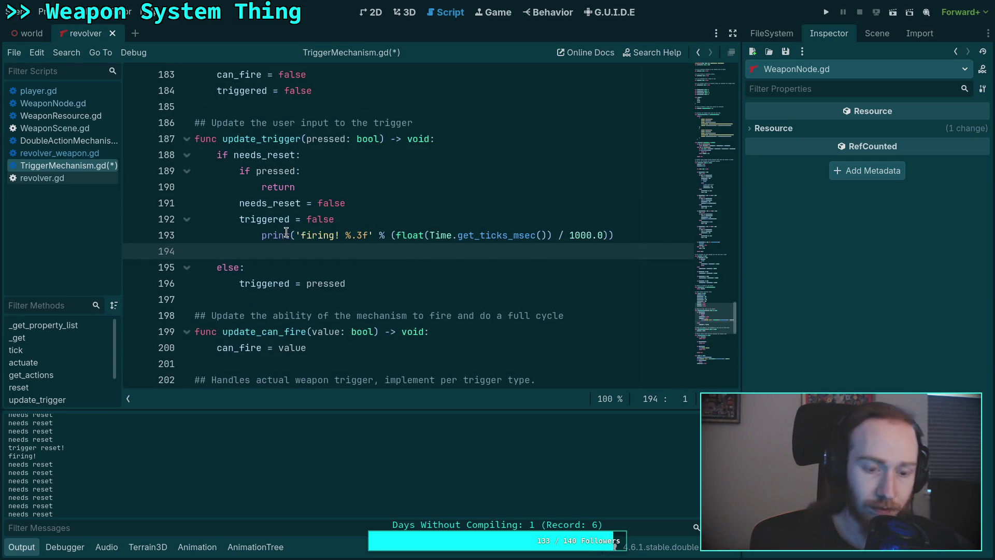
pyautogui.press('BackSpace')
# - Rename 'firing' to 'trigger reset' in the pasted print, save the script, and run the project
pyautogui.doubleClick(313, 235)
pyautogui.write('tri')
pyautogui.hotkey('shift', 'Tab')
pyautogui.write('gger reset')
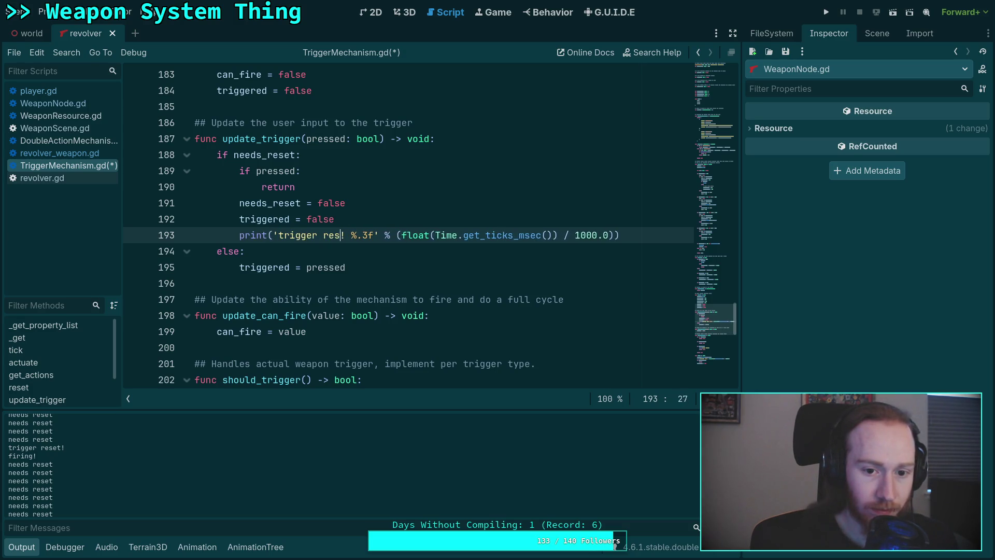
pyautogui.hotkey('ctrl', 's')
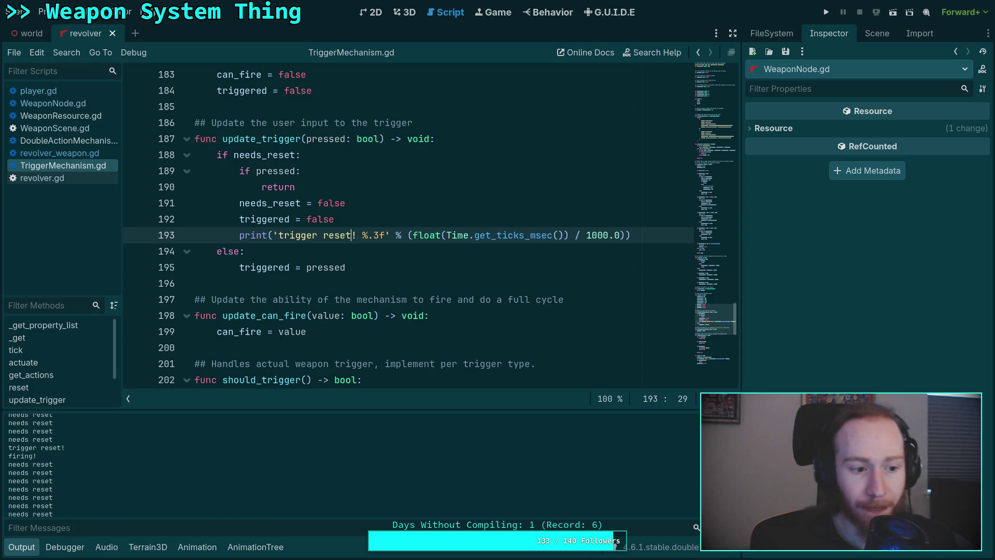
pyautogui.click(826, 12)
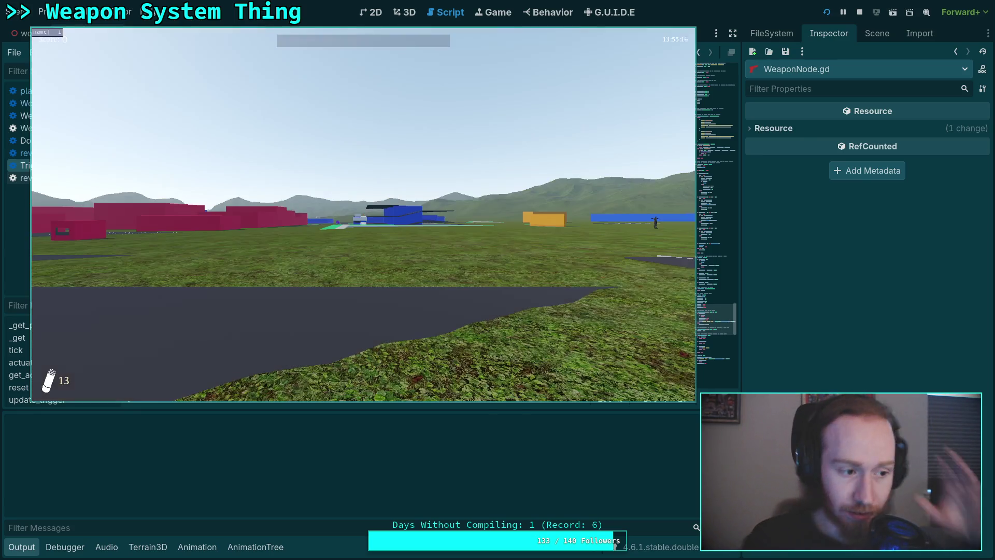
# - Pick up and fire the revolver, then pause and scroll through the Output log
pyautogui.press('w')
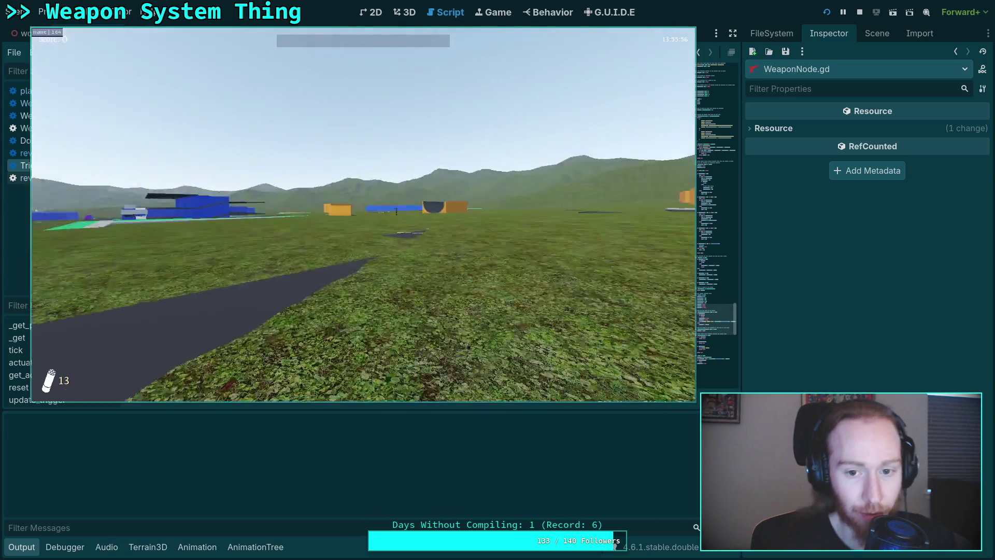
pyautogui.press('w')
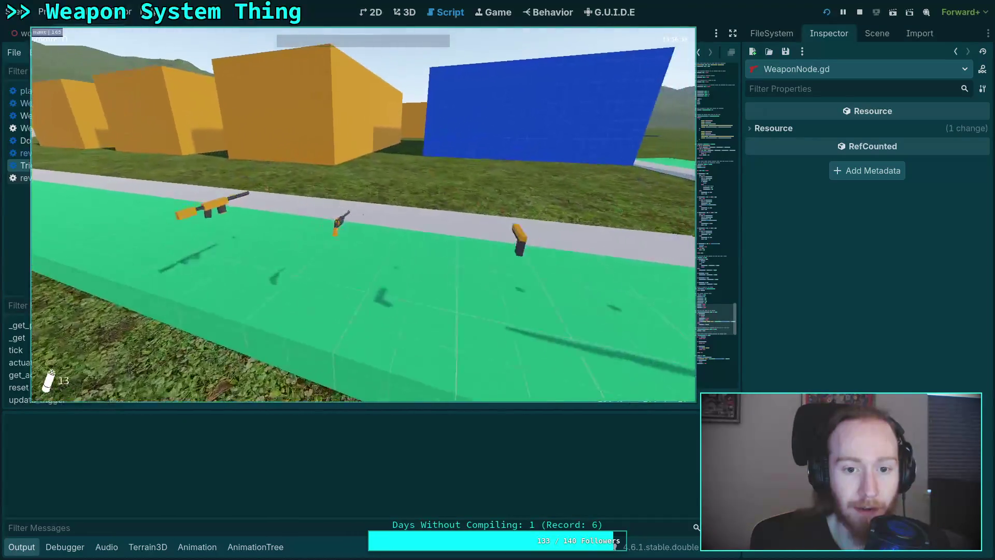
pyautogui.press('w')
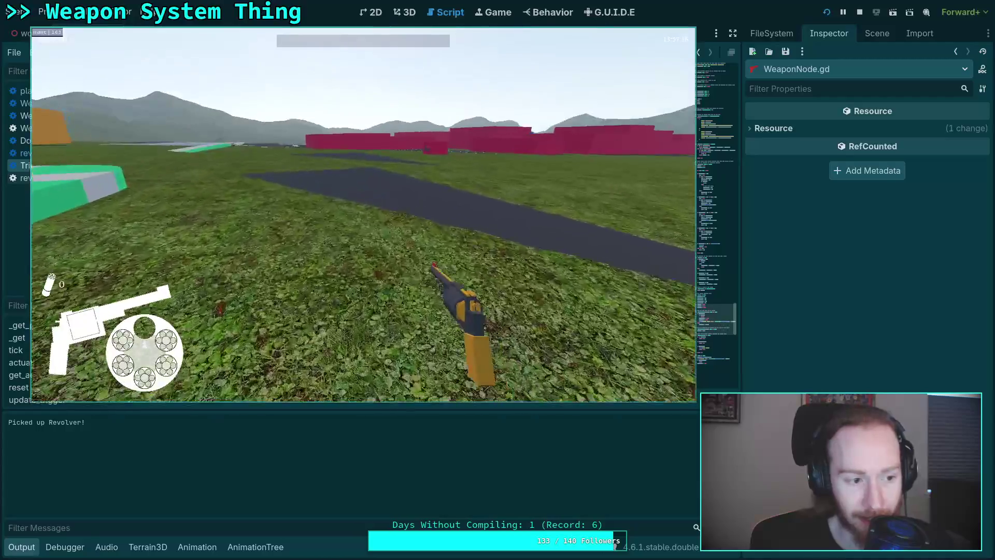
pyautogui.click(363, 214)
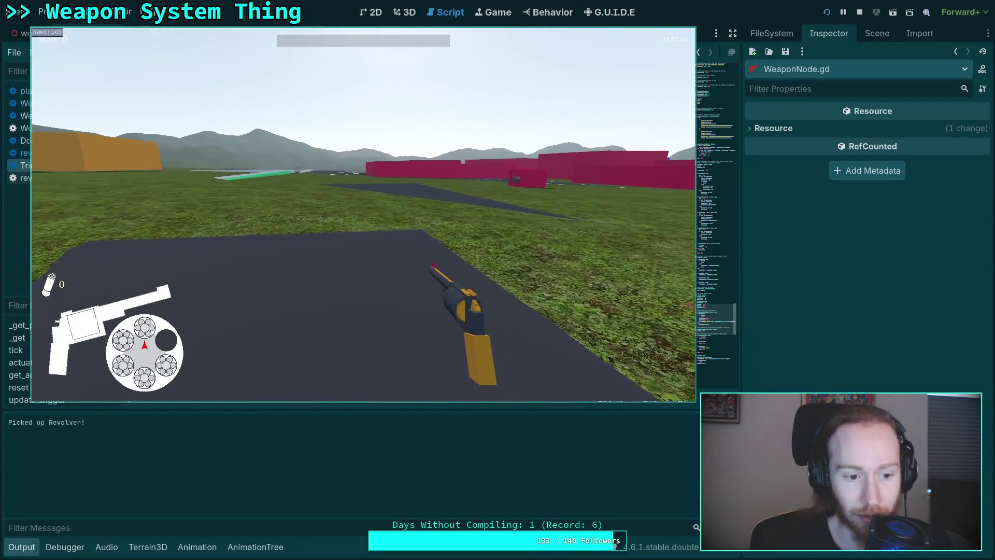
pyautogui.press('Escape')
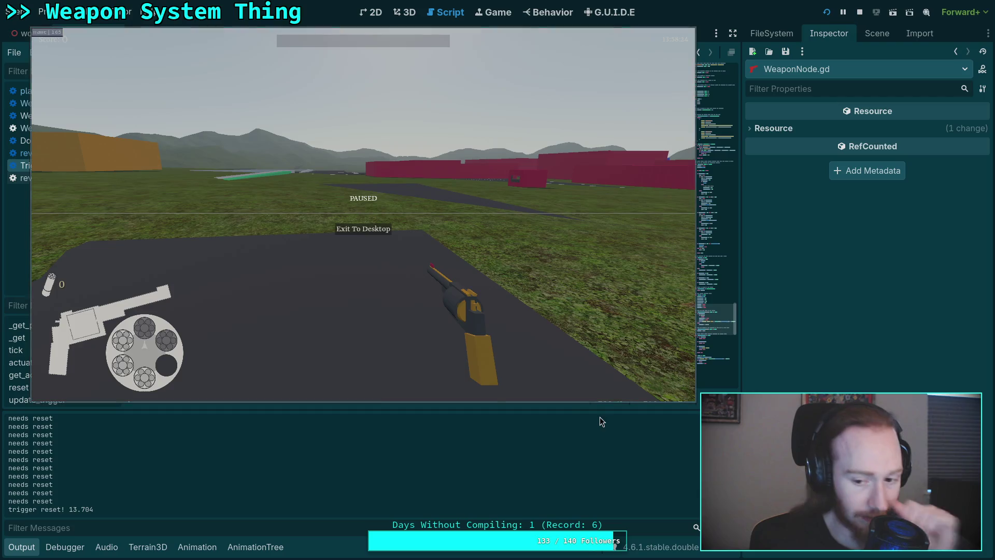
pyautogui.scroll(5, 697, 462)
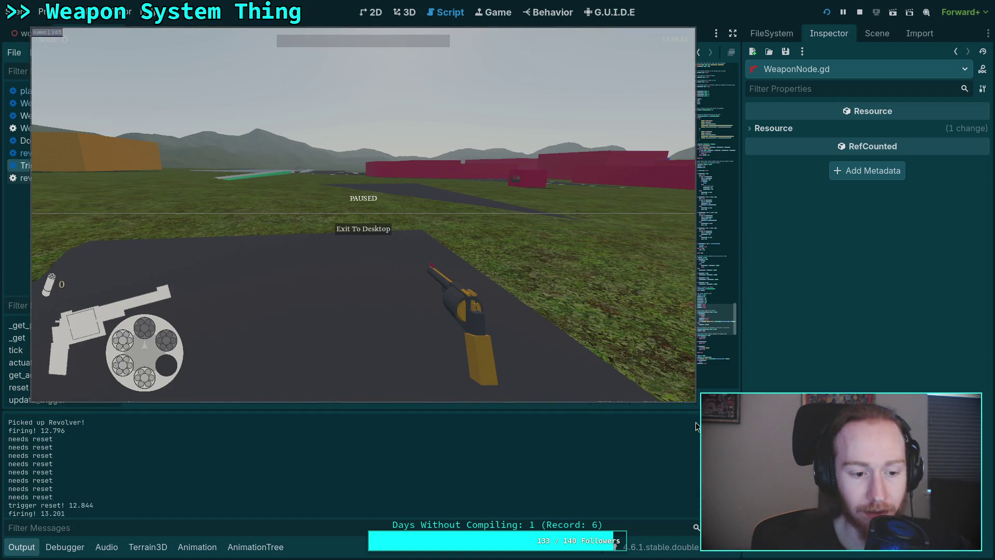
pyautogui.scroll(-1, 696, 426)
pyautogui.scroll(-1, 695, 429)
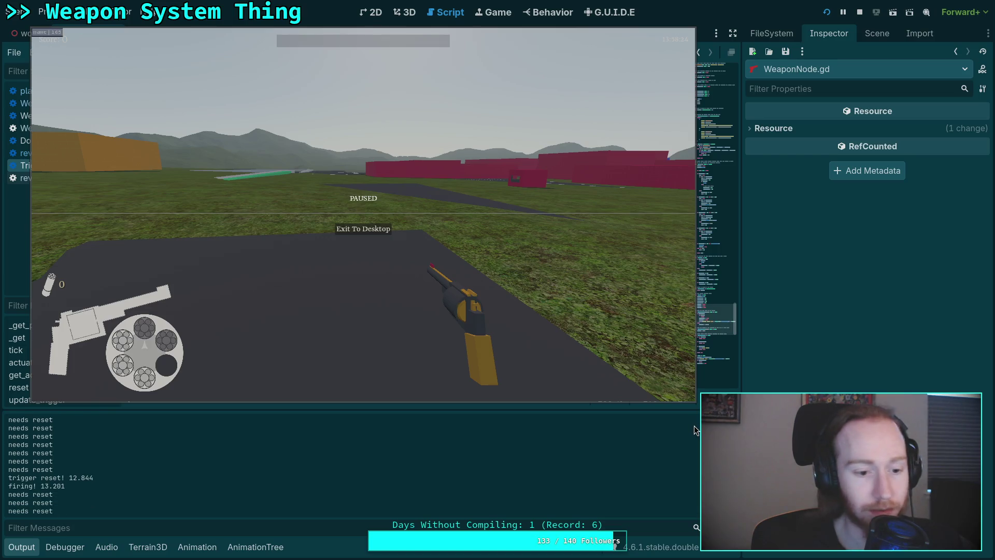
pyautogui.scroll(-10, 693, 427)
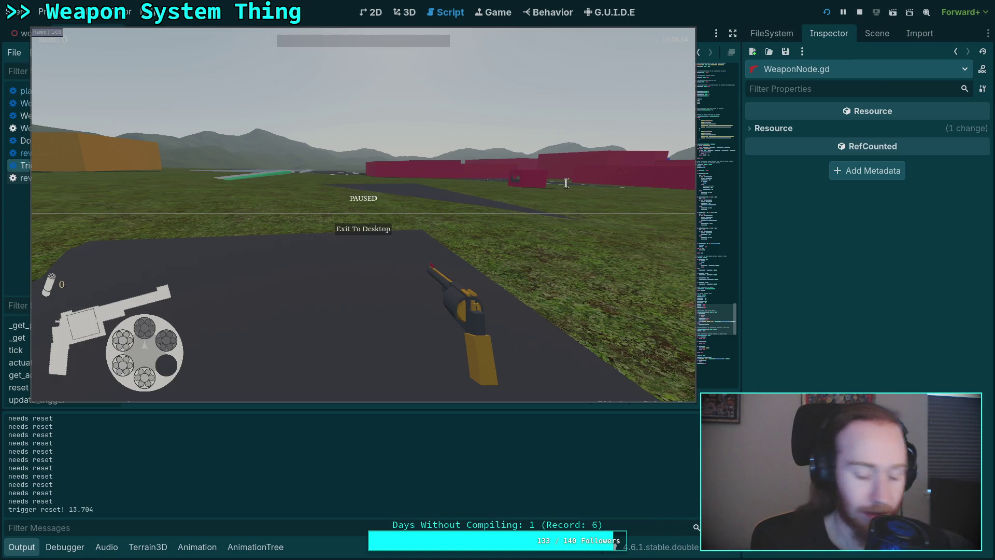
# - Toggle the game's pause and clear the Output log with Ctrl+Alt+K
pyautogui.press('Escape')
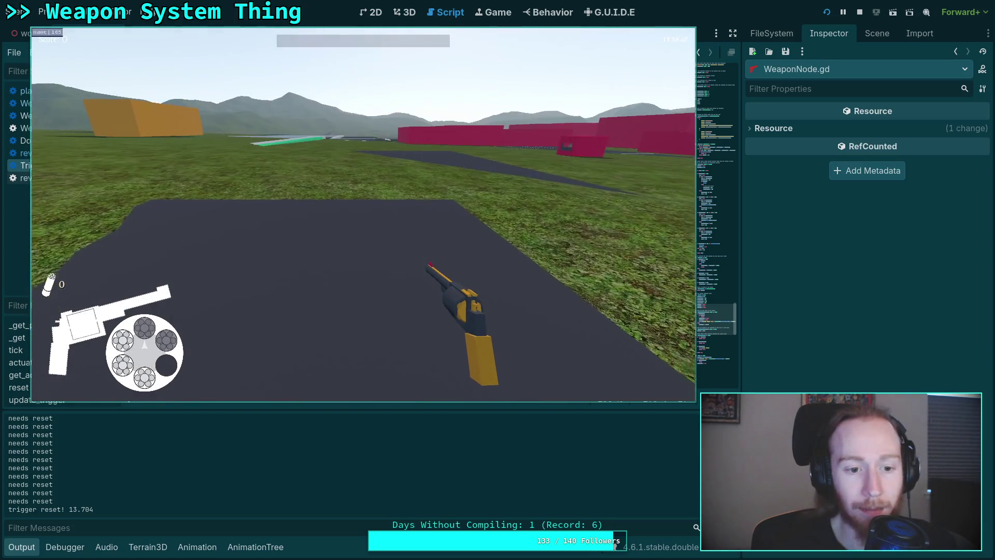
pyautogui.press('Escape')
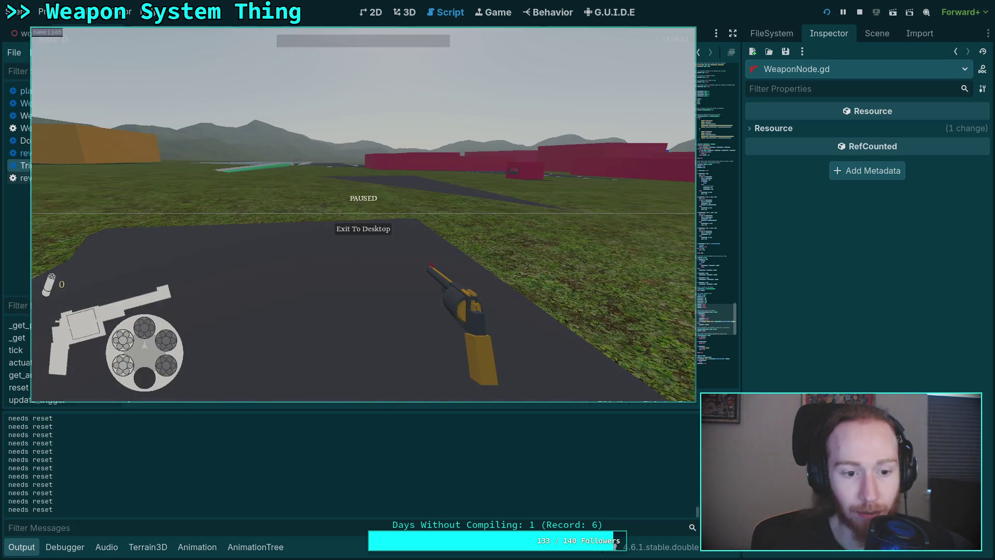
pyautogui.click(639, 484)
pyautogui.scroll(2, 639, 484)
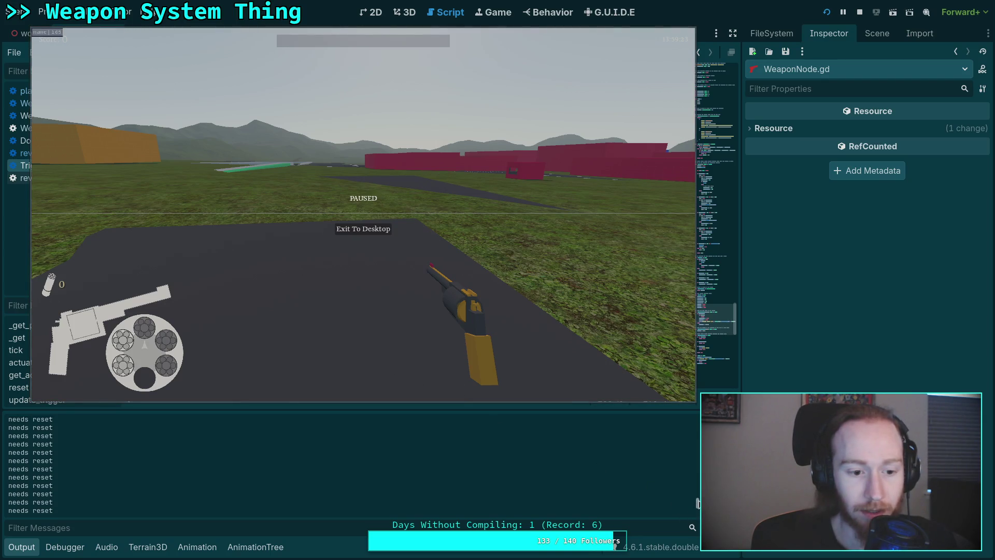
pyautogui.hotkey('ctrl', 'alt', 'k')
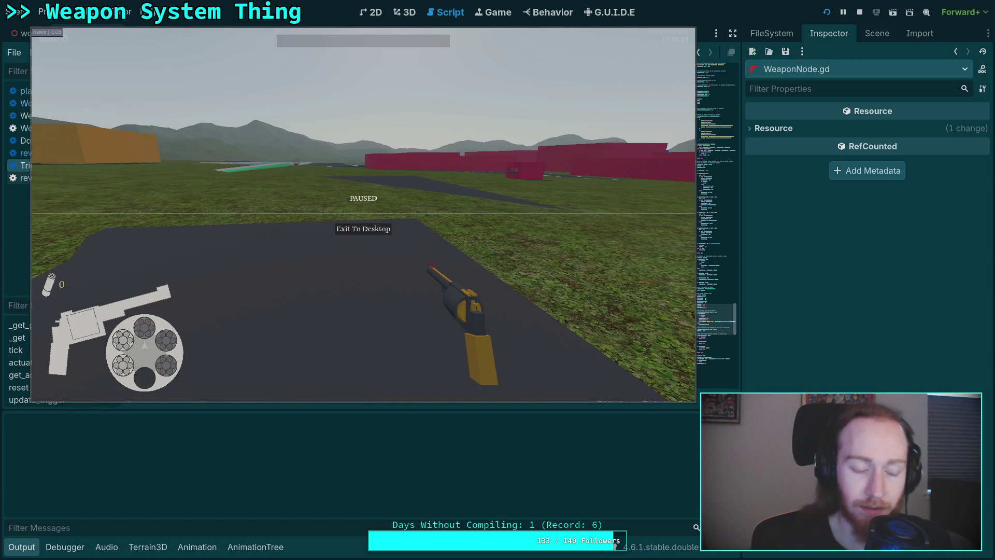
pyautogui.press('Escape')
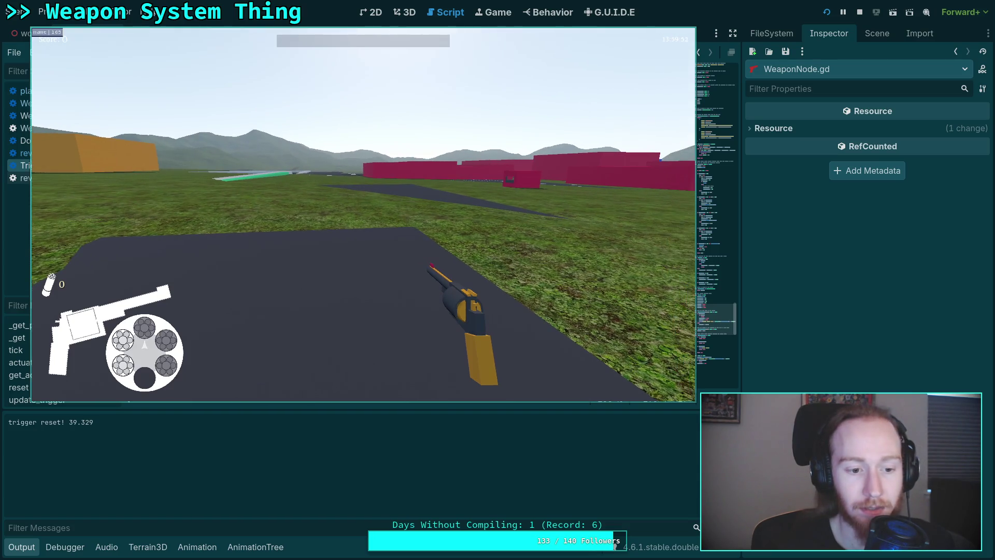
pyautogui.press('Escape')
pyautogui.hotkey('ctrl', 'alt', 'k')
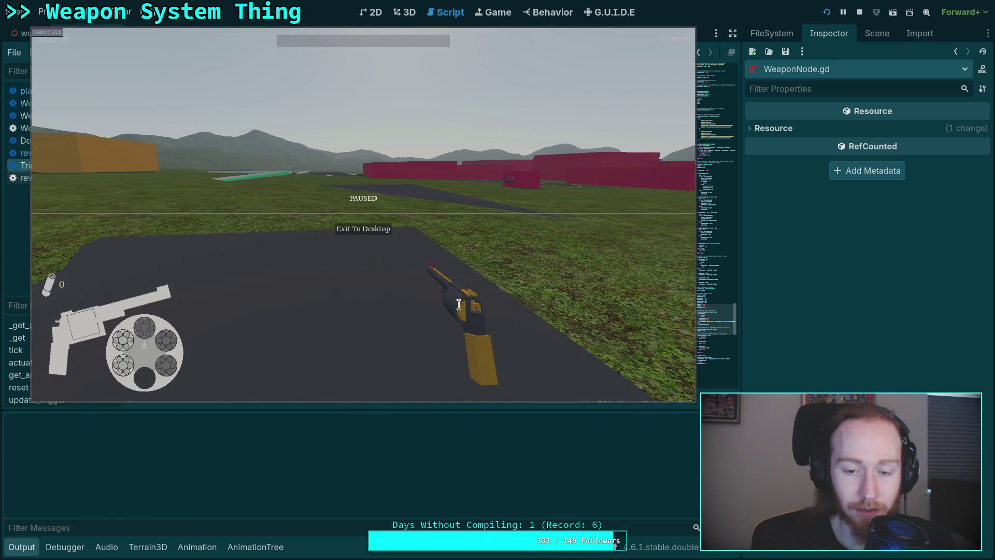
pyautogui.press('Escape')
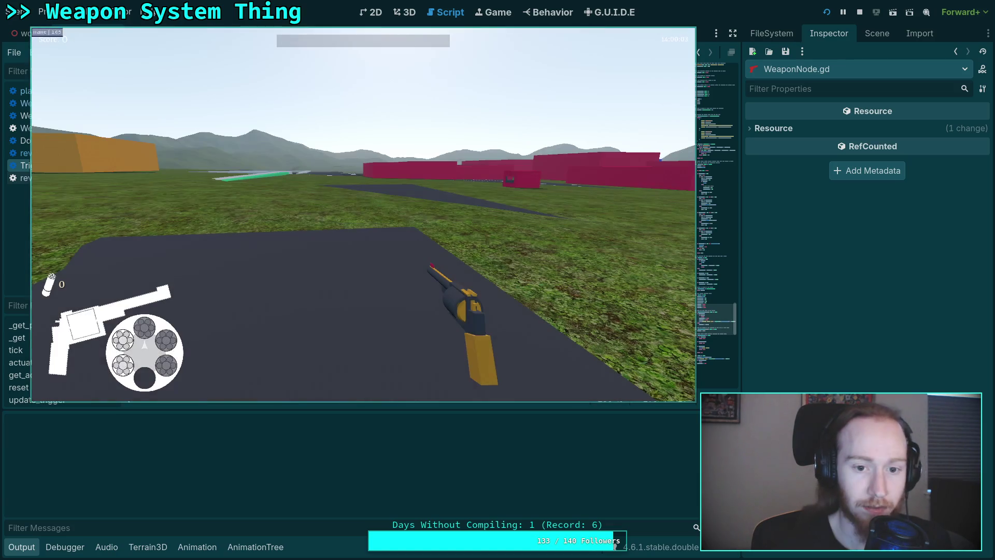
# - Fire the revolver again, read the 'firing! 45.814' and 'needs reset' lines, then stop the game
pyautogui.click(473, 316)
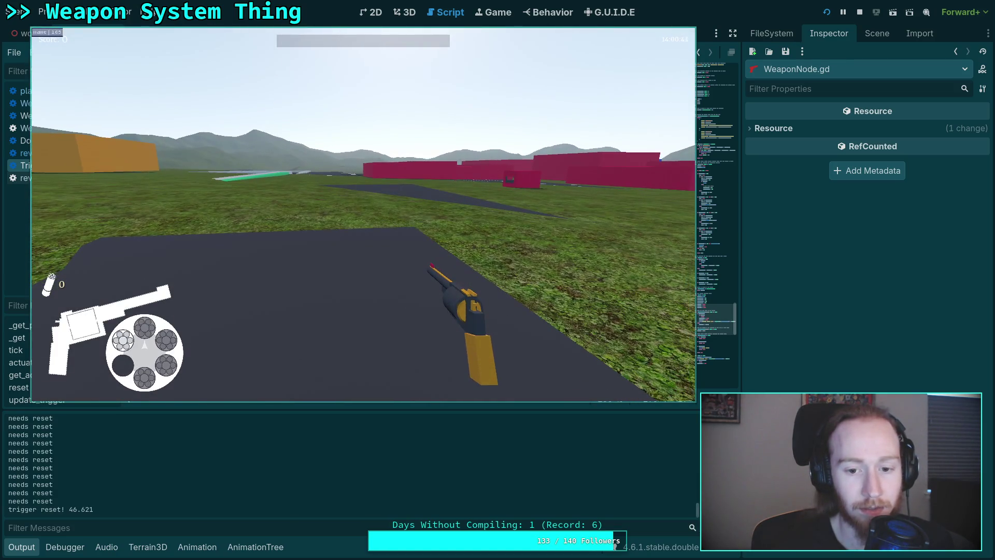
pyautogui.press('Escape')
pyautogui.moveTo(697, 510); pyautogui.dragTo(697, 421)
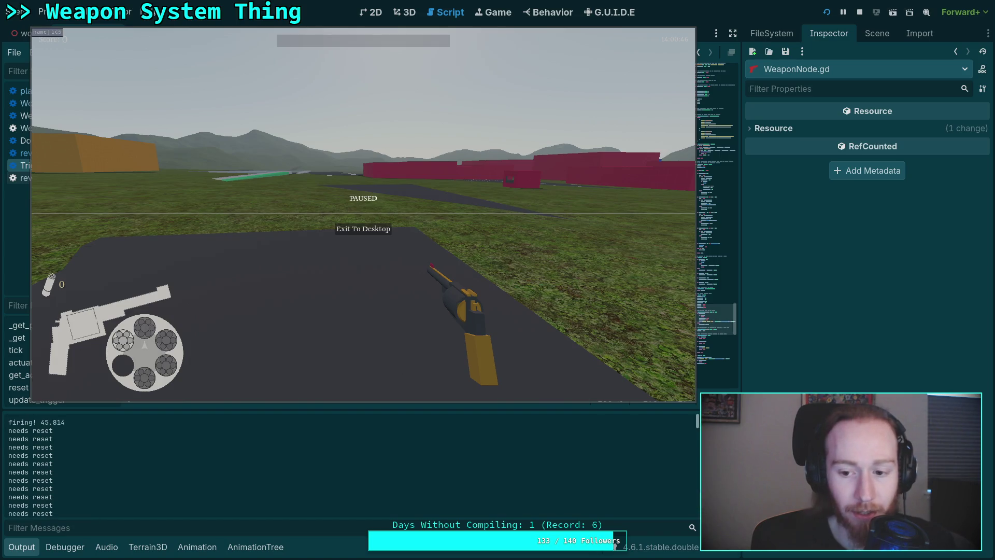
pyautogui.scroll(-5, 103, 443)
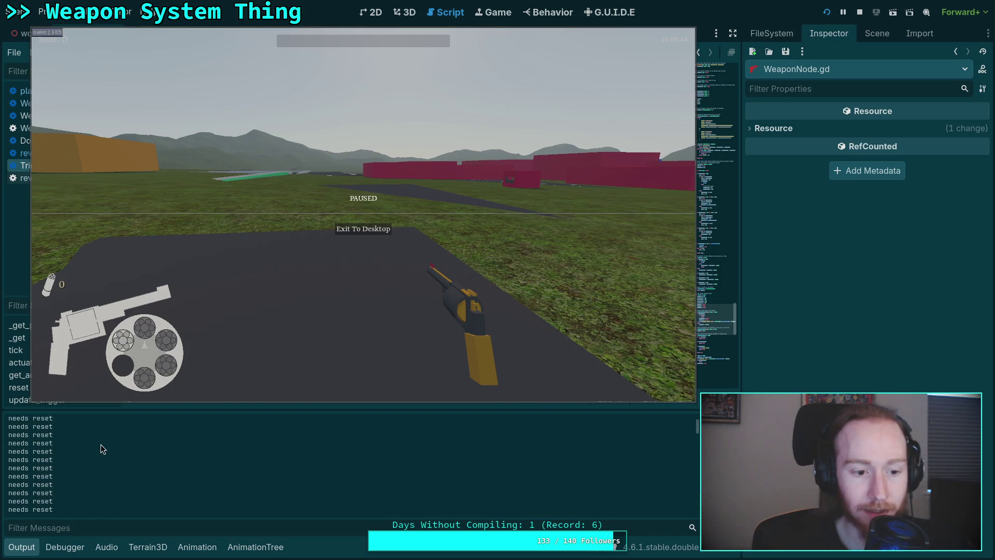
pyautogui.scroll(-10, 101, 447)
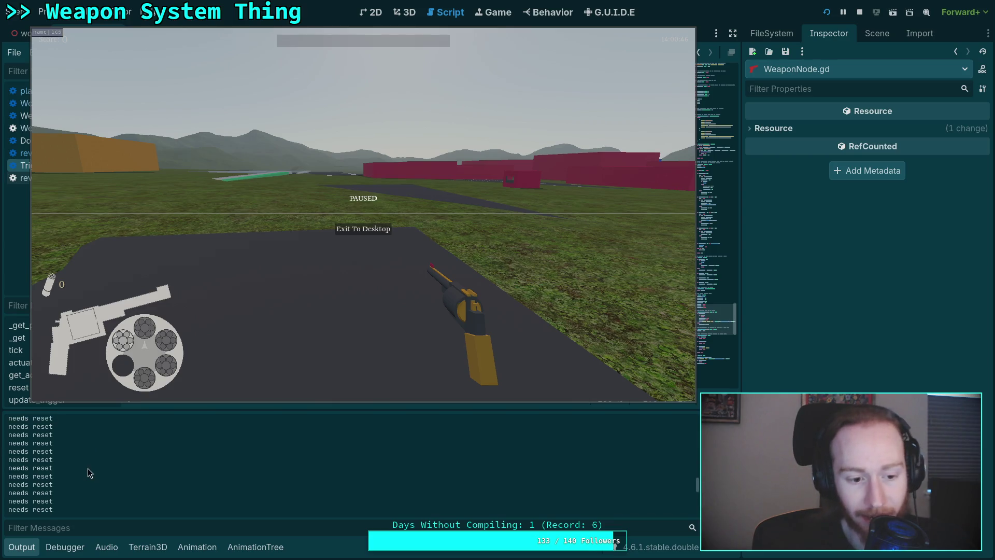
pyautogui.scroll(10, 91, 469)
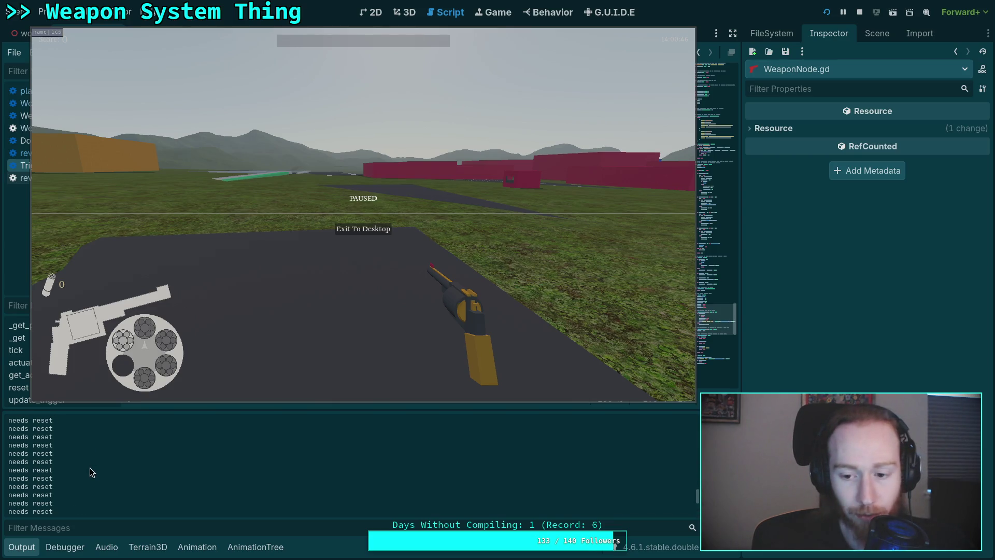
pyautogui.scroll(10, 87, 469)
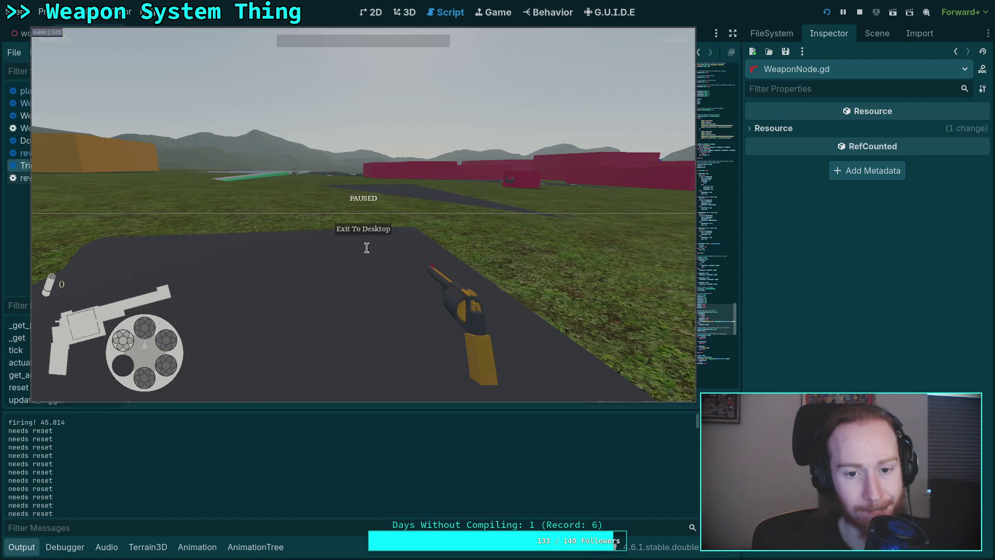
pyautogui.click(860, 12)
# - Inspect the update_trigger definition in TriggerMechanism.gd and select its function name
pyautogui.scroll(-4, 347, 291)
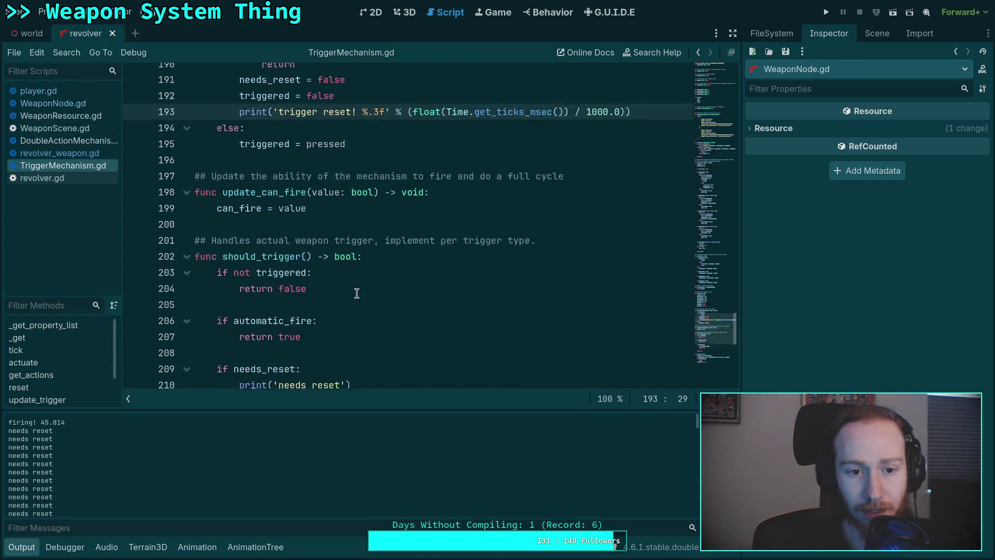
pyautogui.scroll(4, 340, 286)
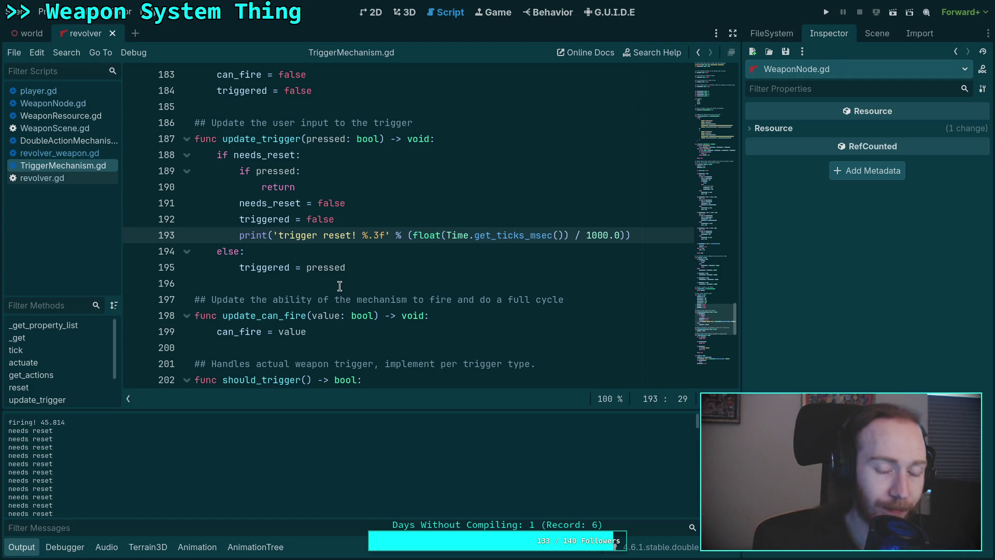
pyautogui.click(282, 139)
pyautogui.rightClick(282, 140)
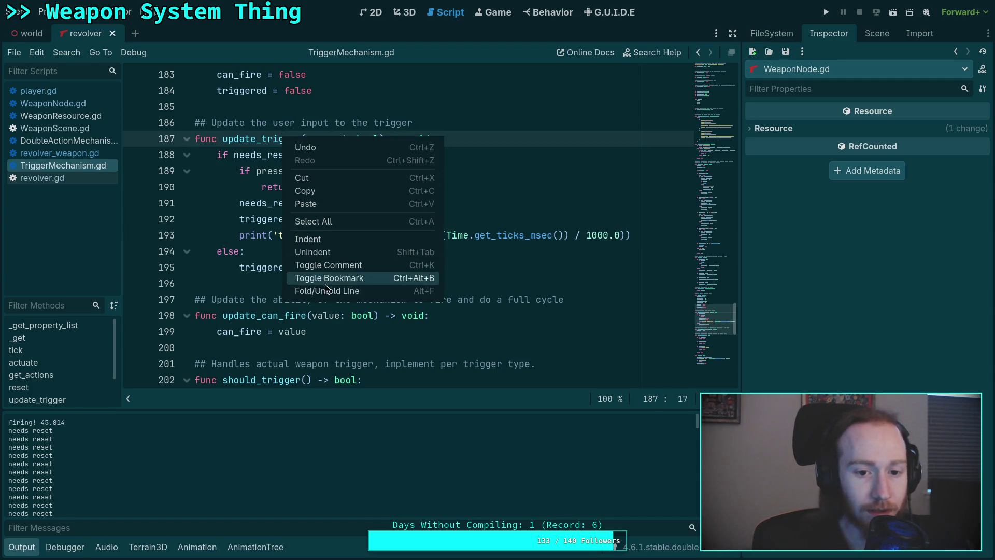
pyautogui.doubleClick(259, 139)
# - Open WeaponNode.gd by way of player.gd in the script list
pyautogui.click(39, 91)
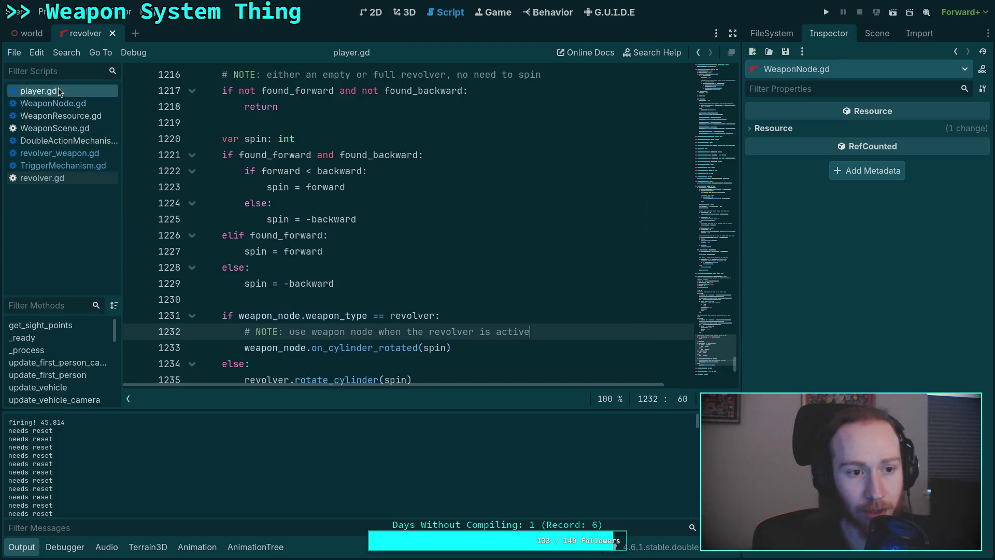
pyautogui.scroll(-3, 325, 322)
pyautogui.click(66, 102)
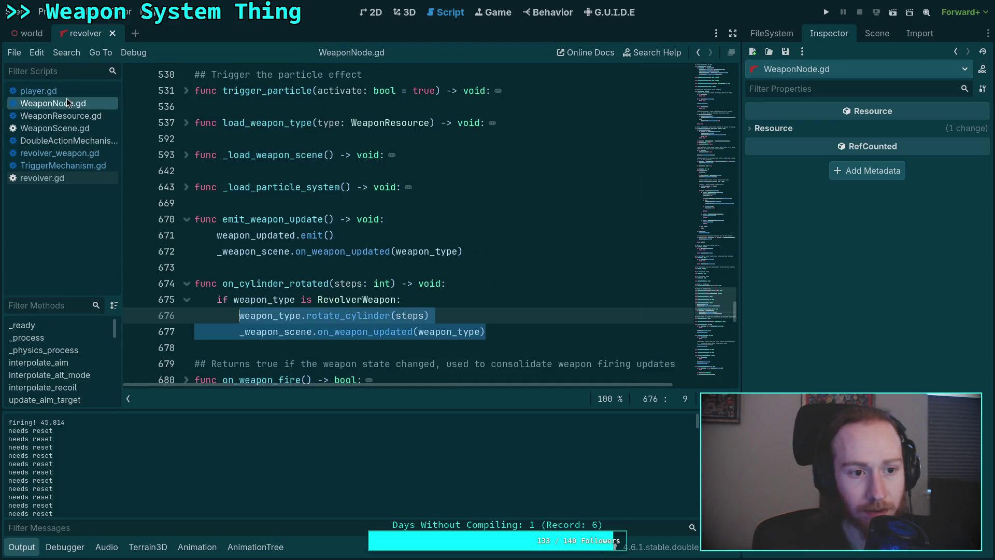
# - Locate the mechanism.update_trigger call on line 427 of WeaponNode.gd, then switch to player.gd
pyautogui.scroll(-4, 370, 288)
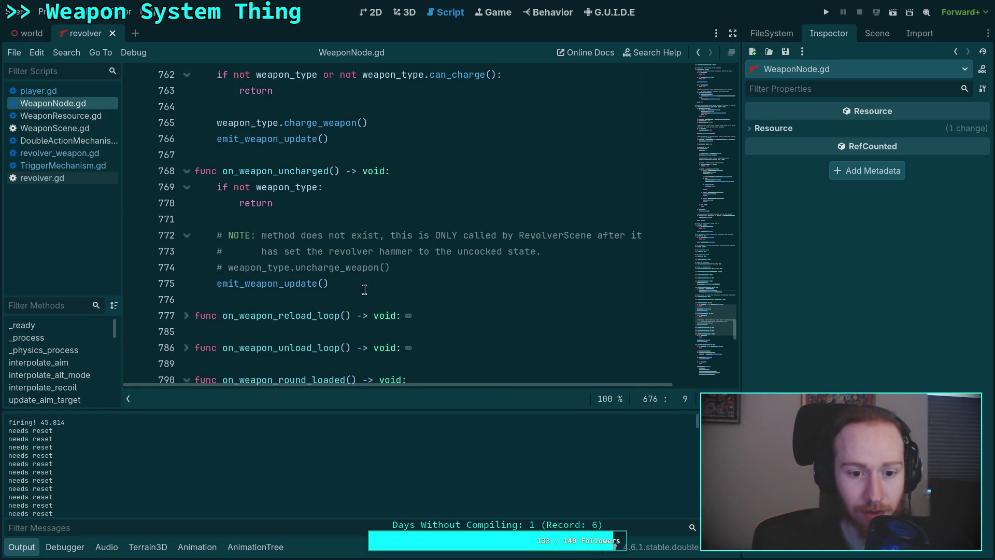
pyautogui.scroll(-10, 364, 289)
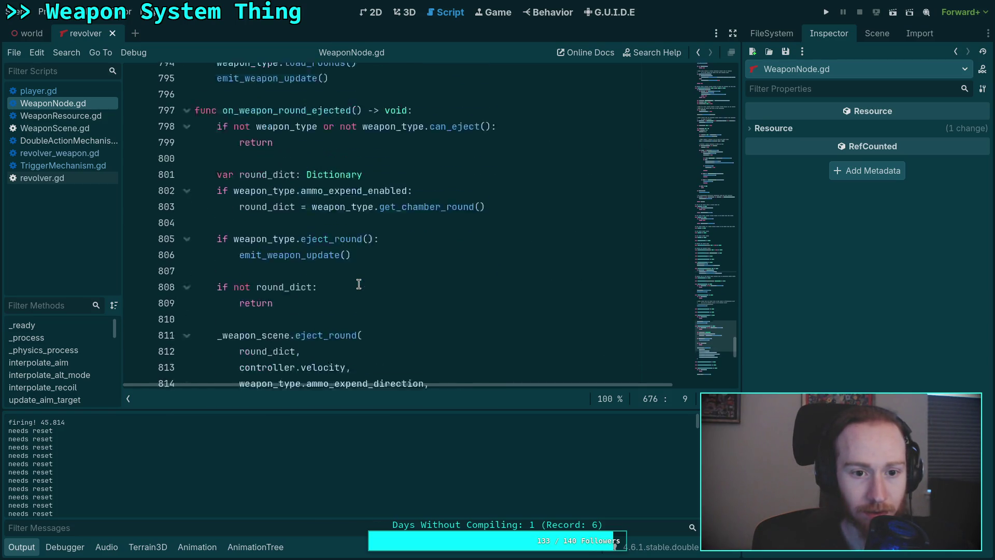
pyautogui.scroll(-8, 358, 284)
pyautogui.scroll(6, 358, 283)
pyautogui.moveTo(715, 210); pyautogui.dragTo(716, 223)
pyautogui.scroll(-2, 429, 204)
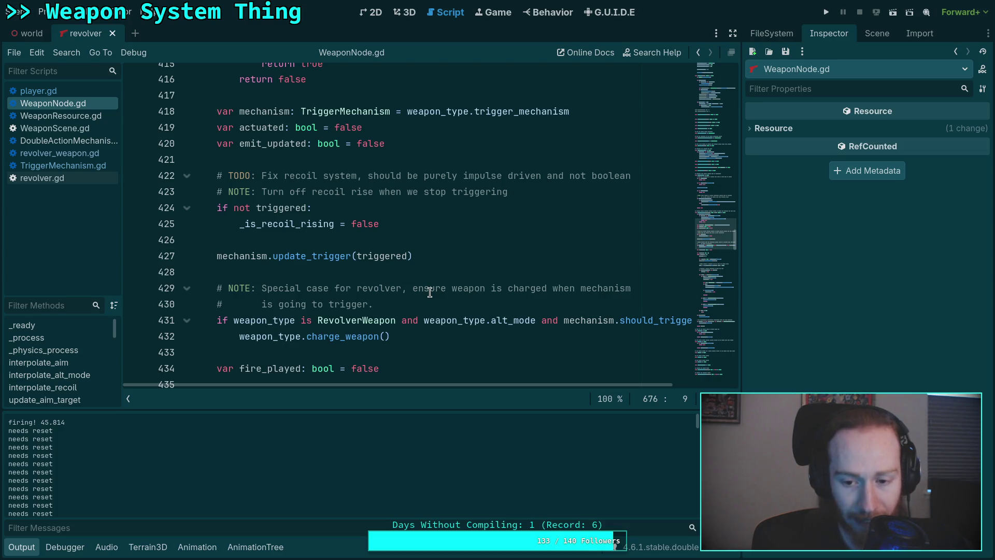
pyautogui.click(309, 255)
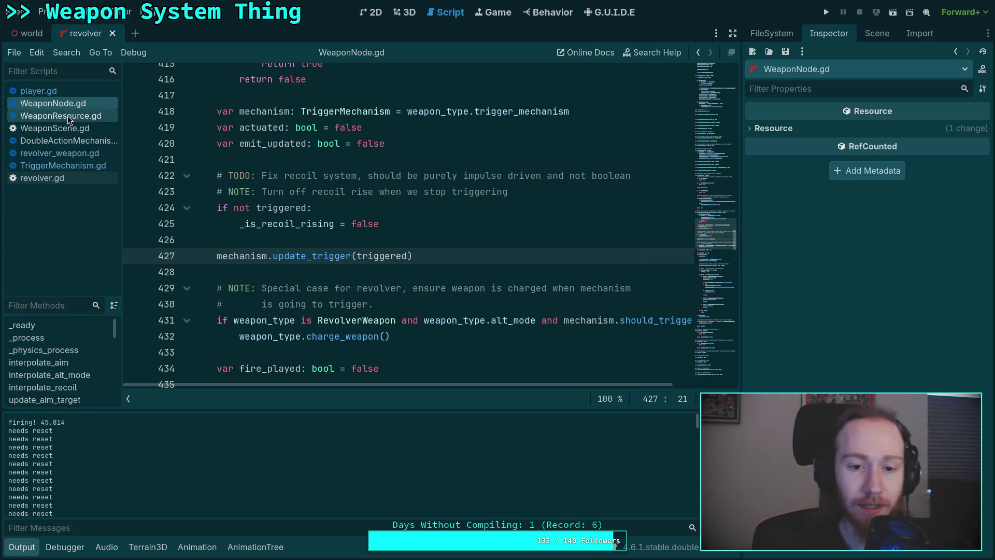
pyautogui.click(42, 96)
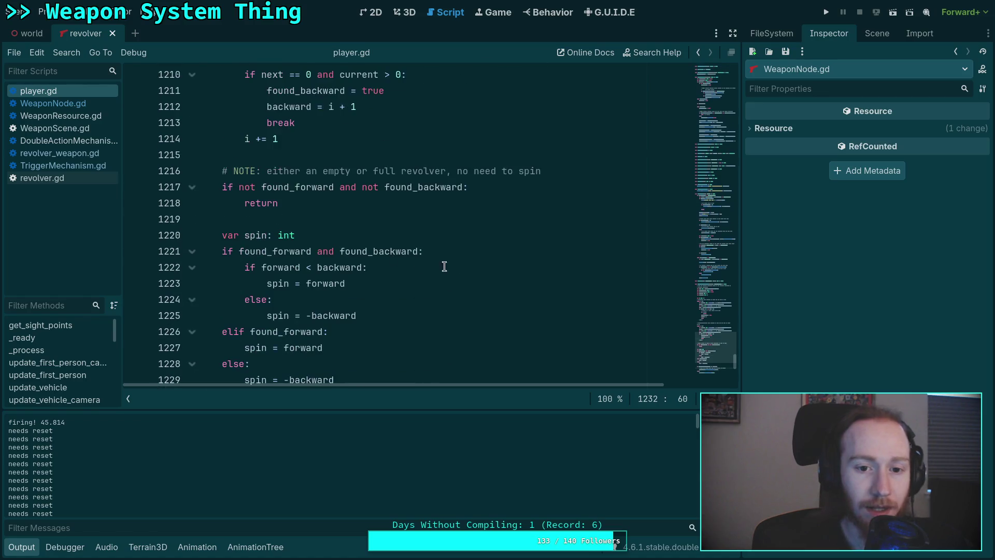
pyautogui.click(704, 278)
pyautogui.moveTo(705, 279)
pyautogui.mouseDown()
pyautogui.moveTo(710, 219)
pyautogui.moveTo(719, 260)
pyautogui.mouseUp()
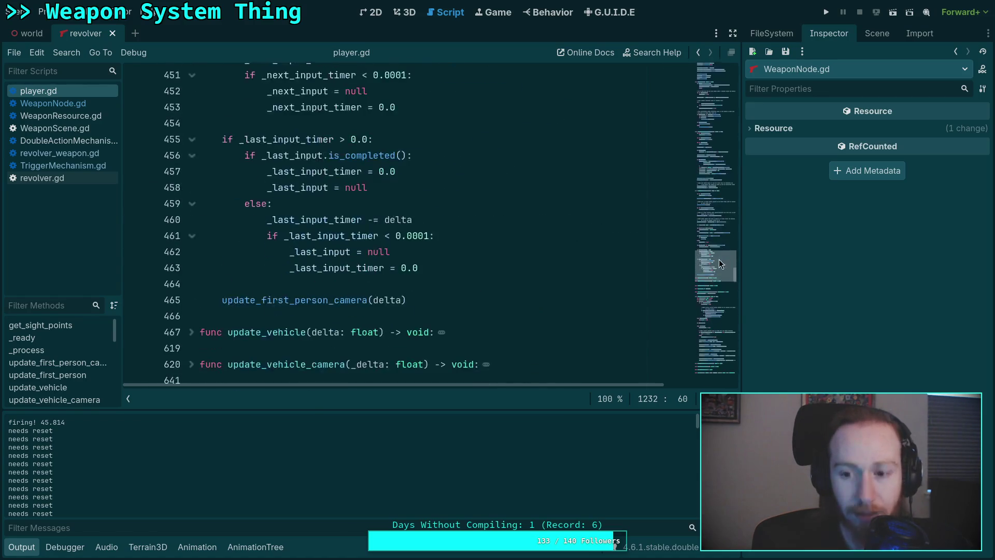
pyautogui.scroll(-5, 477, 265)
pyautogui.scroll(-8, 477, 265)
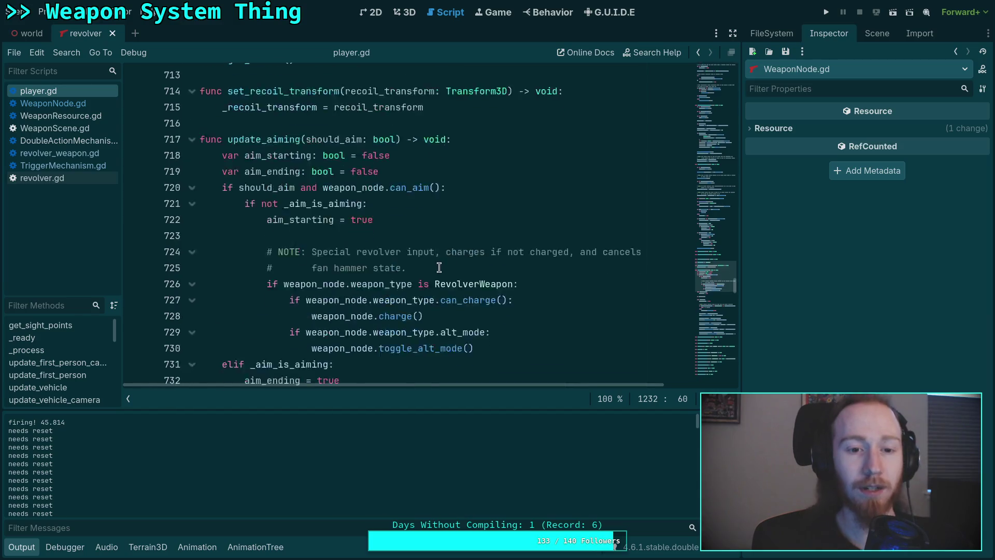
pyautogui.scroll(-2, 428, 265)
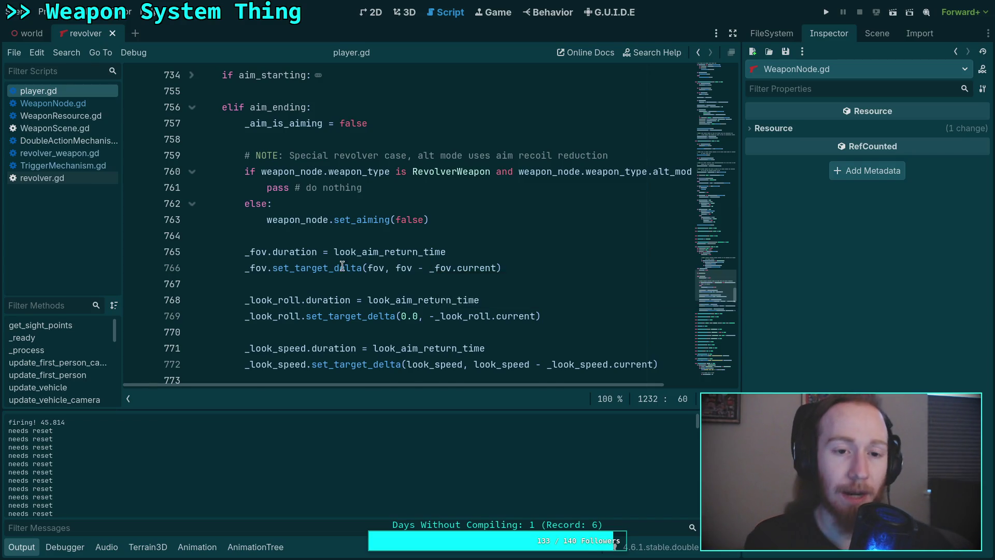
pyautogui.scroll(5, 333, 299)
pyautogui.scroll(2, 333, 299)
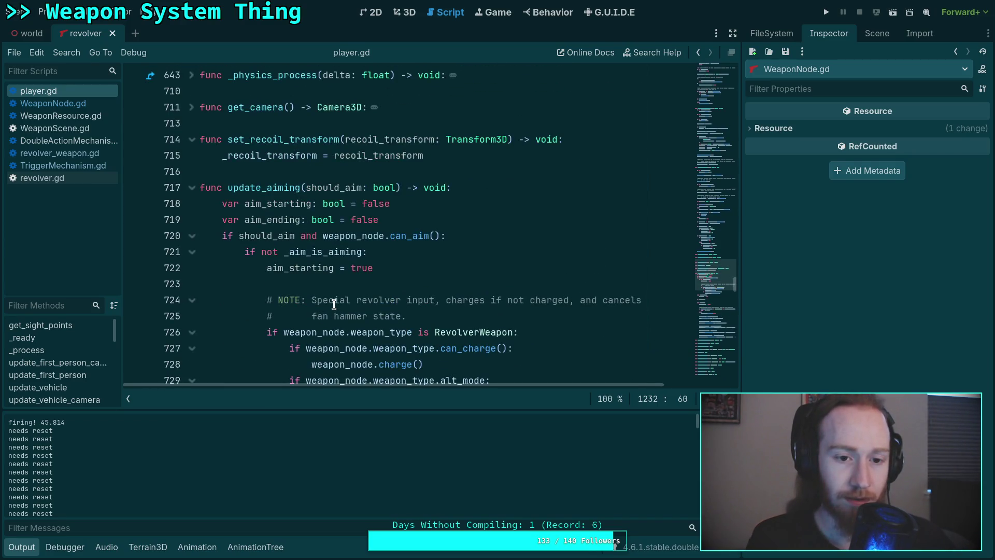
pyautogui.scroll(-4, 329, 296)
pyautogui.scroll(-6, 326, 302)
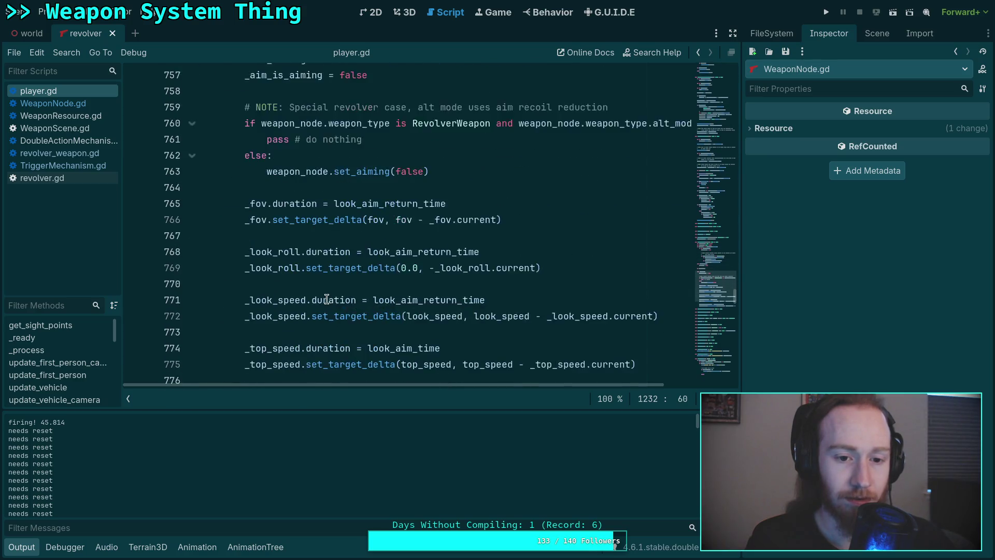
pyautogui.scroll(7, 325, 299)
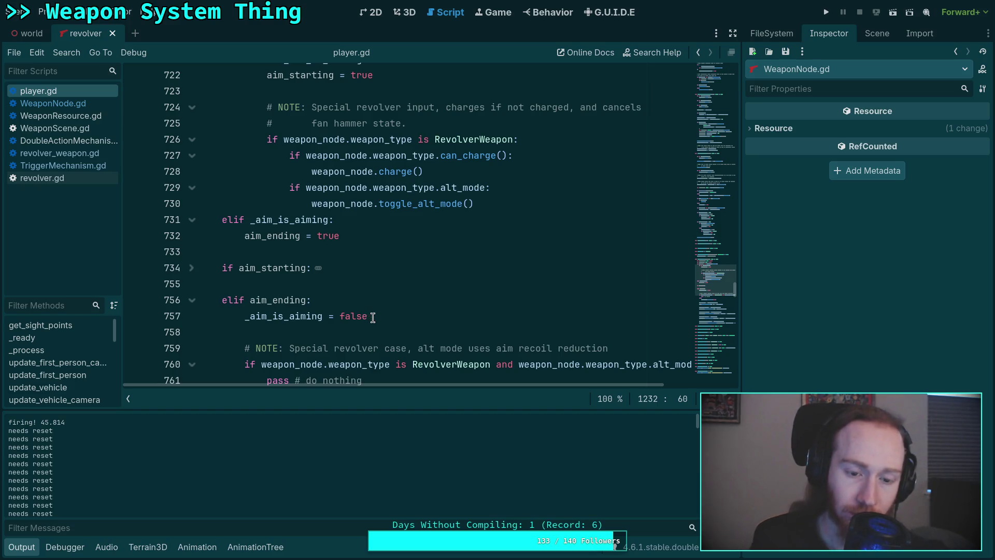
pyautogui.scroll(3, 373, 317)
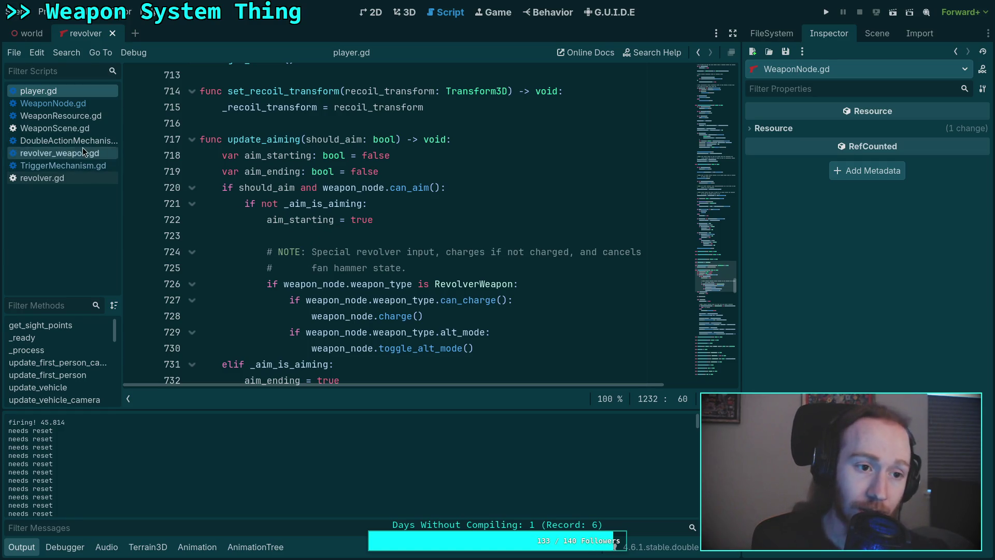
pyautogui.click(102, 101)
# - Open TriggerMechanism.gd by way of DoubleActionMechanism.gd in the script list
pyautogui.scroll(-5, 358, 261)
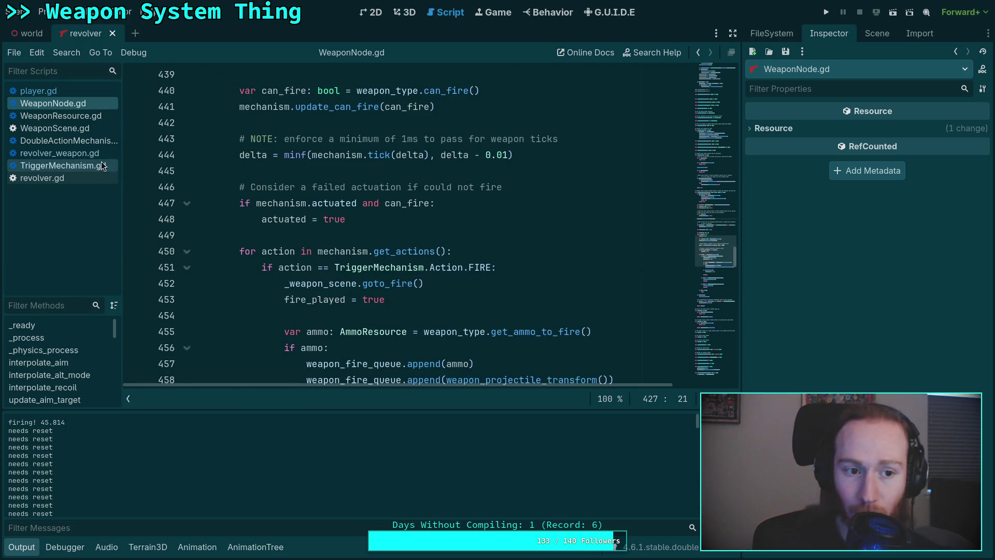
pyautogui.click(73, 140)
pyautogui.scroll(-10, 394, 259)
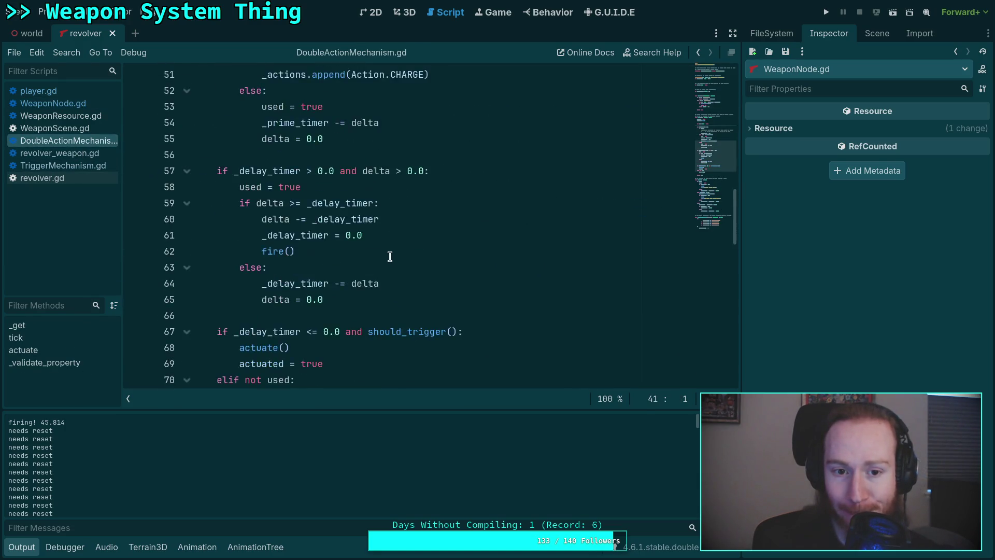
pyautogui.click(74, 163)
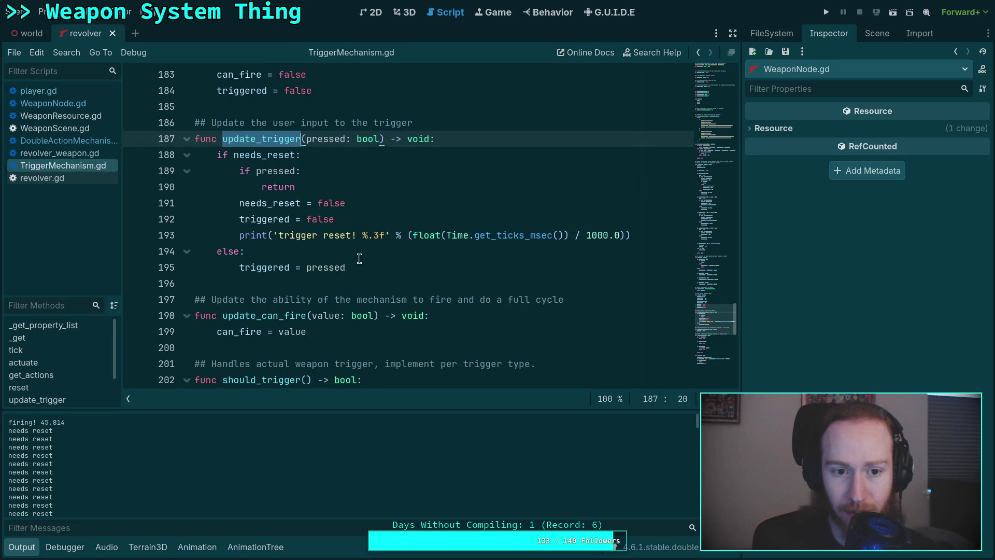
# - Review should_trigger's not-triggered early return and needs_reset check, then scroll back to update_trigger
pyautogui.scroll(-5, 328, 246)
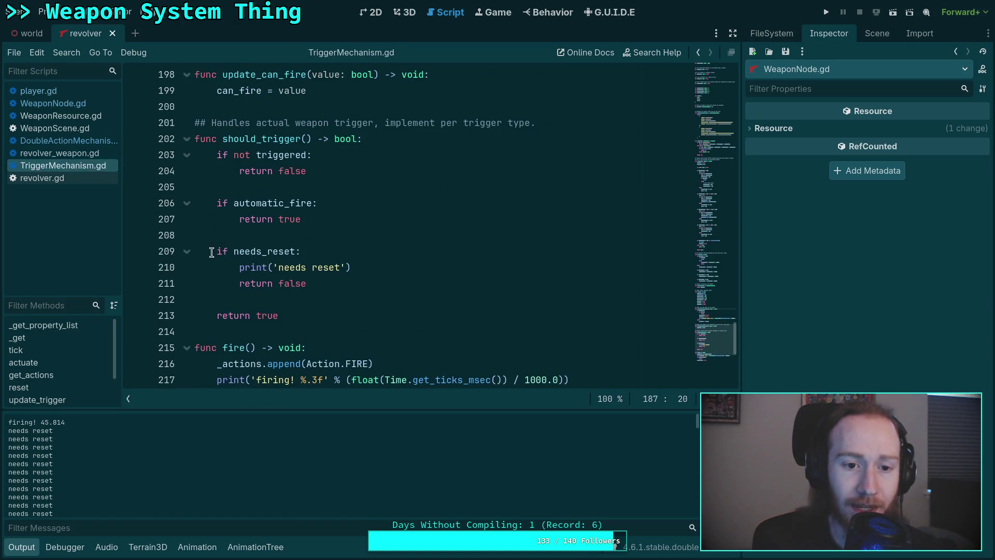
pyautogui.moveTo(214, 154); pyautogui.dragTo(334, 175)
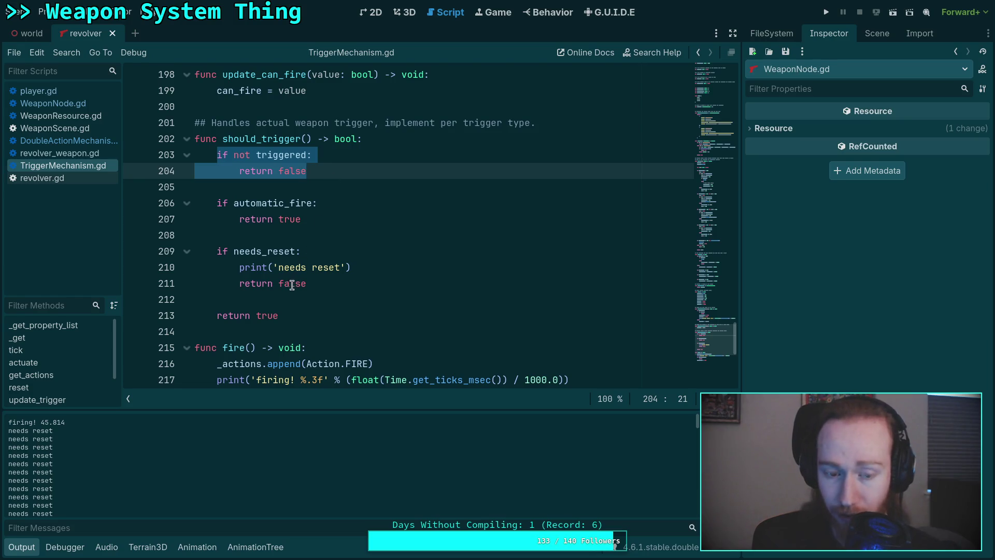
pyautogui.moveTo(217, 250); pyautogui.dragTo(328, 283)
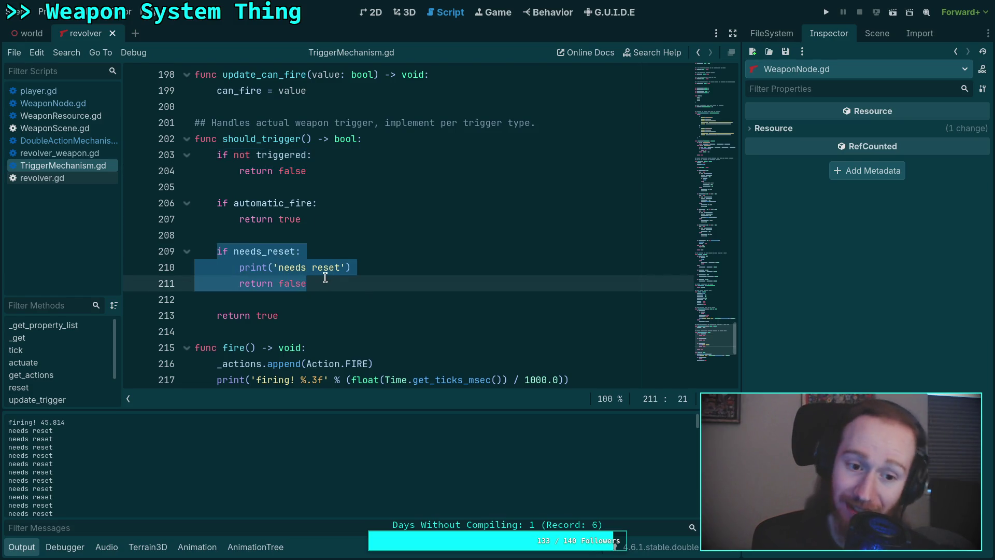
pyautogui.click(316, 299)
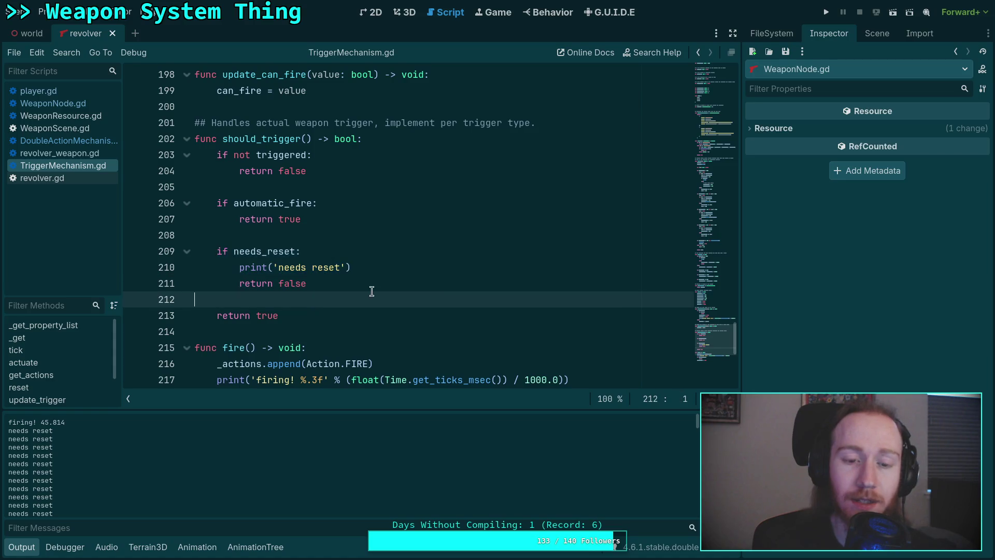
pyautogui.scroll(-1, 311, 335)
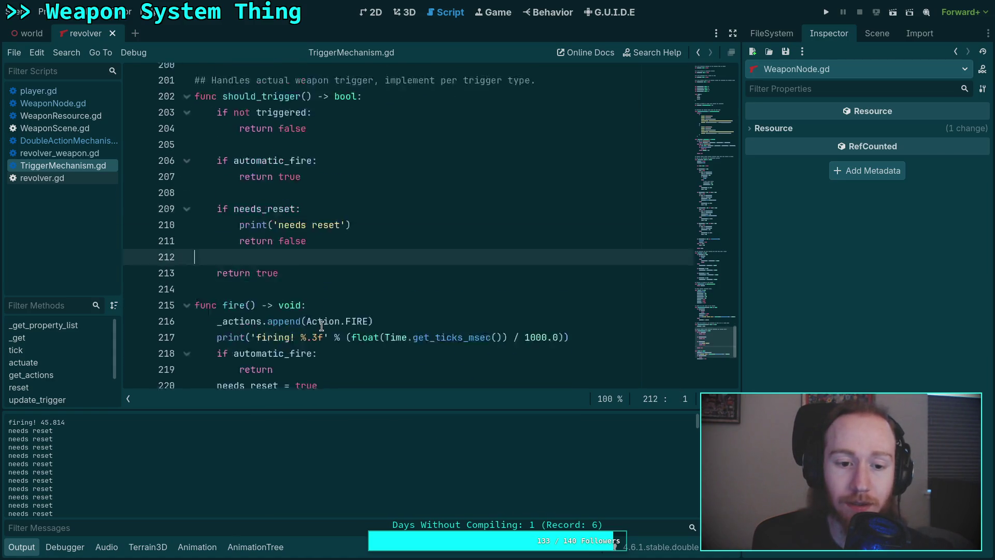
pyautogui.scroll(5, 292, 349)
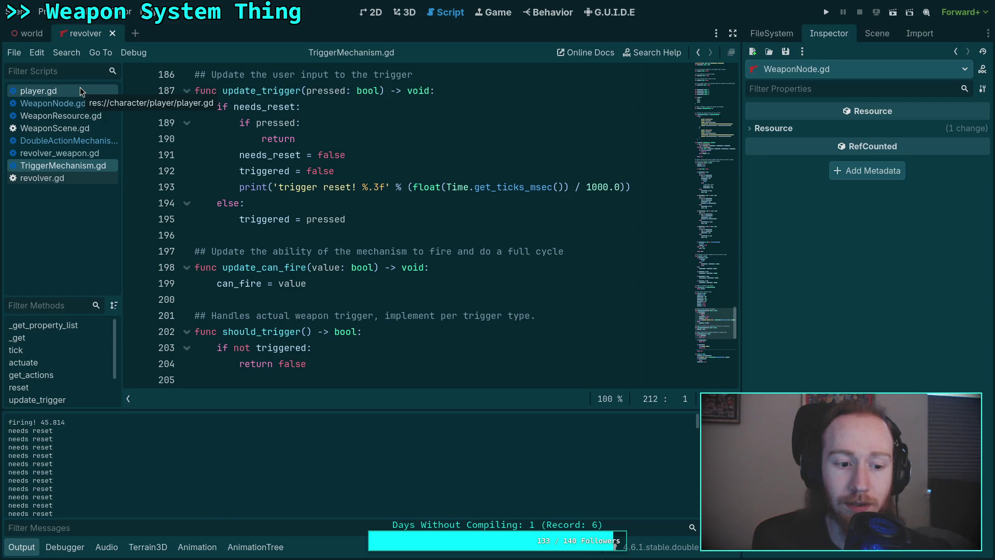
pyautogui.scroll(1, 370, 221)
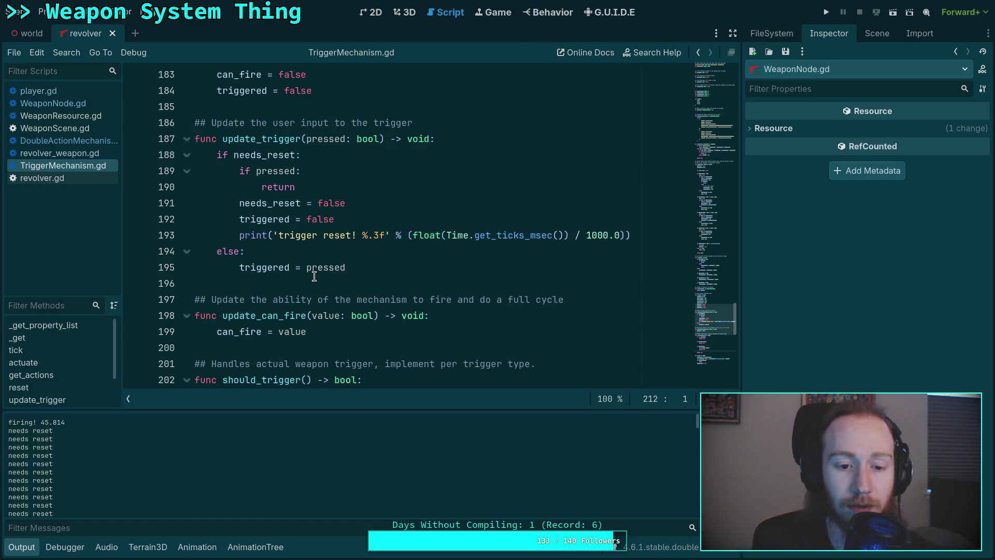
# - In player.gd, fold update_aiming, pickup_item, update_vehicle_hud, revolver_spin_to_next and update_weapon_hud
pyautogui.click(60, 91)
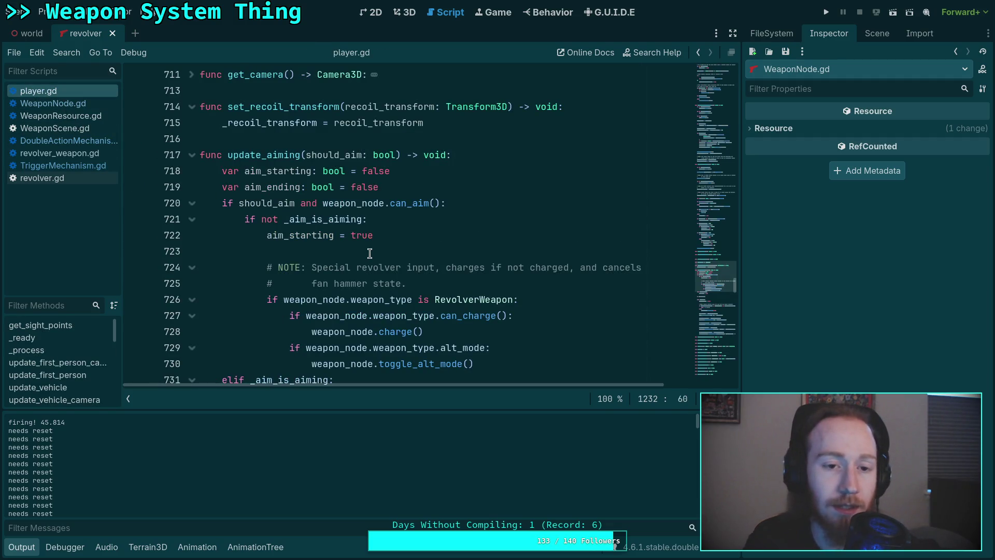
pyautogui.scroll(1, 192, 208)
pyautogui.click(192, 205)
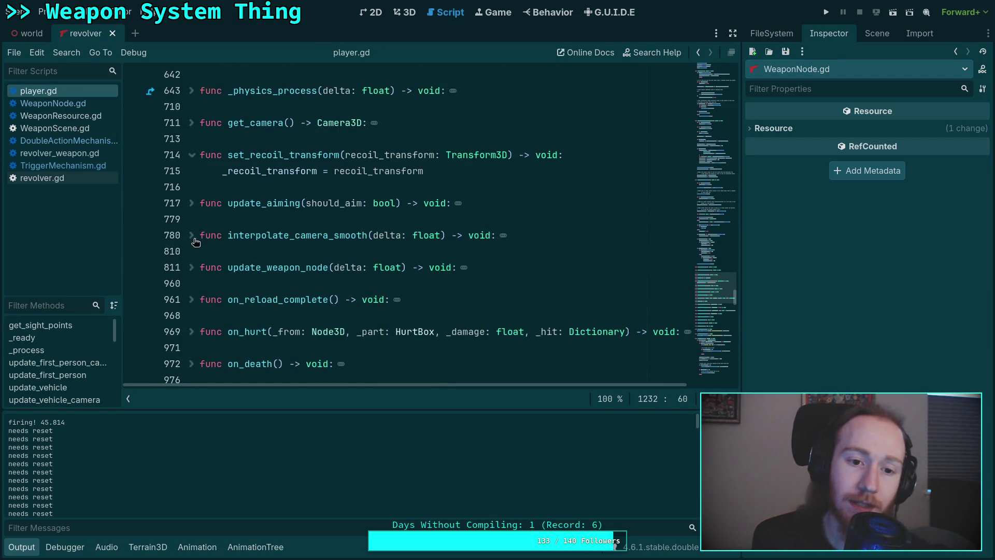
pyautogui.scroll(-7, 191, 208)
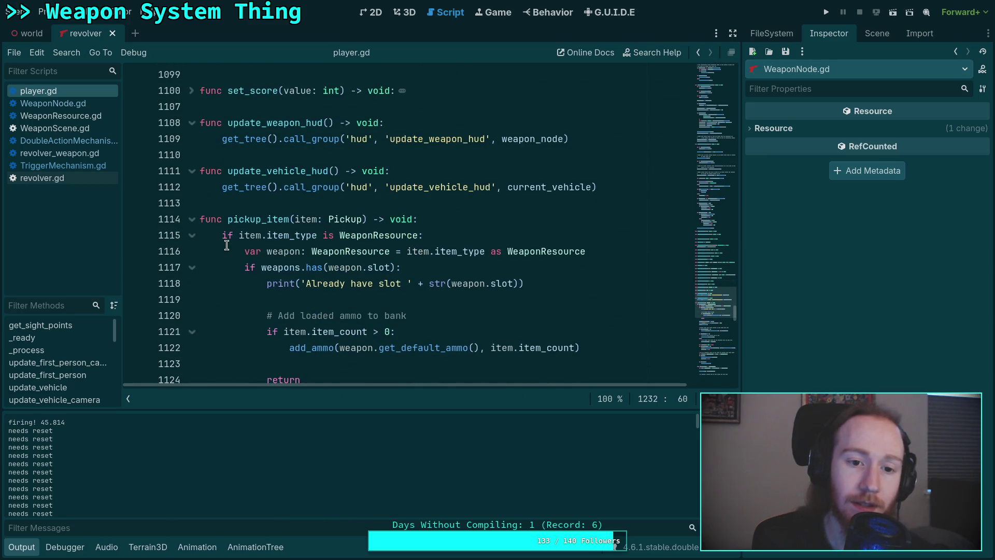
pyautogui.scroll(-2, 227, 245)
pyautogui.click(191, 122)
pyautogui.click(191, 74)
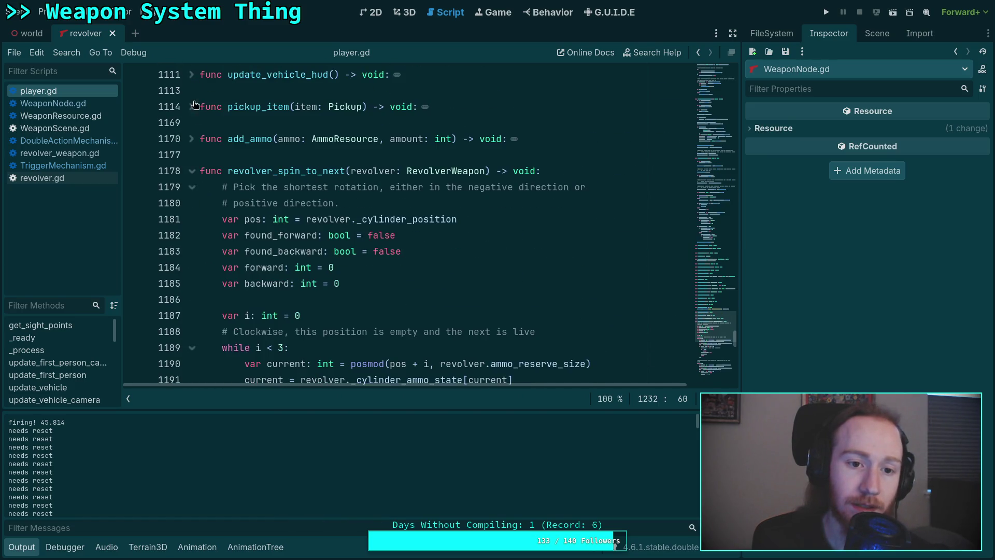
pyautogui.click(192, 171)
pyautogui.scroll(8, 302, 225)
pyautogui.scroll(-6, 237, 236)
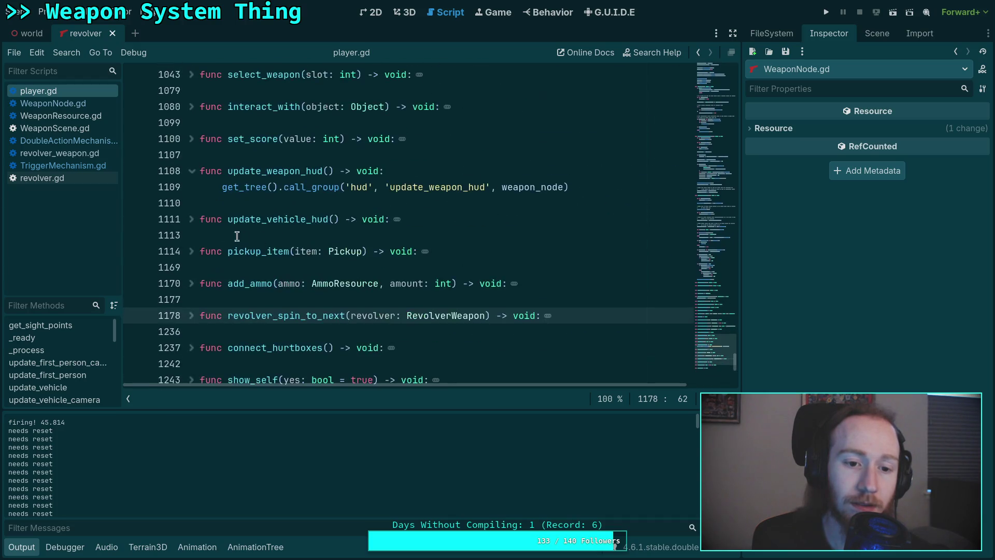
pyautogui.click(192, 171)
# - Scroll through player.gd and unfold the update_weapon_node function
pyautogui.scroll(12, 205, 178)
pyautogui.scroll(5, 210, 183)
pyautogui.scroll(-2, 210, 182)
pyautogui.scroll(4, 210, 183)
pyautogui.scroll(13, 209, 183)
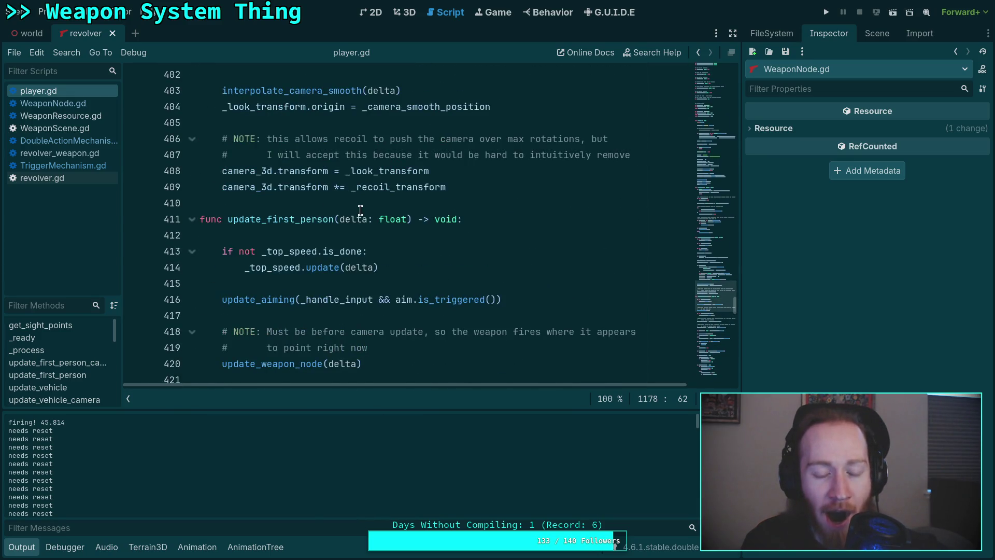
pyautogui.scroll(-5, 360, 210)
pyautogui.scroll(-12, 360, 210)
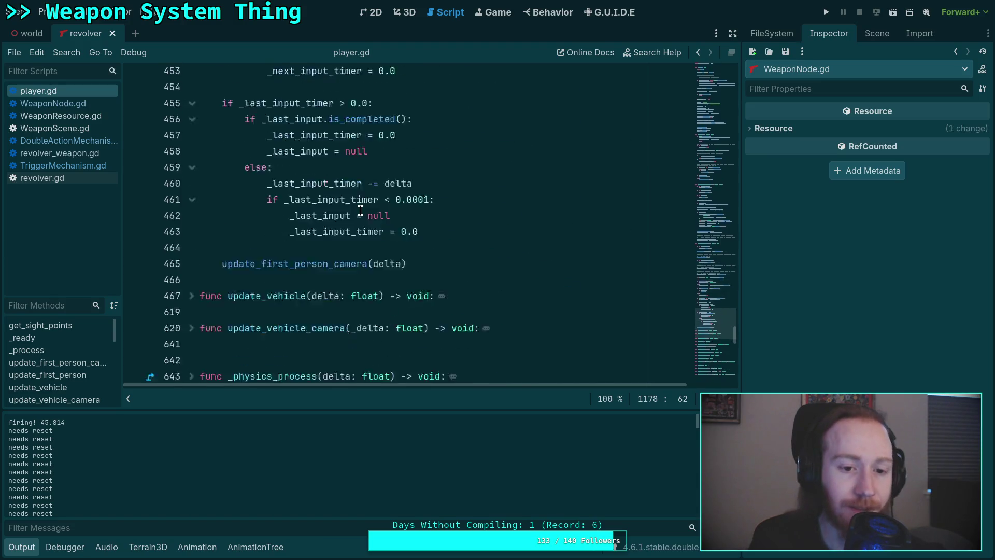
pyautogui.scroll(-5, 360, 210)
pyautogui.scroll(-1, 238, 242)
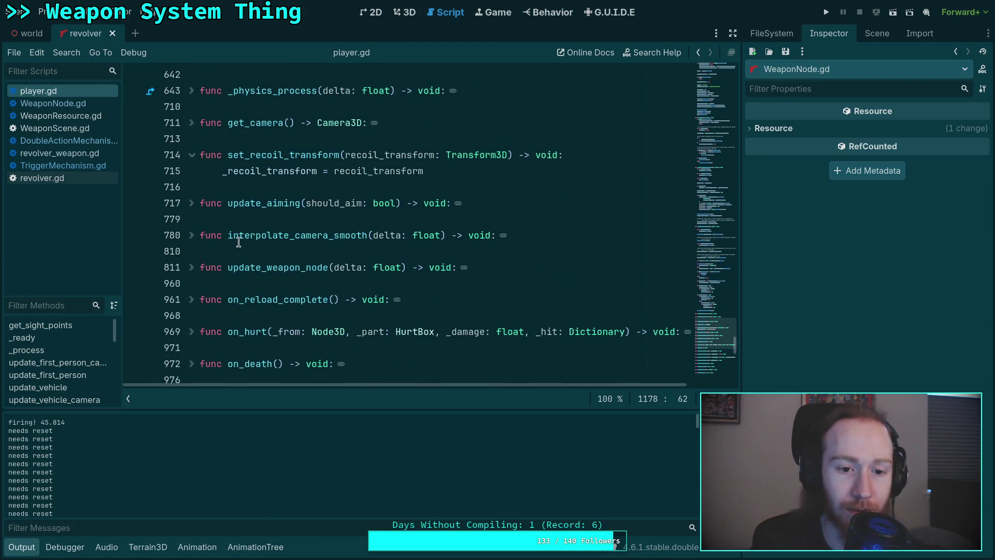
pyautogui.click(192, 267)
# - Select _fire_ready on line 822 and search player.gd for it, finding 6 matches
pyautogui.scroll(-7, 335, 242)
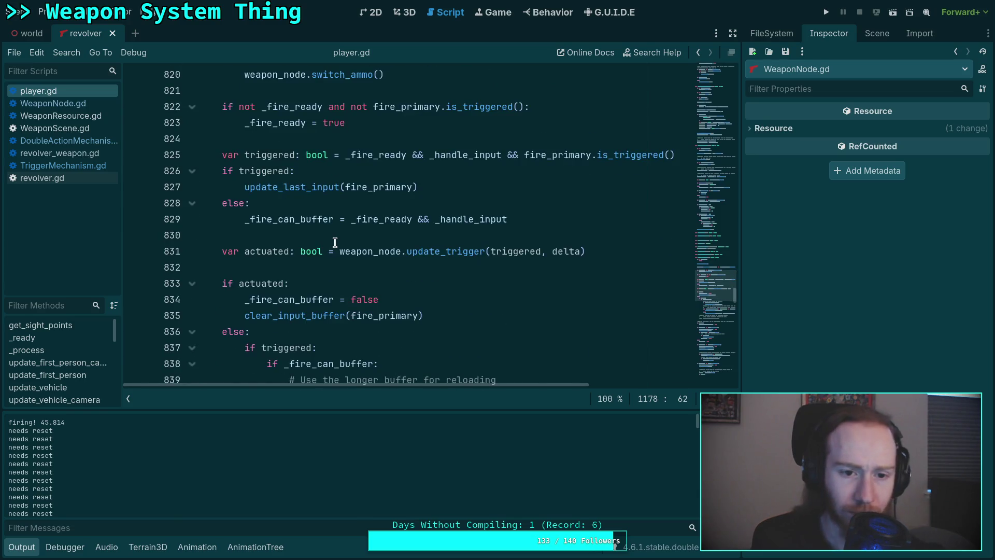
pyautogui.moveTo(340, 244)
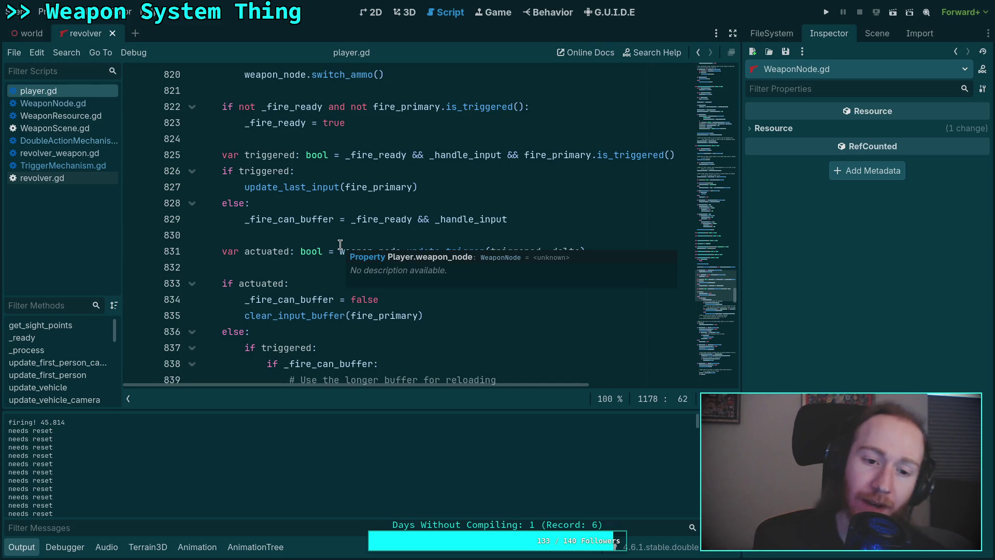
pyautogui.doubleClick(298, 107)
pyautogui.scroll(2, 373, 248)
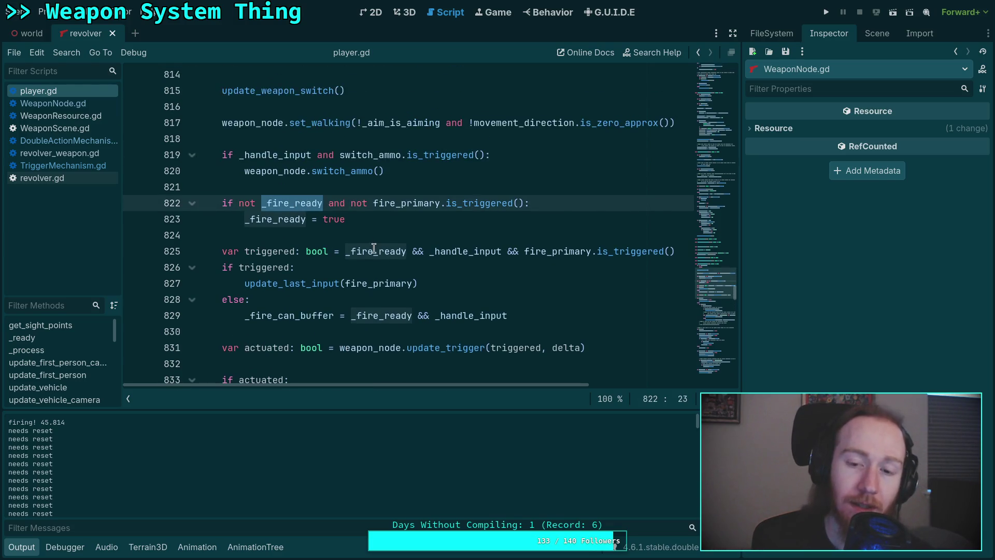
pyautogui.scroll(2, 342, 254)
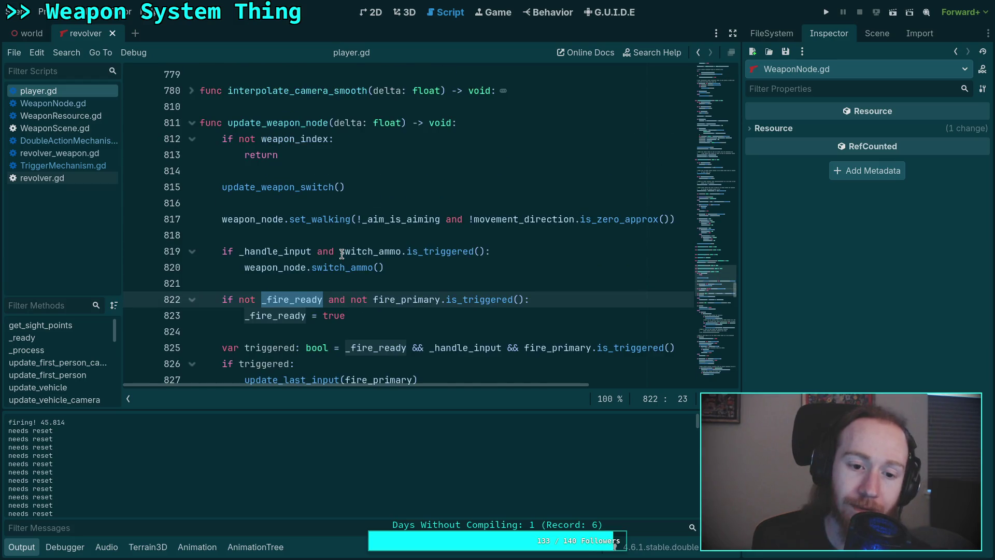
pyautogui.moveTo(397, 339)
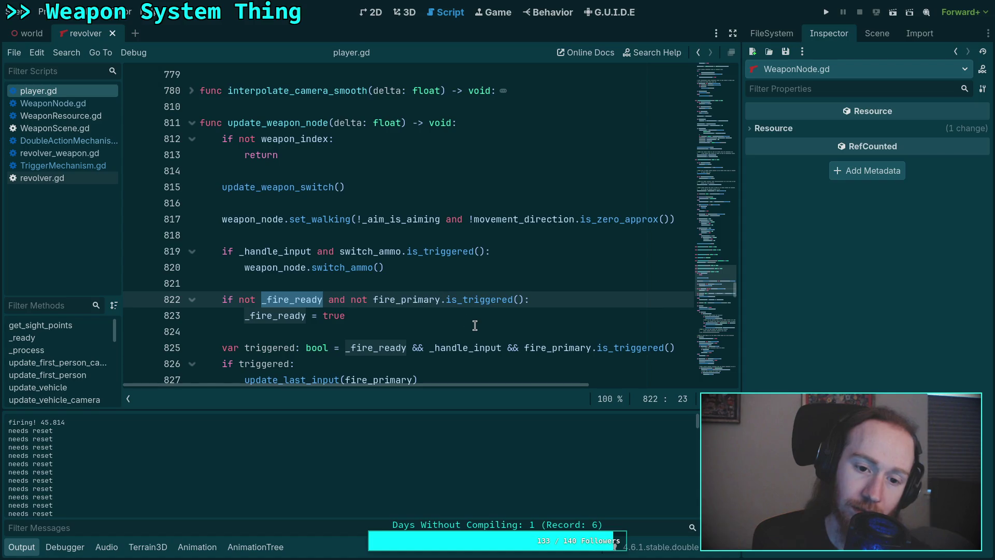
pyautogui.scroll(-1, 475, 326)
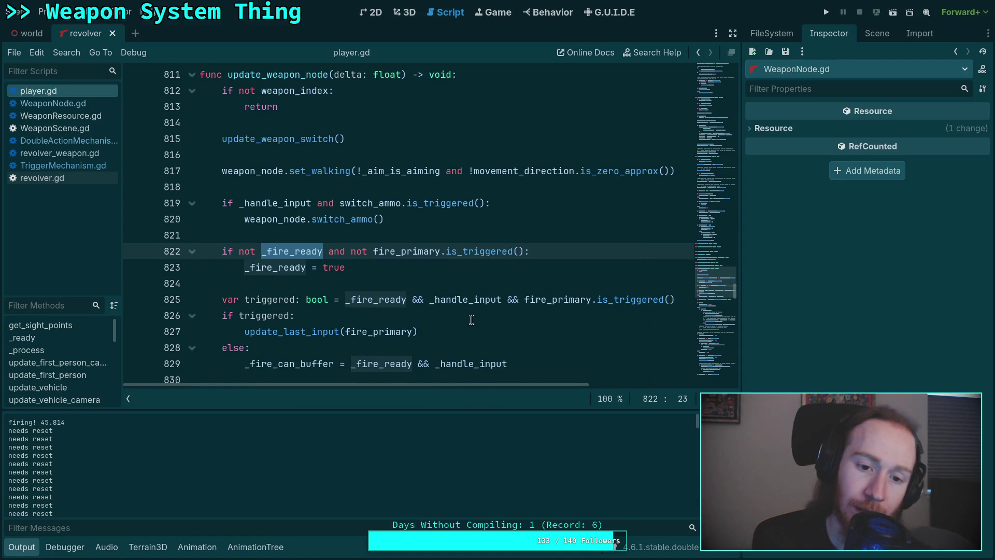
pyautogui.scroll(-1, 473, 324)
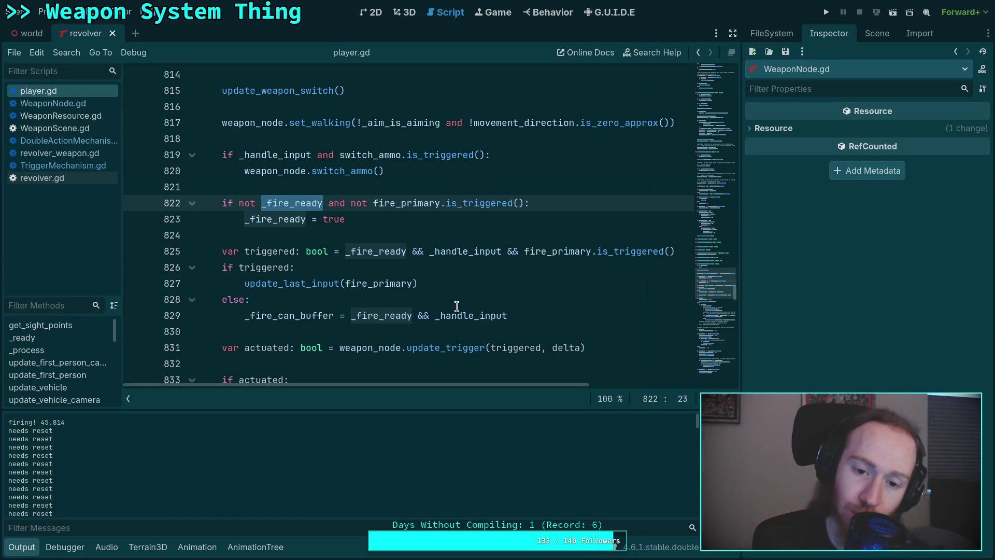
pyautogui.scroll(-11, 456, 303)
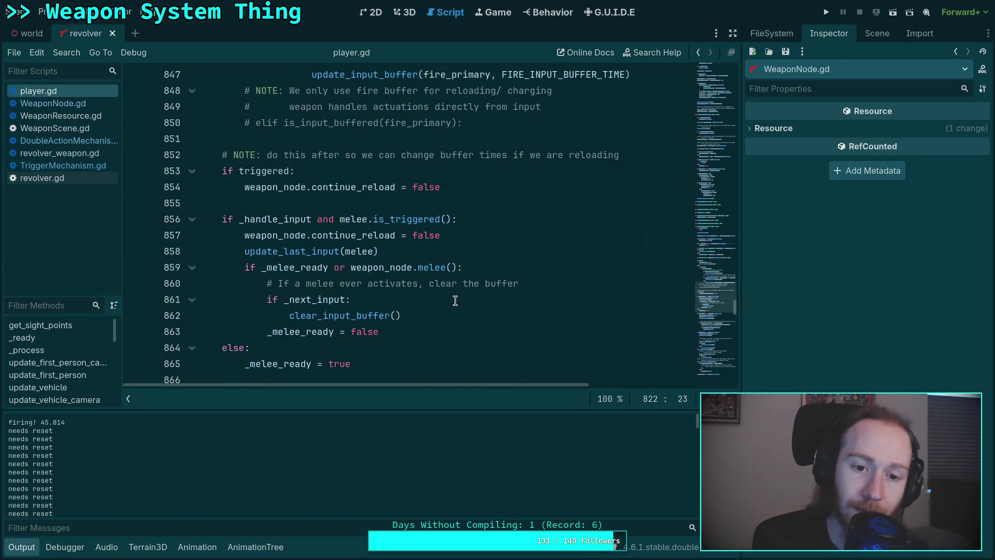
pyautogui.scroll(-5, 455, 301)
pyautogui.hotkey('ctrl', 'f')
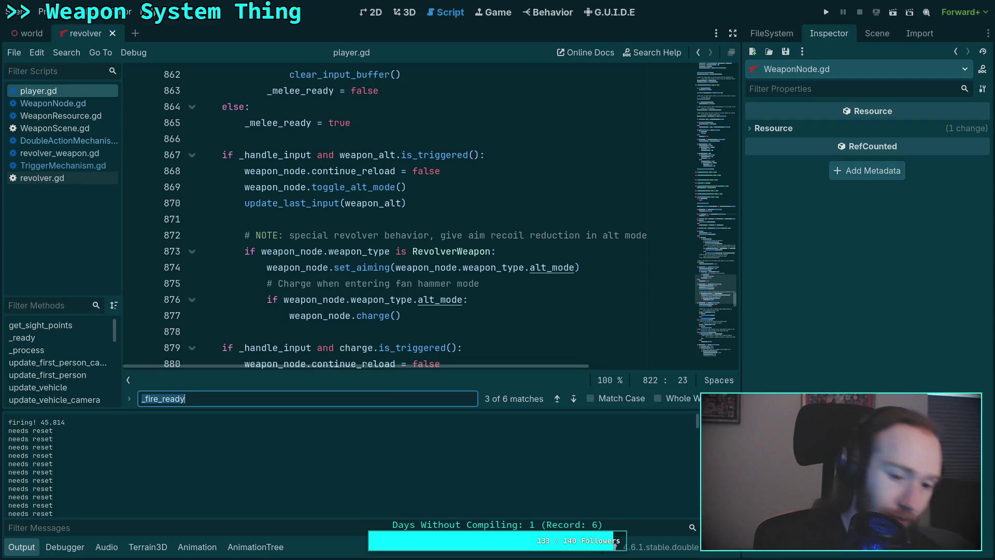
# - Cycle through the _fire_ready matches, including the reset on line 349, back to line 822
pyautogui.click(572, 400)
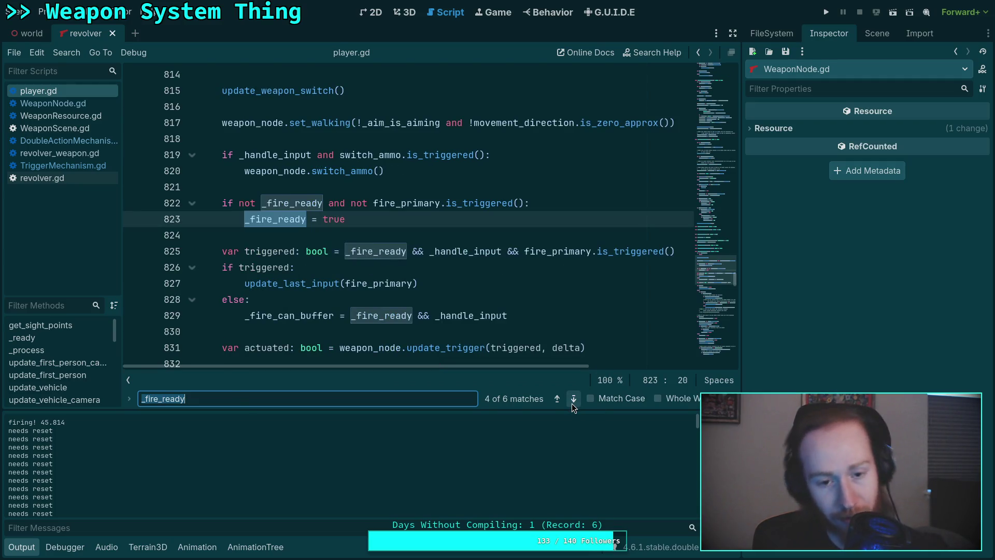
pyautogui.click(573, 399)
pyautogui.click(573, 399)
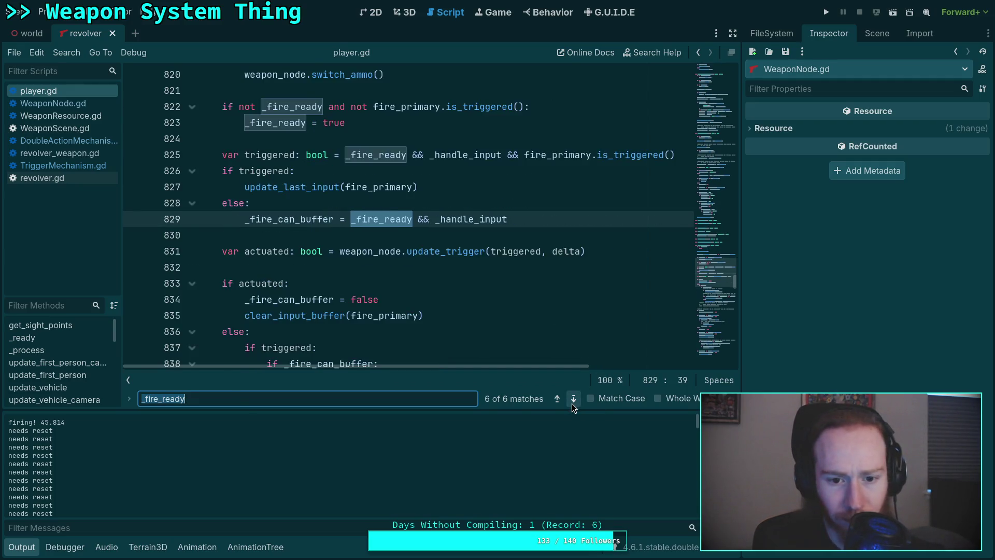
pyautogui.click(573, 399)
pyautogui.click(573, 398)
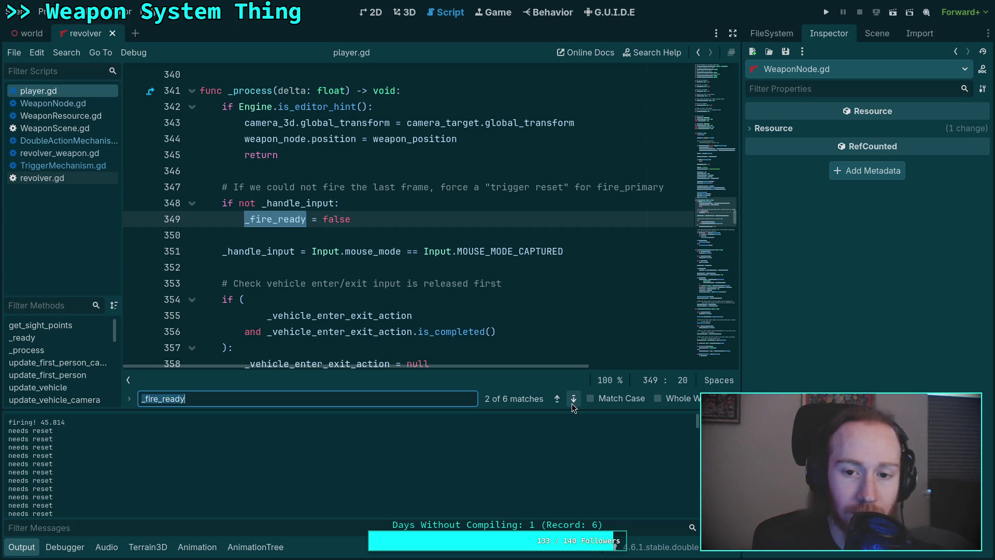
pyautogui.click(573, 399)
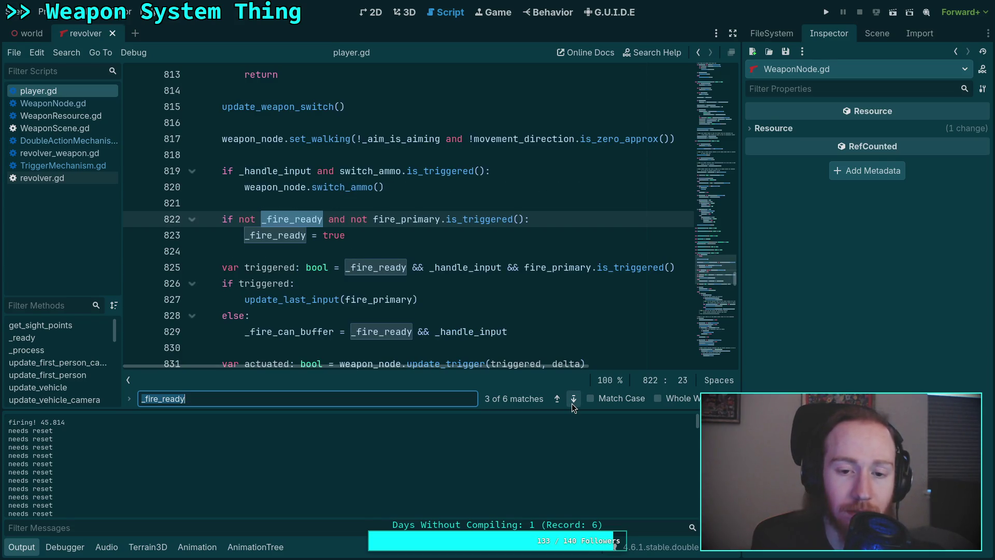
# - Select the triggered argument passed to update_trigger, then open WeaponNode.gd
pyautogui.scroll(-2, 481, 331)
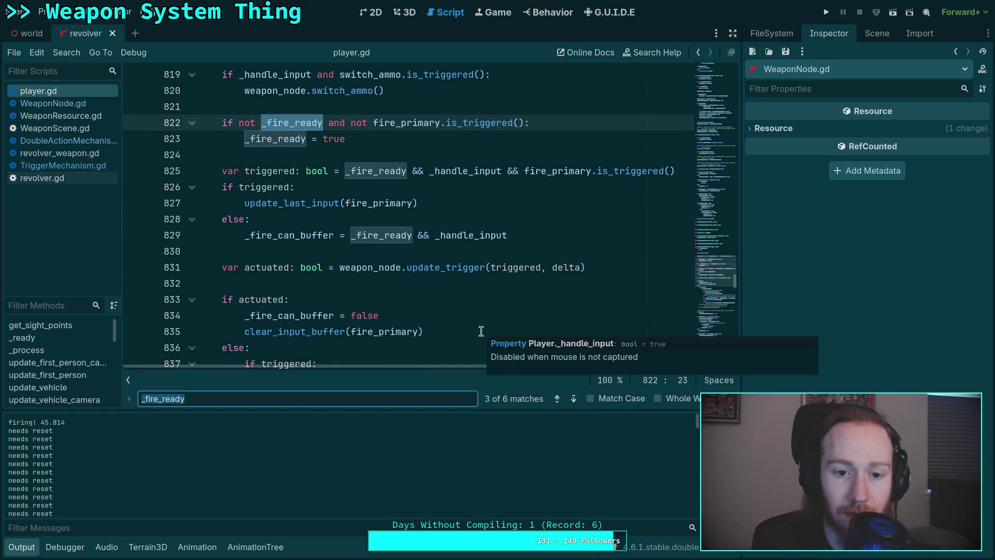
pyautogui.scroll(-1, 480, 331)
pyautogui.scroll(2, 481, 331)
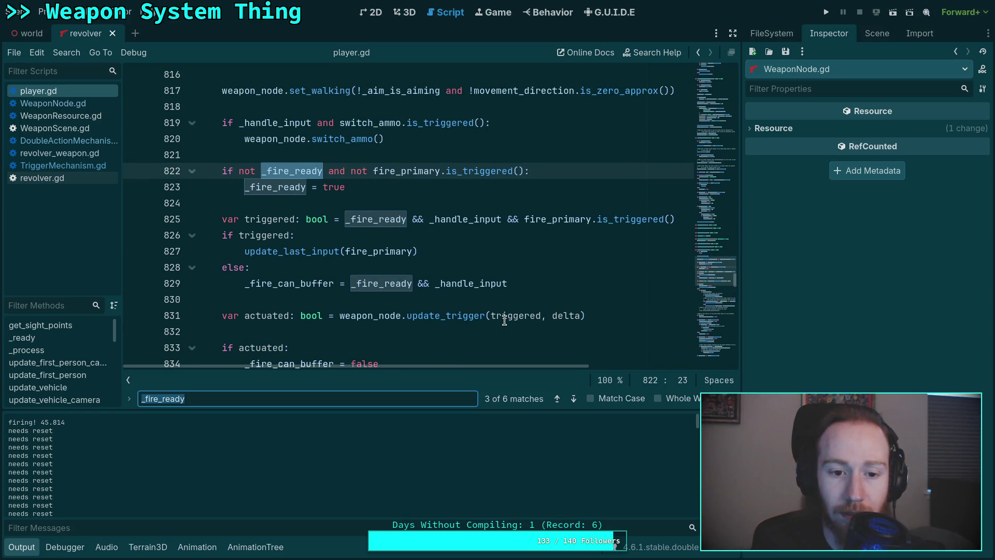
pyautogui.doubleClick(504, 319)
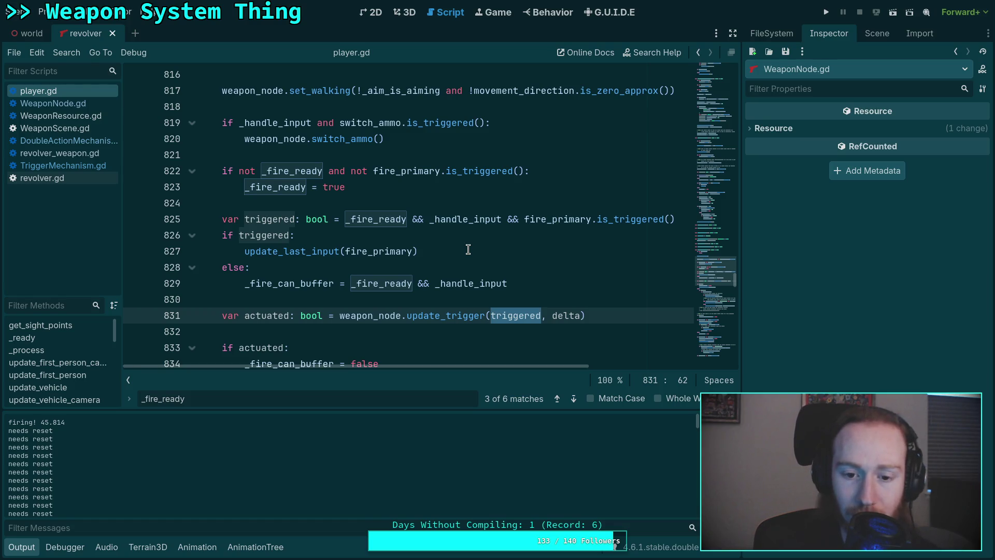
pyautogui.click(78, 103)
pyautogui.scroll(4, 409, 277)
# - Insert an 'if mechanism.triggered and not triggered:' block above the mechanism update call
pyautogui.scroll(6, 410, 277)
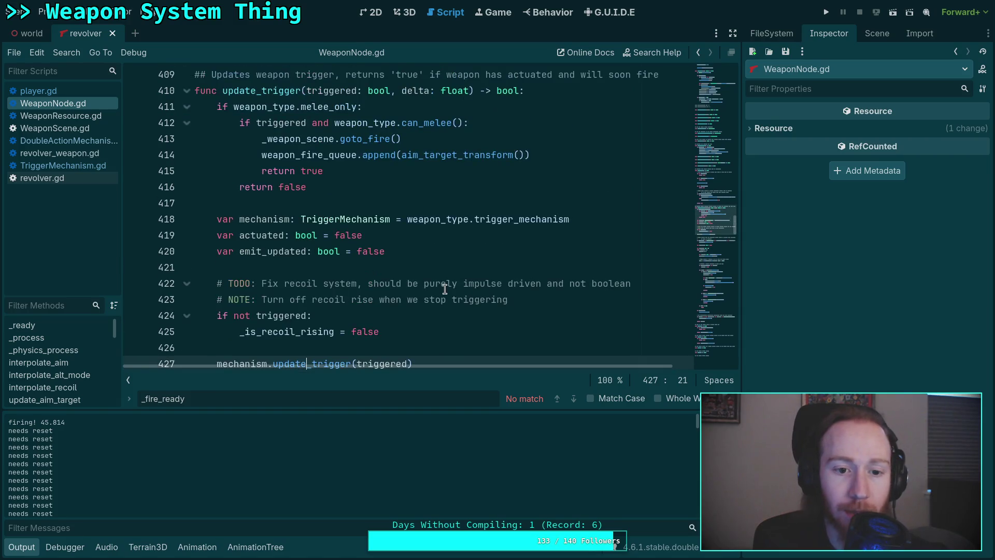
pyautogui.scroll(-4, 444, 289)
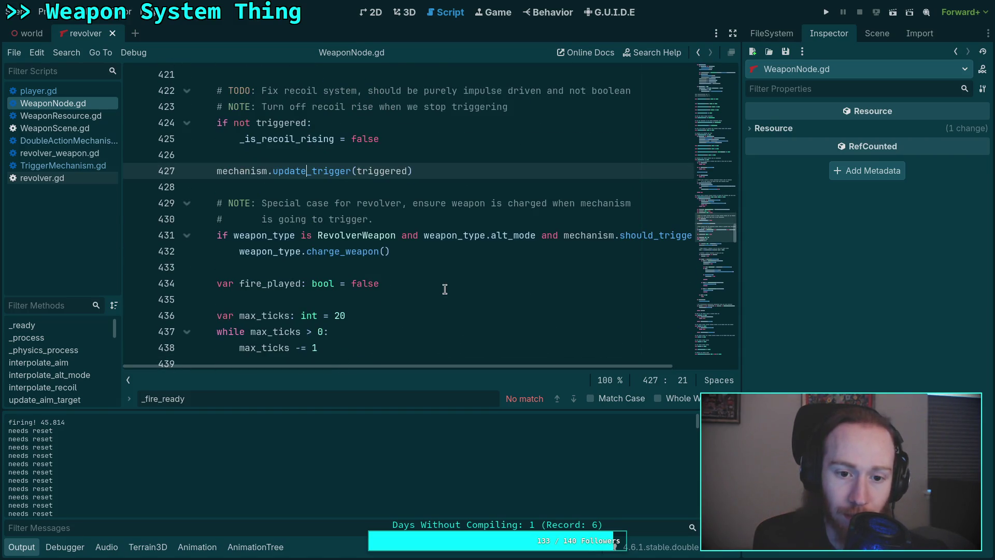
pyautogui.click(471, 169)
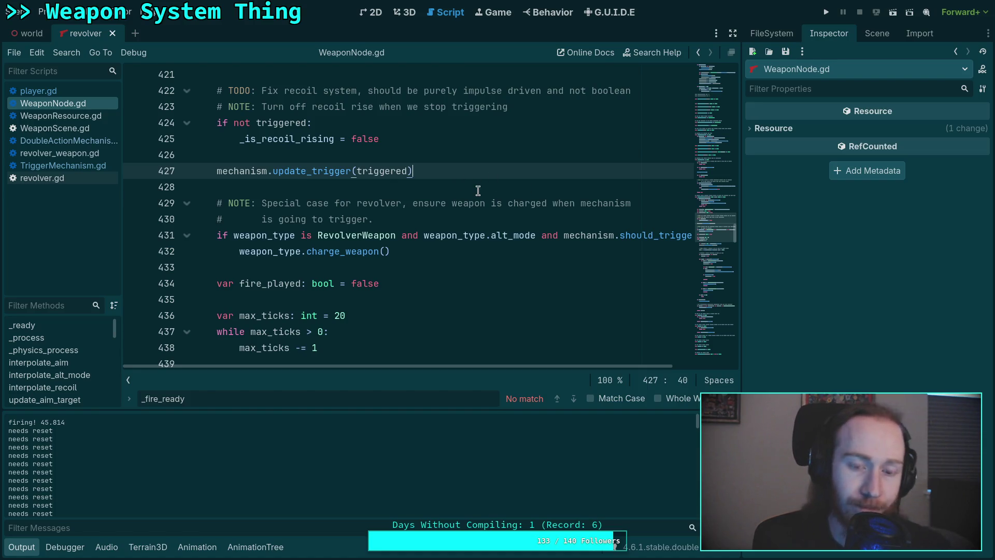
pyautogui.click(492, 158)
pyautogui.press('Return')
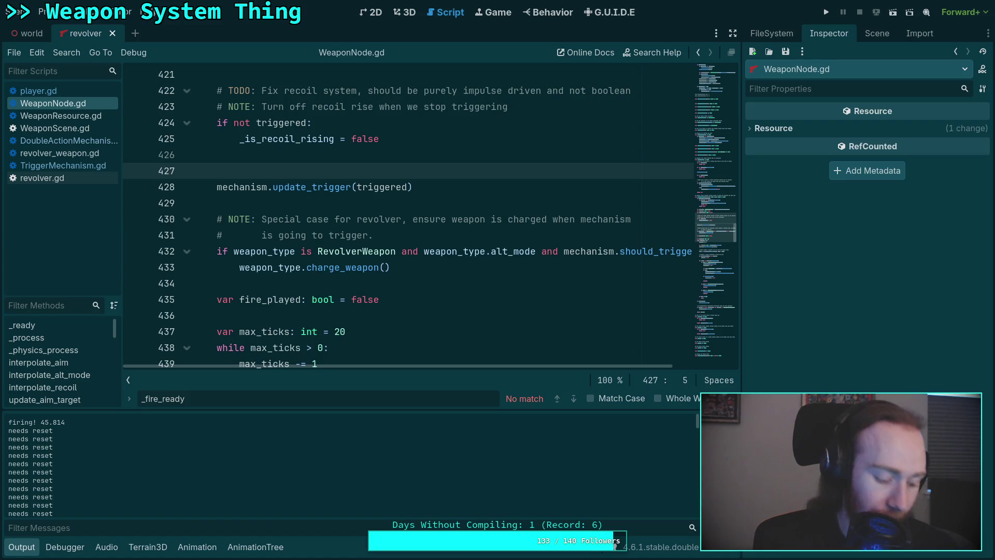
pyautogui.write('IF')
pyautogui.press('BackSpace')
pyautogui.press('BackSpace')
pyautogui.write('if')
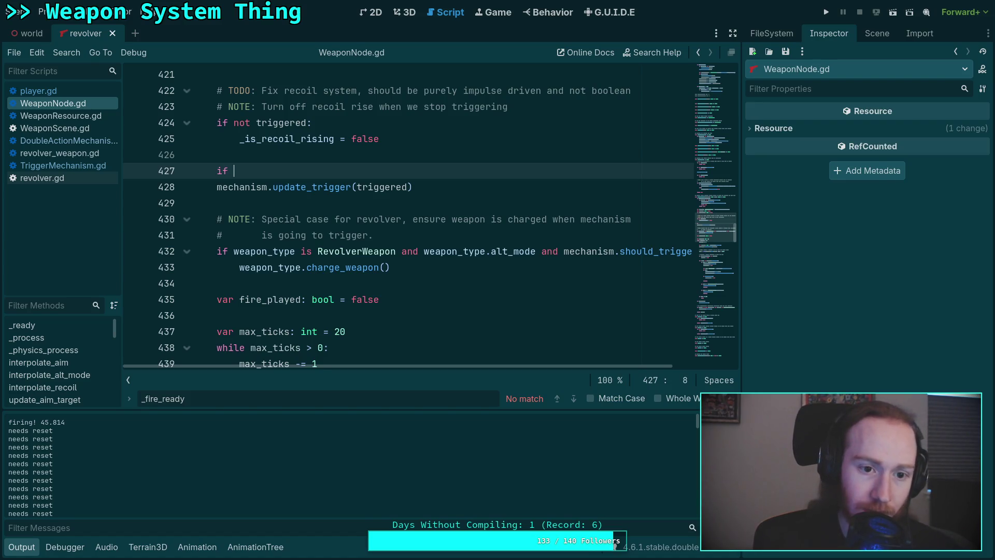
pyautogui.write('mechanis')
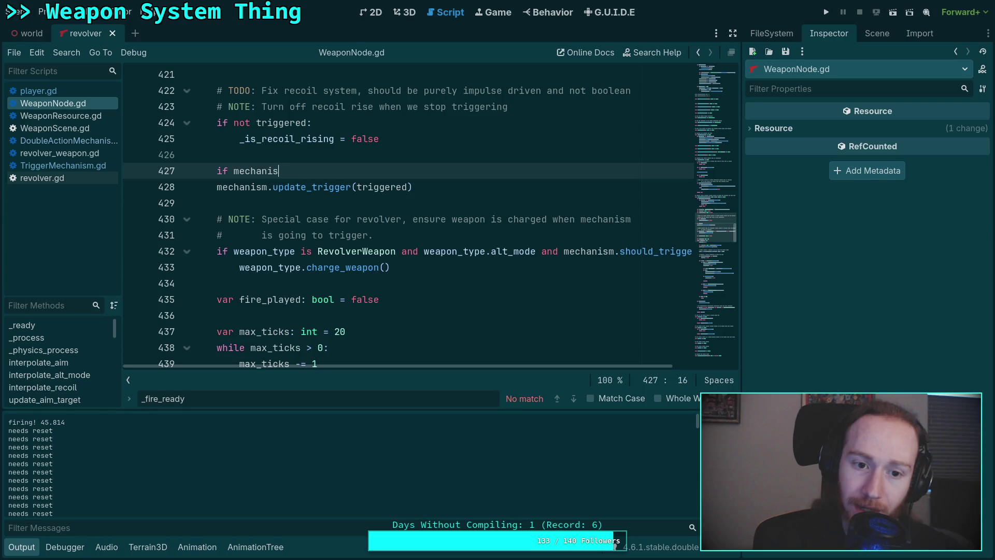
pyautogui.write('m.tr')
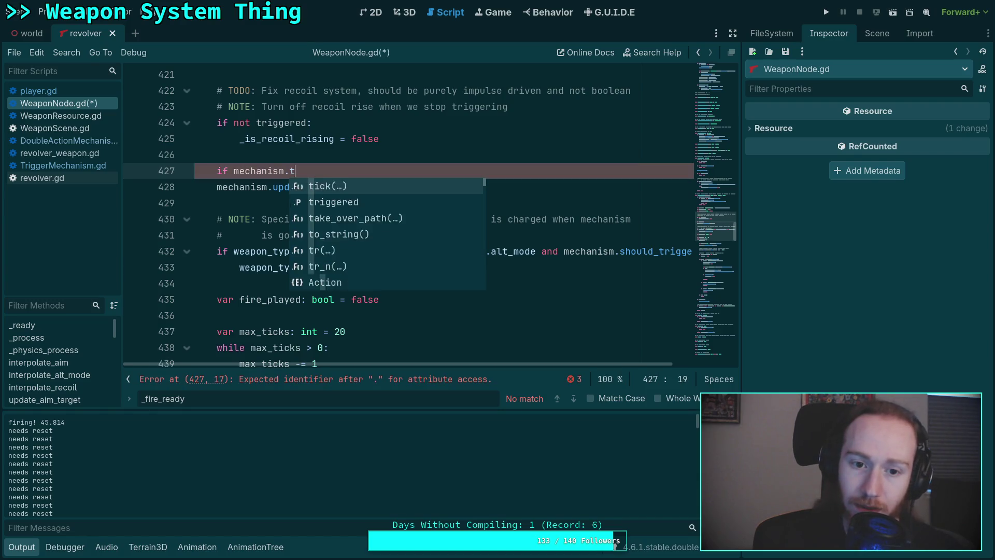
pyautogui.press('Return')
pyautogui.write('and not trig')
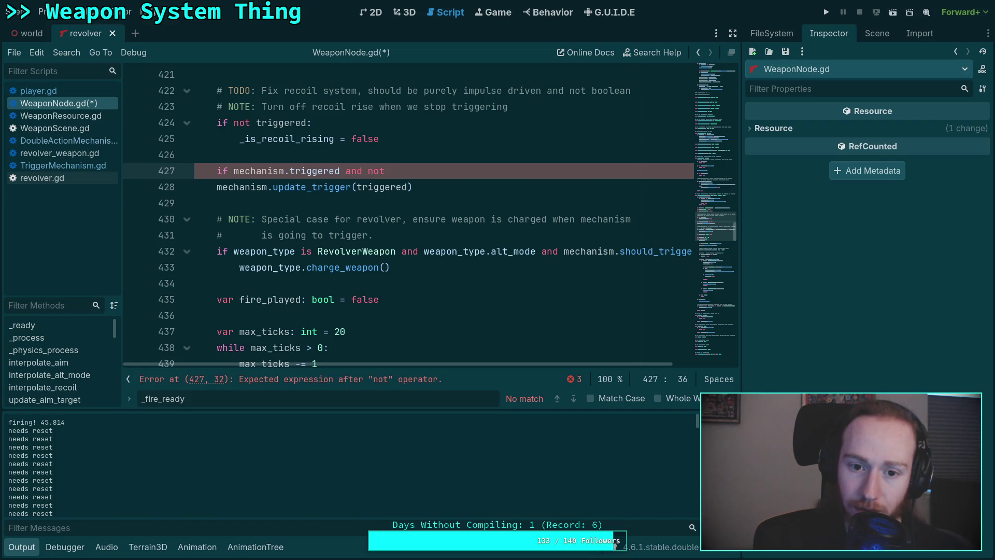
pyautogui.press('Return')
pyautogui.write(':')
pyautogui.press('Return')
# - Inside it, print 'should reset trigger now! %.3f' with ticks-msec seconds, save, and run the game
pyautogui.write("print('should ")
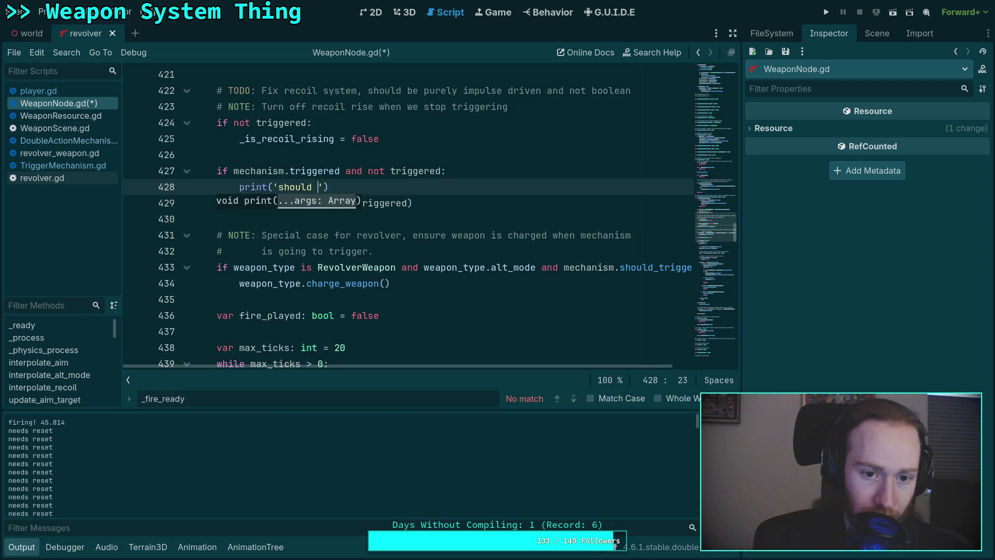
pyautogui.write('force reset')
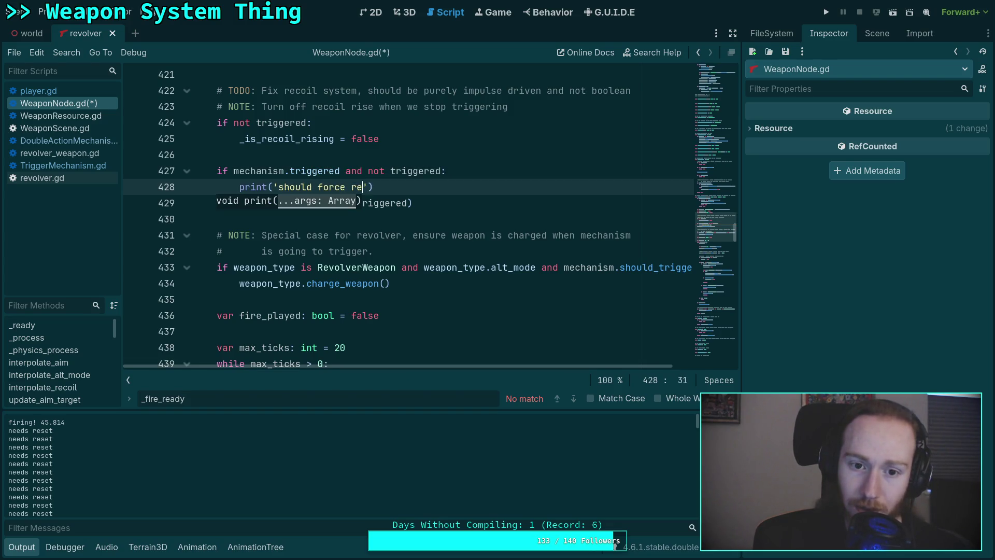
pyautogui.press('BackSpace')
pyautogui.press('BackSpace')
pyautogui.press('BackSpace')
pyautogui.write('reset trigger ')
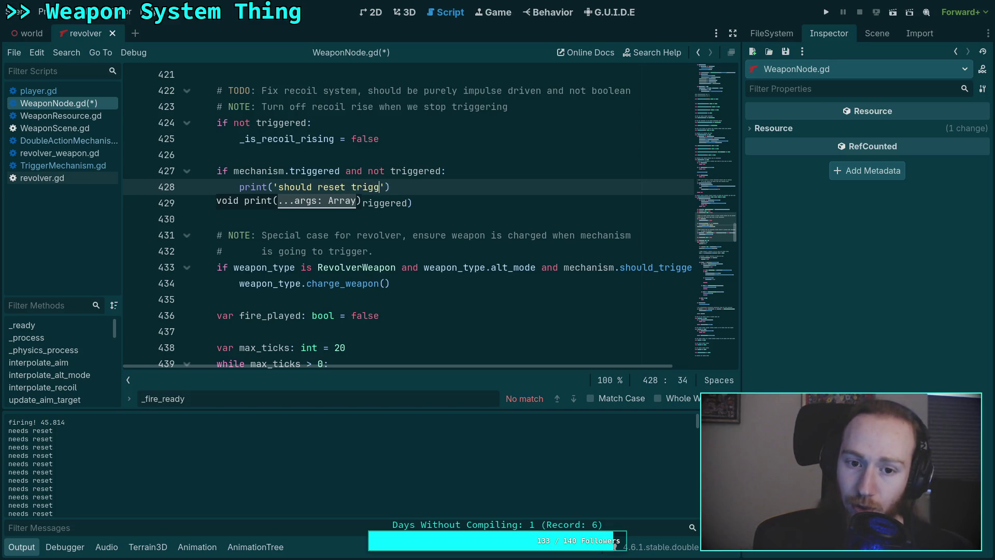
pyautogui.write('now')
pyautogui.write('! %')
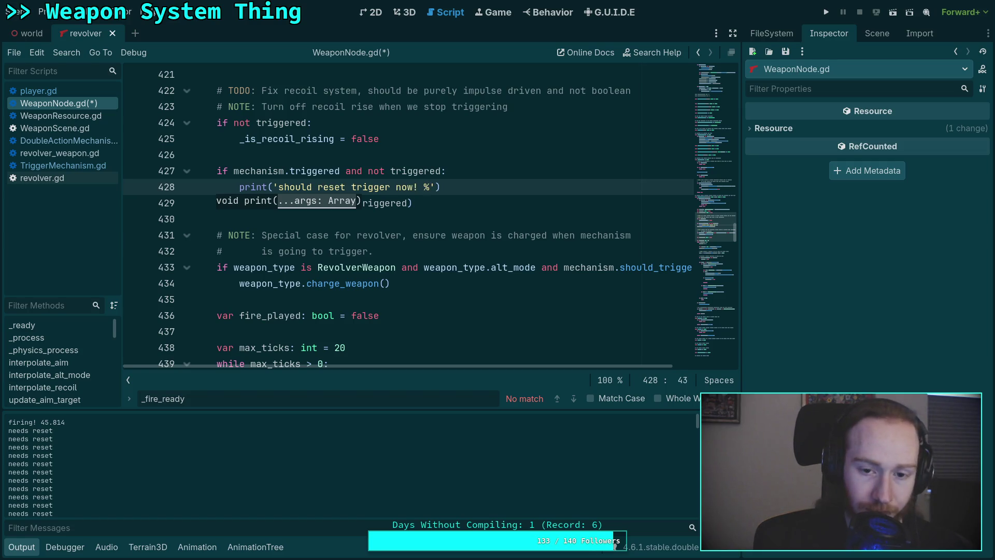
pyautogui.write('.3f')
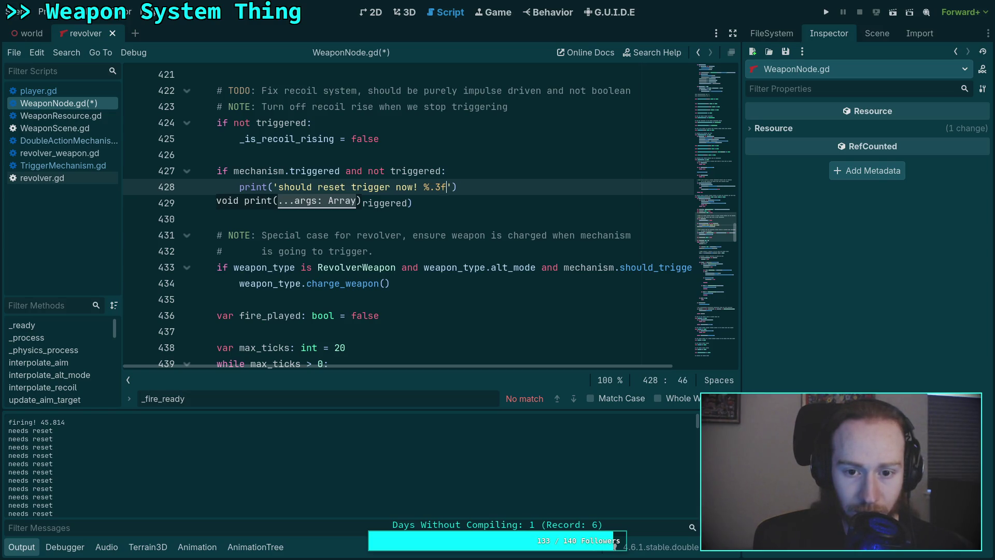
pyautogui.press('Right')
pyautogui.write('%')
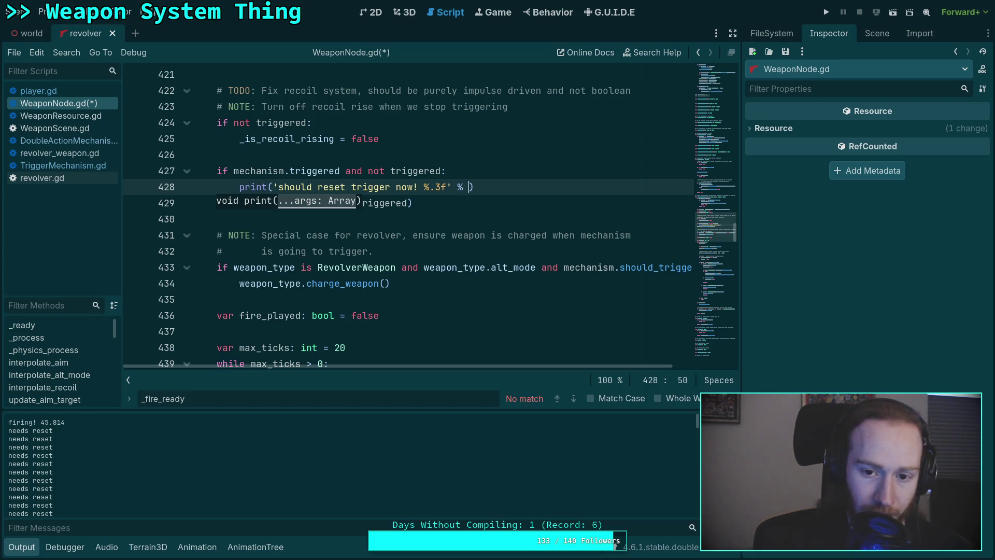
pyautogui.press('Delete')
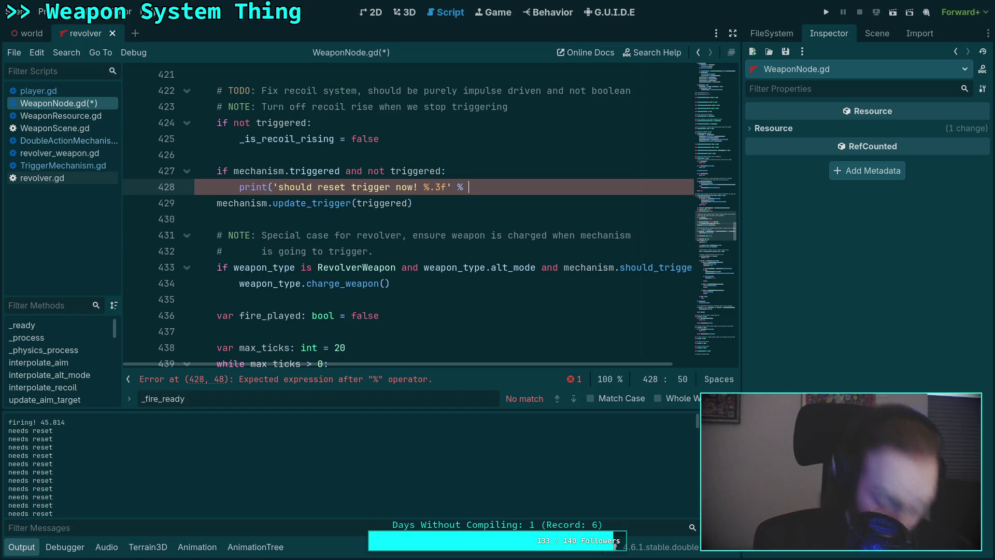
pyautogui.write('(float')
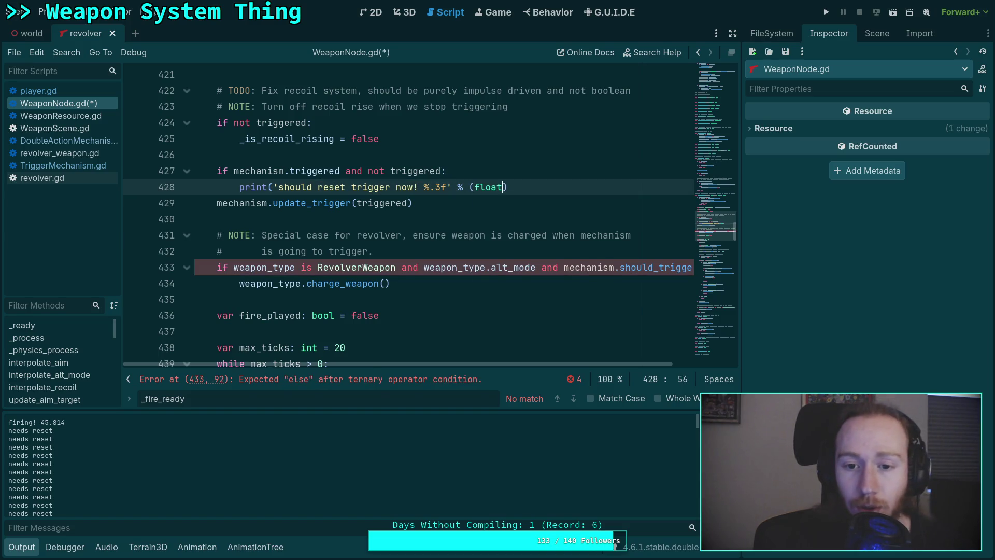
pyautogui.write('(Time.')
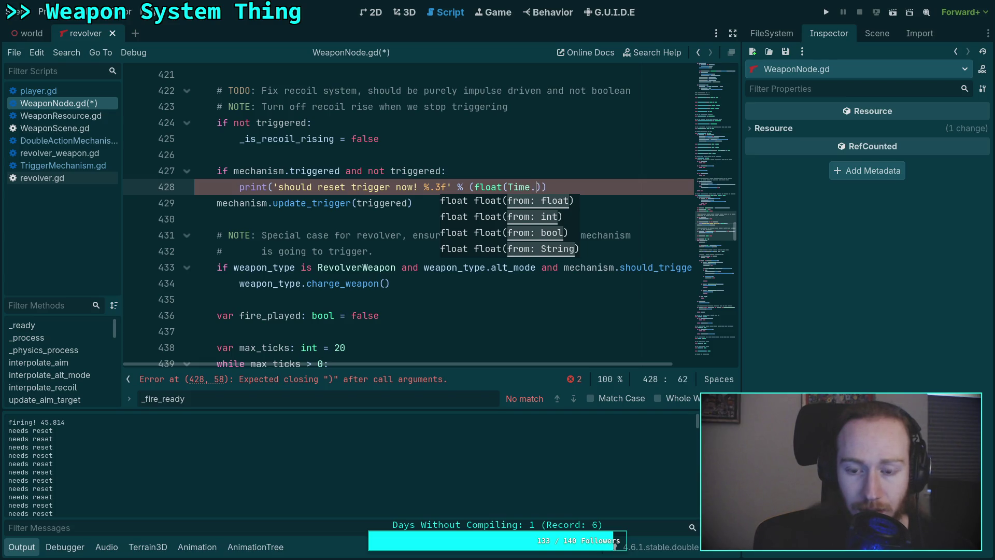
pyautogui.write('get_t')
pyautogui.press('Return')
pyautogui.write(') / 1000.0))')
pyautogui.hotkey('ctrl', 's')
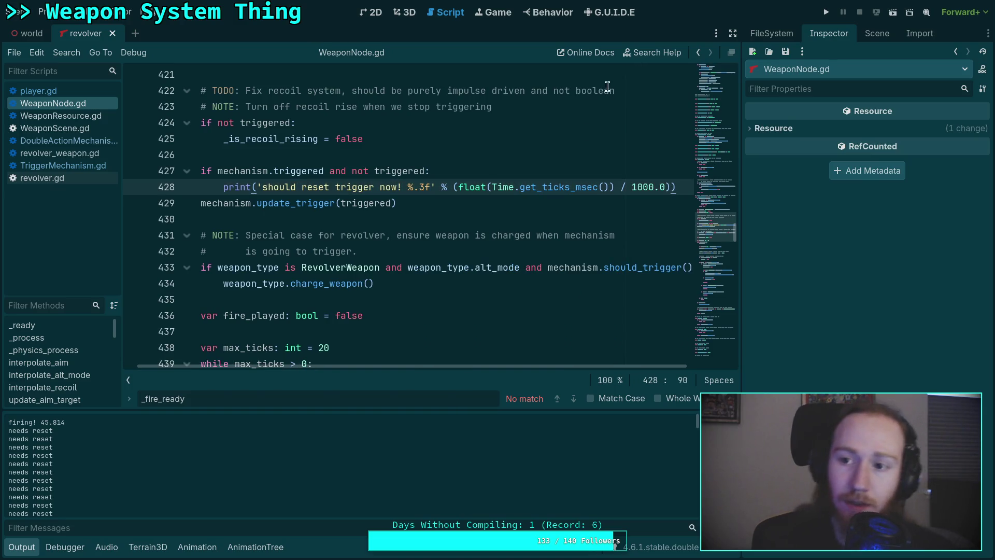
pyautogui.press('F5')
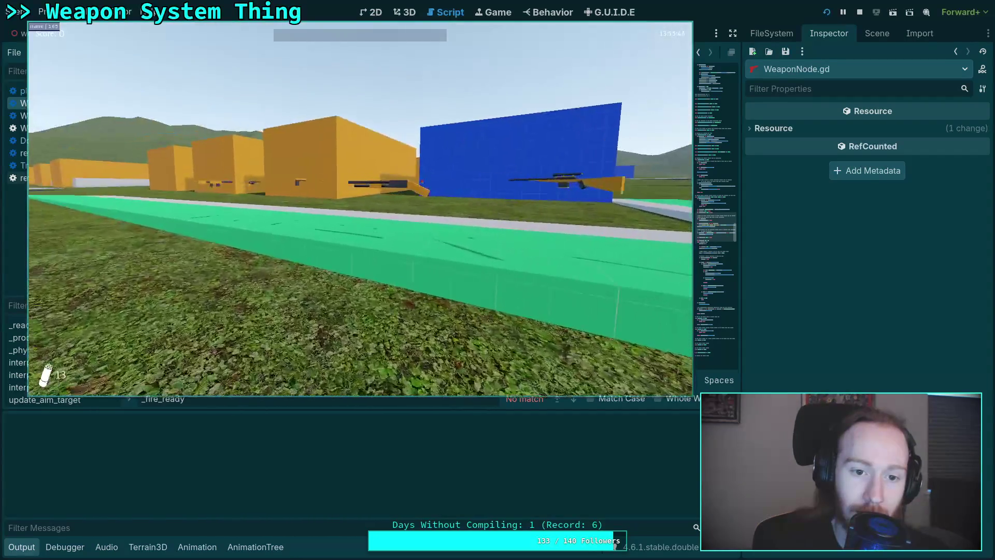
# - Pick up the revolver, fire it once, then exit the game back to the editor
pyautogui.press('e')
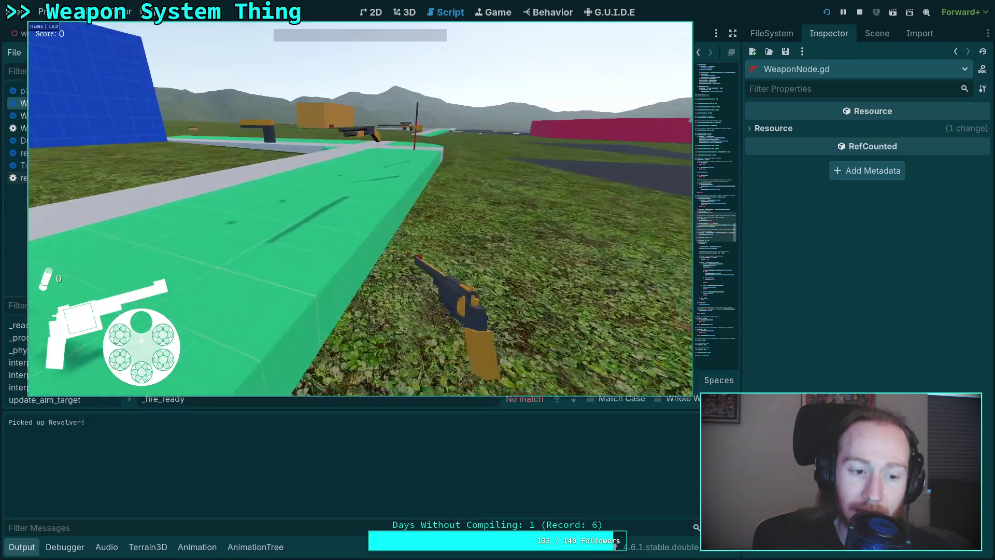
pyautogui.press('w')
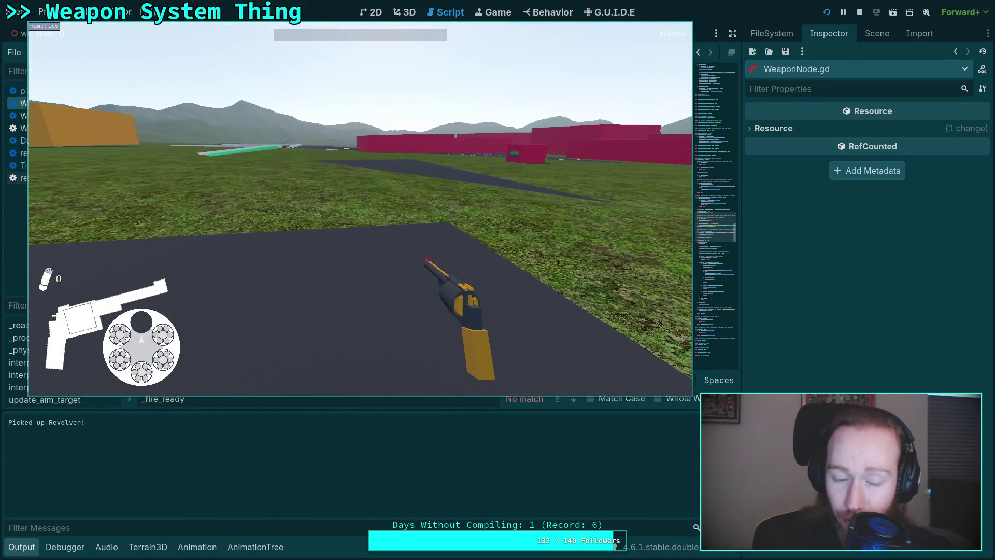
pyautogui.click(360, 207)
pyautogui.press('Escape')
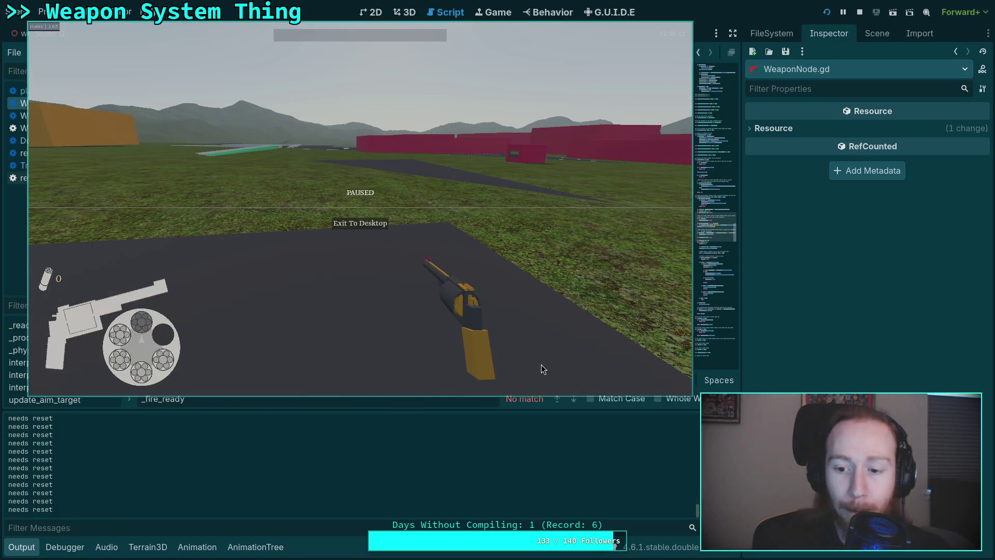
pyautogui.click(371, 222)
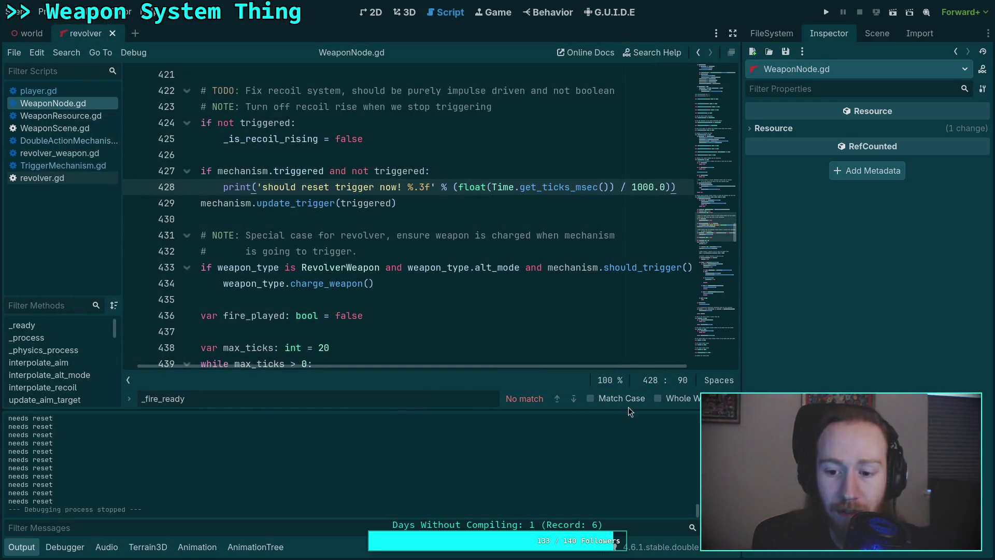
# - Enlarge the Output panel and locate reset time 12.416 preceding 'firing! 12.604'
pyautogui.moveTo(628, 407); pyautogui.dragTo(630, 290)
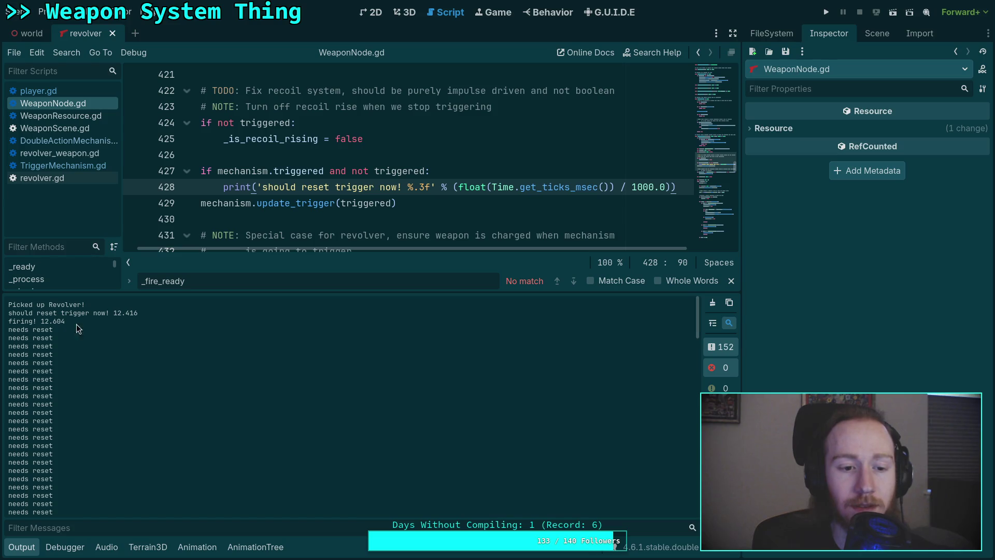
pyautogui.scroll(-3, 95, 344)
pyautogui.scroll(-10, 141, 363)
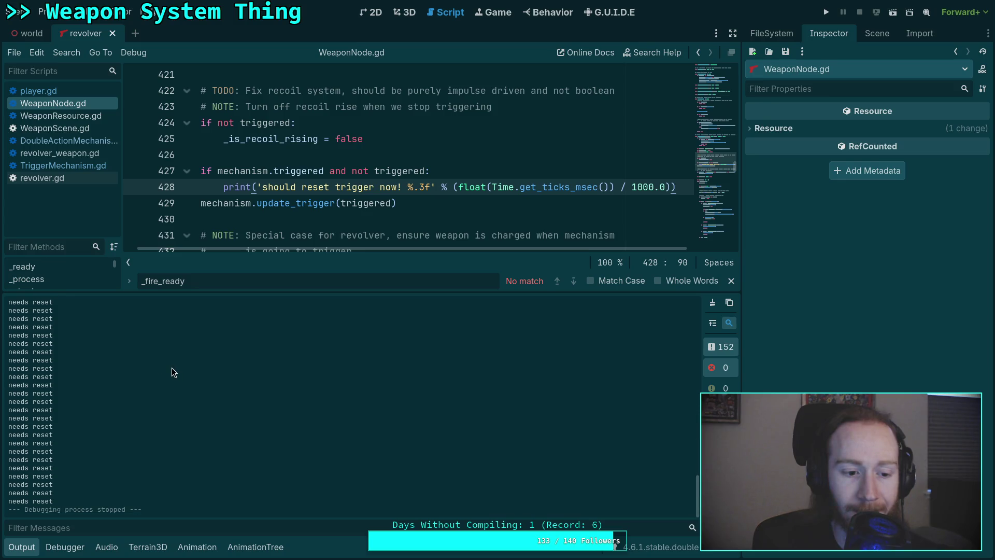
pyautogui.scroll(15, 161, 355)
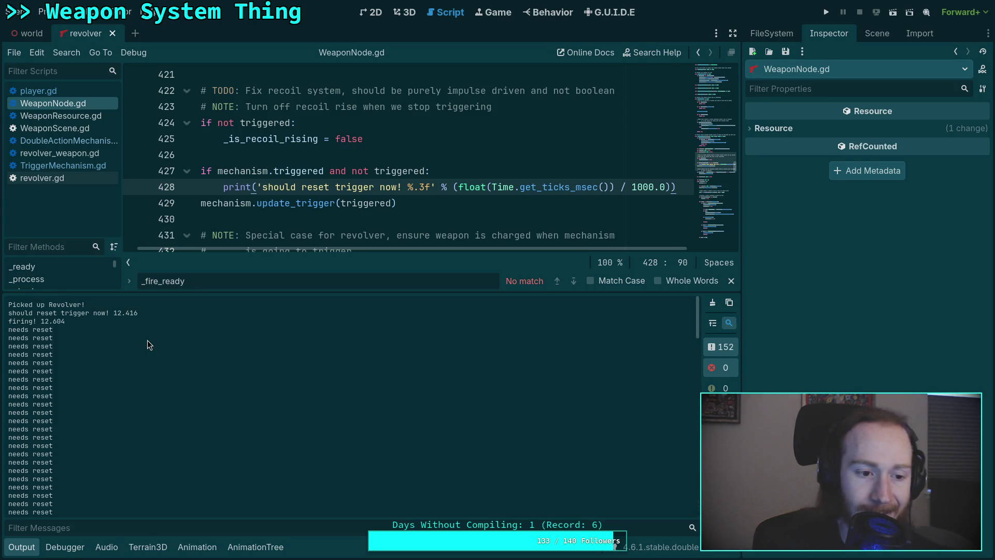
pyautogui.moveTo(255, 172)
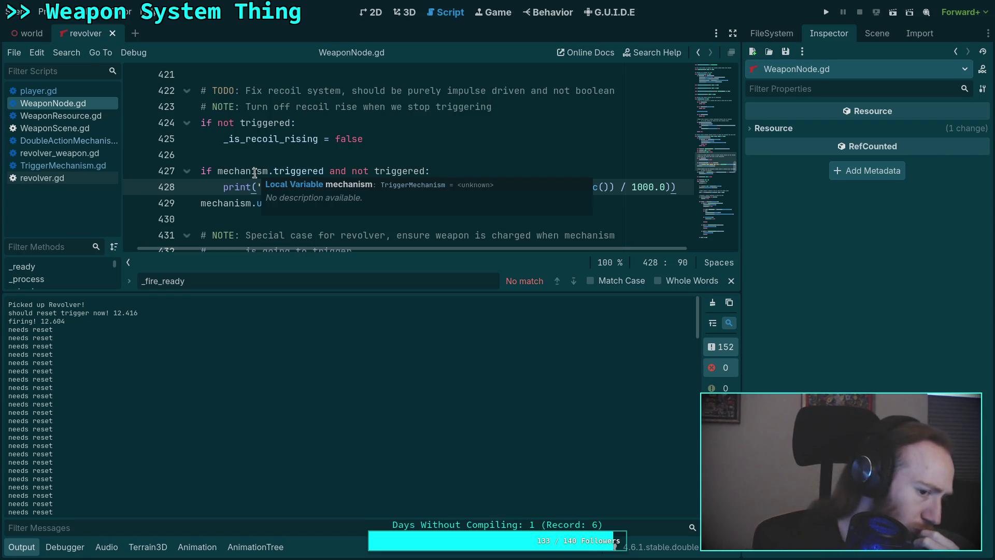
pyautogui.scroll(-10, 219, 414)
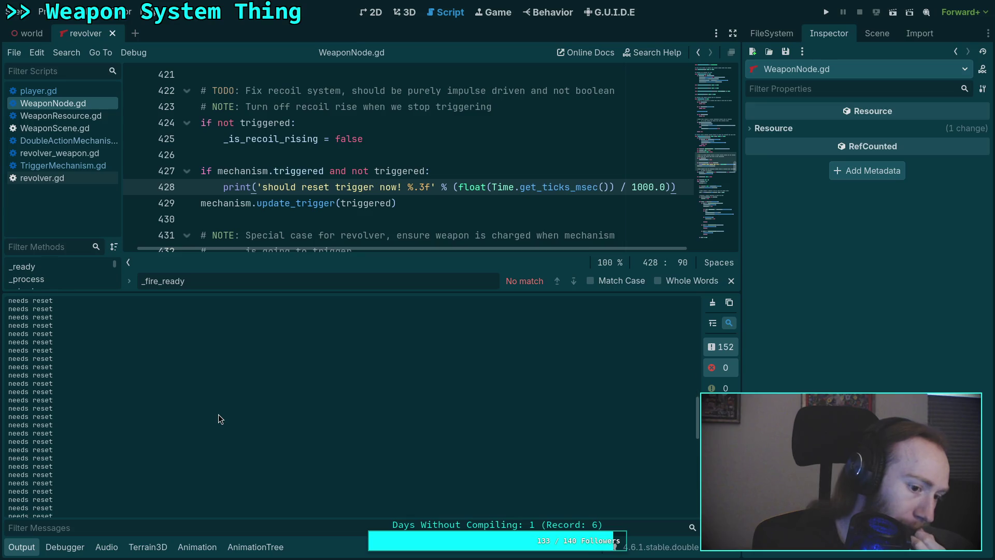
pyautogui.scroll(5, 219, 418)
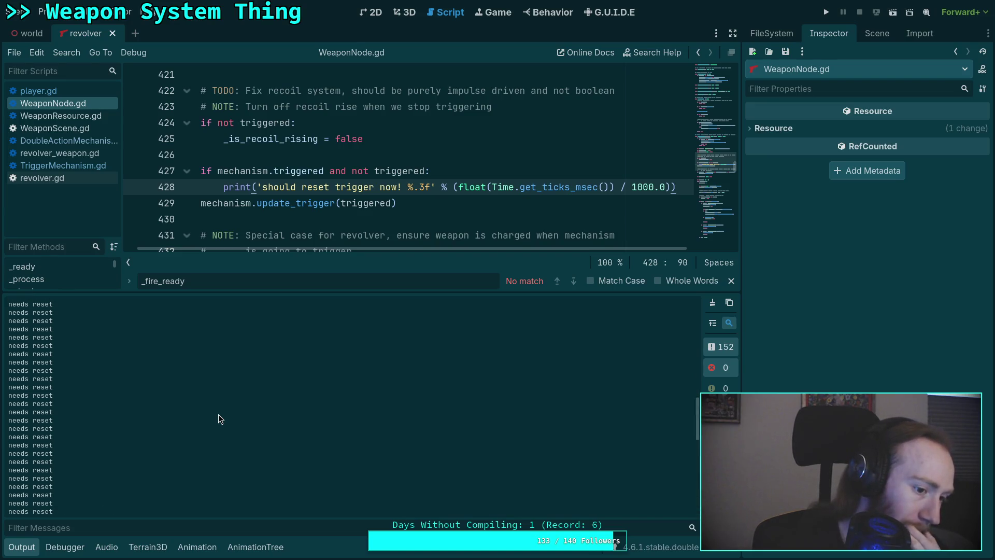
pyautogui.scroll(5, 218, 418)
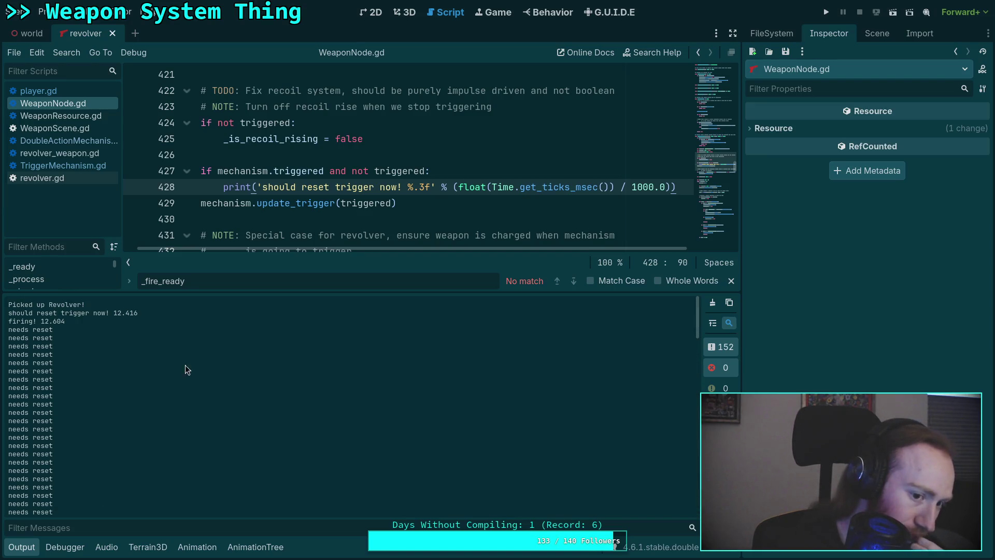
pyautogui.moveTo(125, 313); pyautogui.dragTo(136, 313)
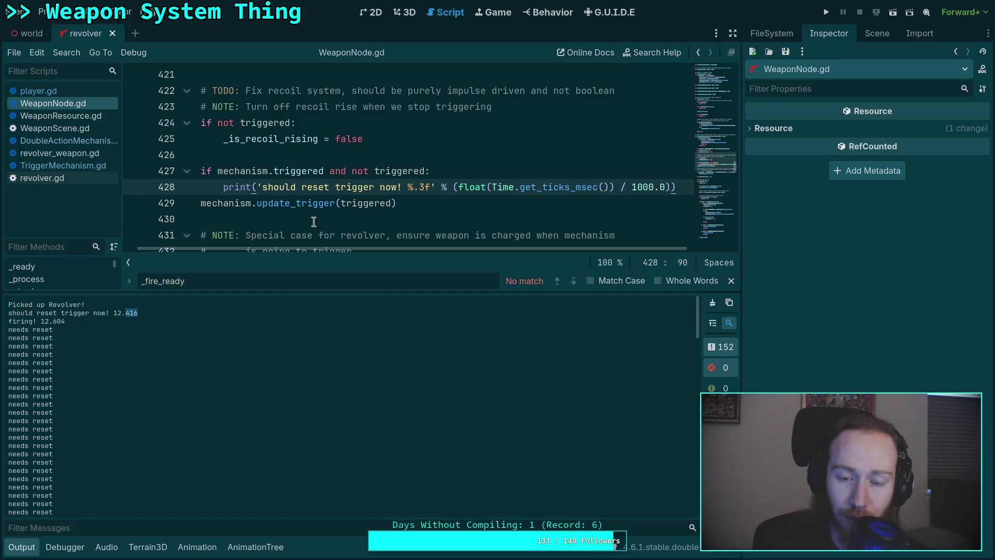
pyautogui.click(375, 206)
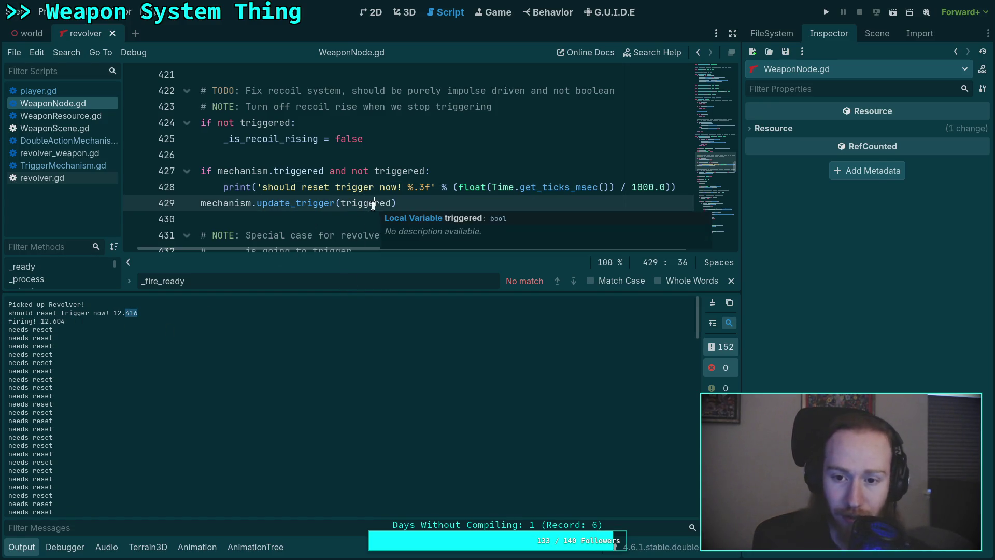
# - Look up update_trigger's definition in TriggerMechanism.gd and read down to fire()
pyautogui.rightClick(293, 205)
pyautogui.click(317, 365)
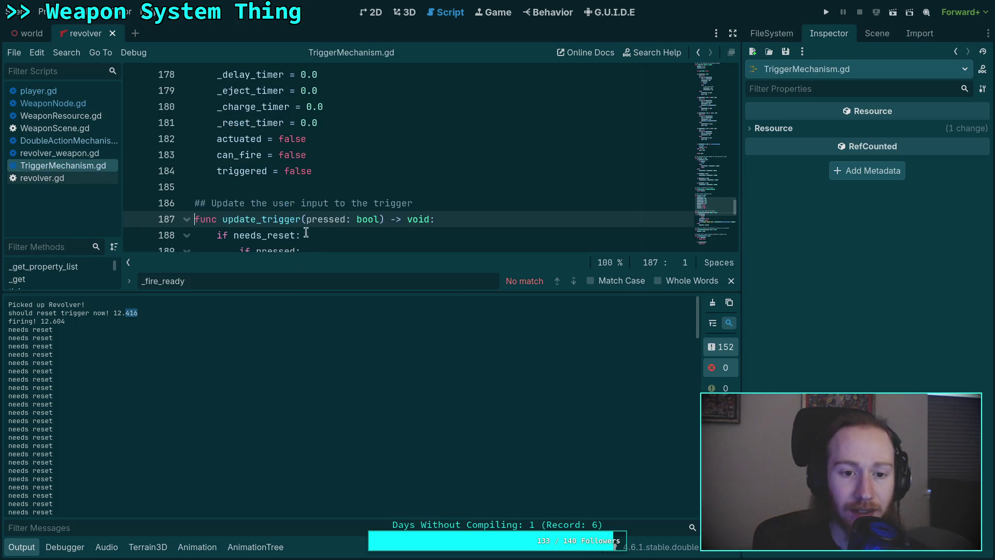
pyautogui.scroll(-3, 328, 209)
pyautogui.scroll(1, 328, 209)
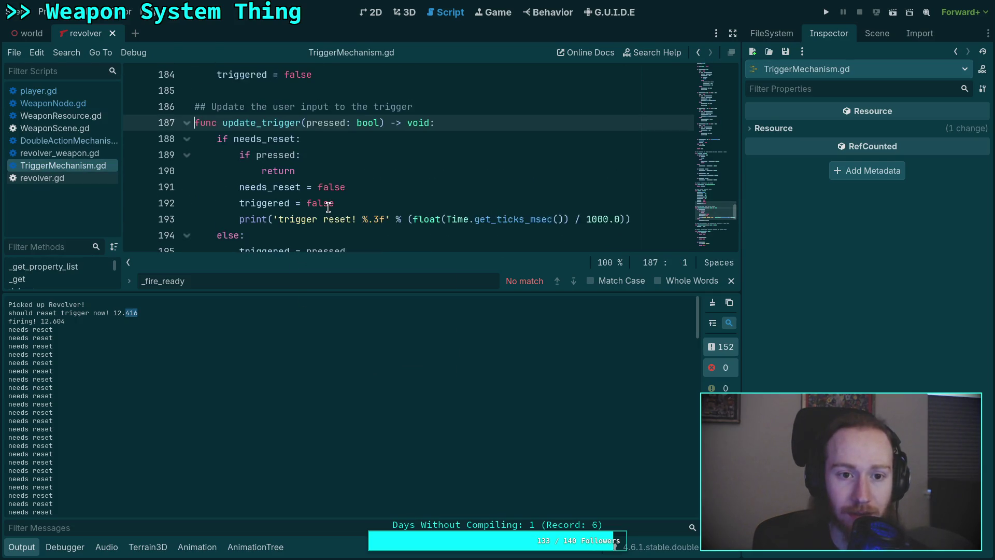
pyautogui.scroll(-1, 328, 209)
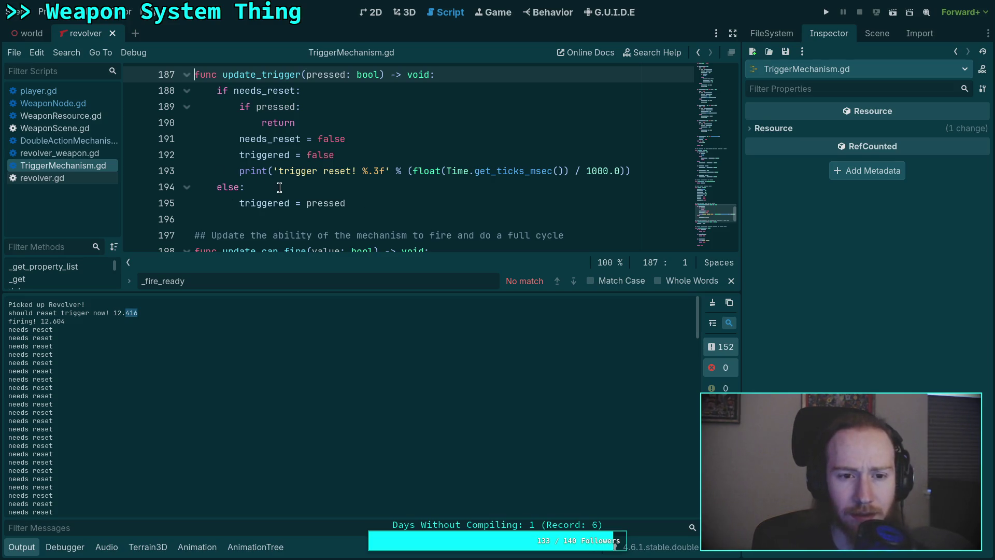
pyautogui.scroll(-9, 279, 187)
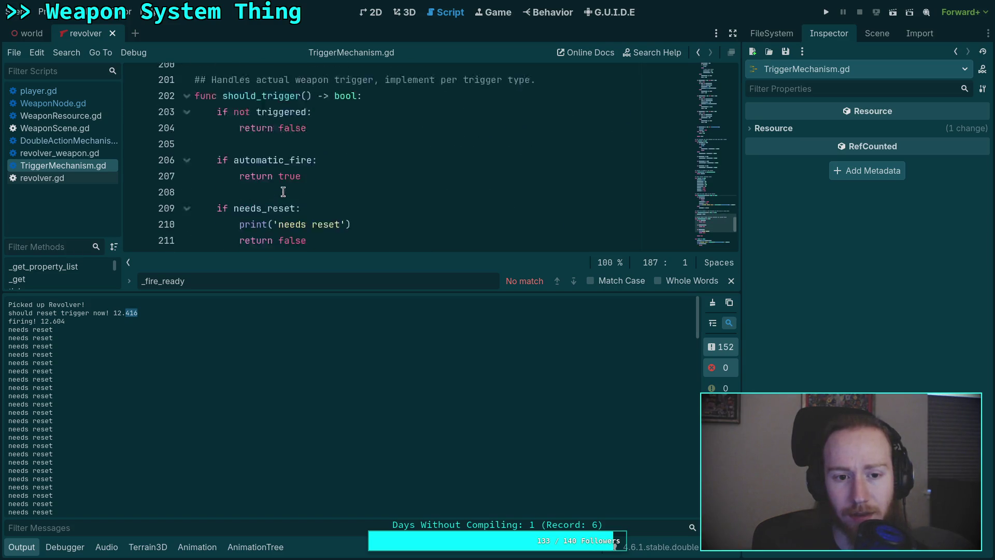
pyautogui.scroll(1, 311, 207)
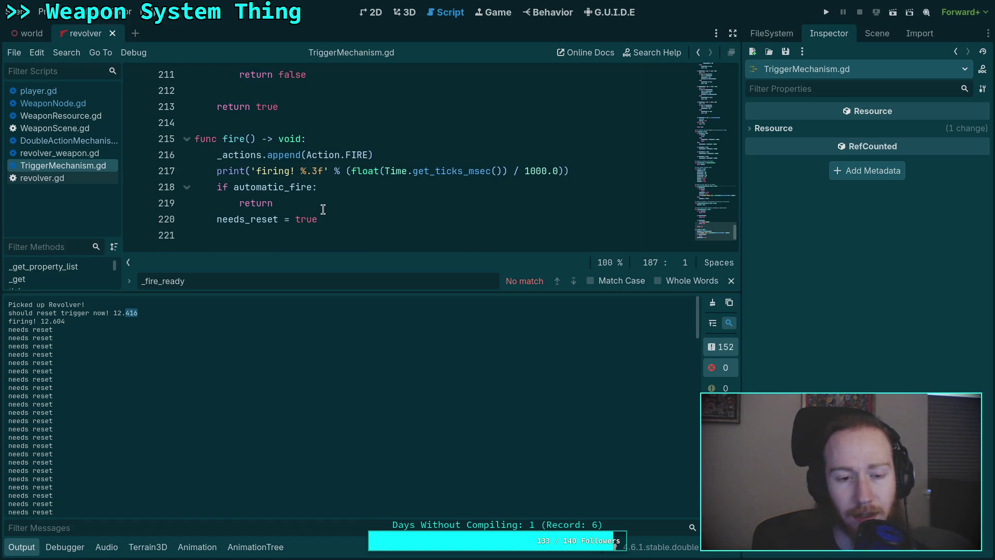
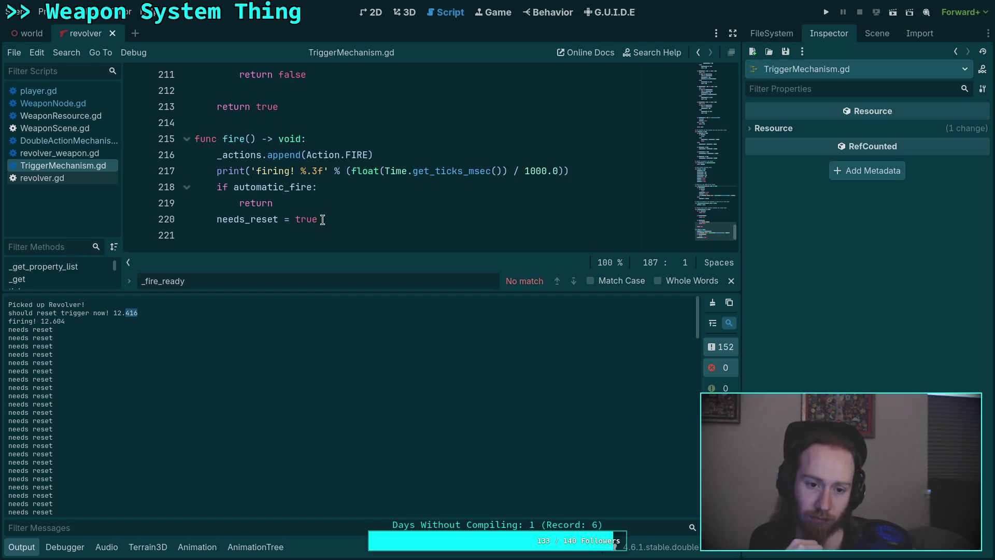
# - Hide the Output panel and select fire()'s automatic_fire through needs_reset check in TriggerMechanism.gd
pyautogui.click(24, 547)
pyautogui.scroll(2, 301, 284)
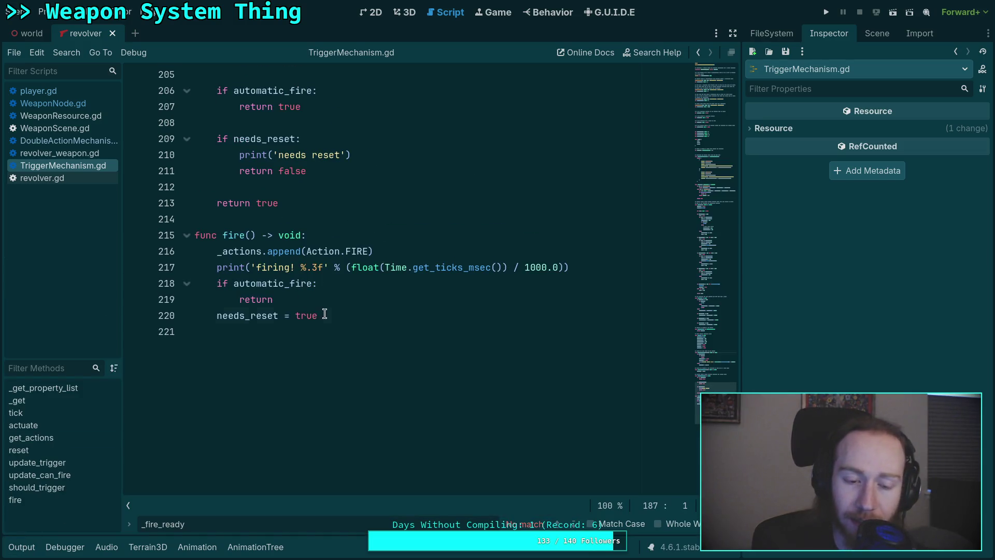
pyautogui.moveTo(323, 315); pyautogui.dragTo(216, 318)
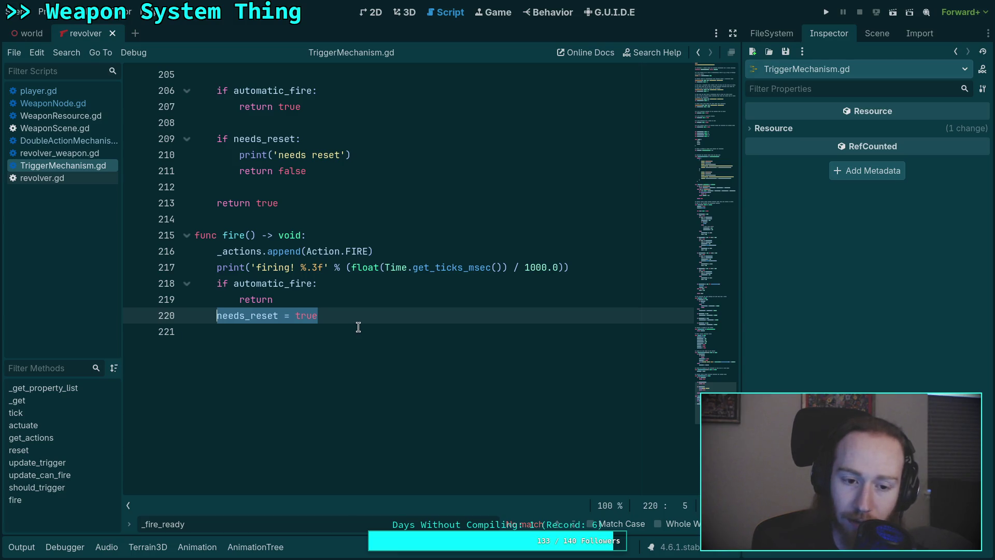
pyautogui.click(292, 300)
pyautogui.click(334, 315)
pyautogui.keyDown('shift'); pyautogui.click(213, 282); pyautogui.keyUp('shift')
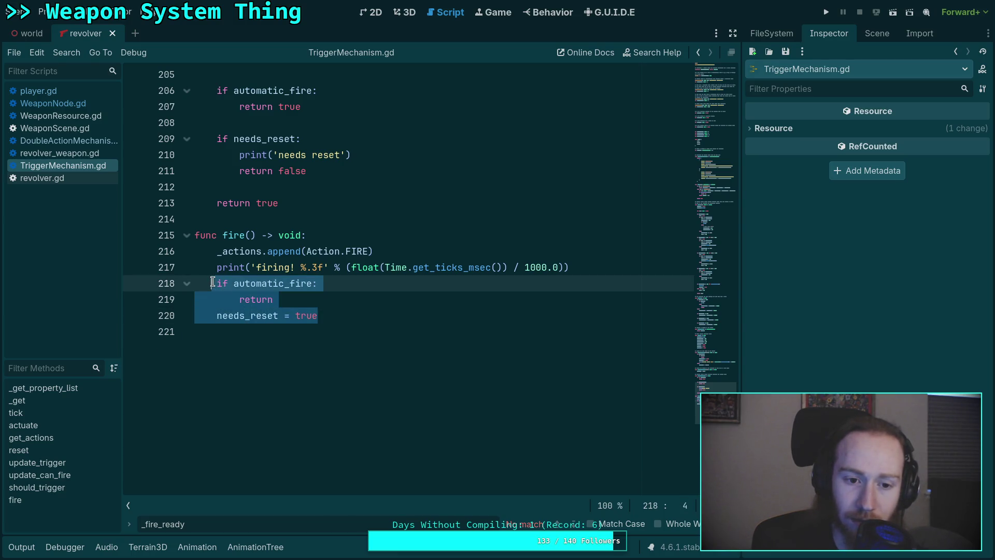
pyautogui.keyDown('shift'); pyautogui.click(218, 282); pyautogui.keyUp('shift')
# - Scroll through TriggerMechanism.gd's fire() function to review its logic
pyautogui.scroll(2, 367, 307)
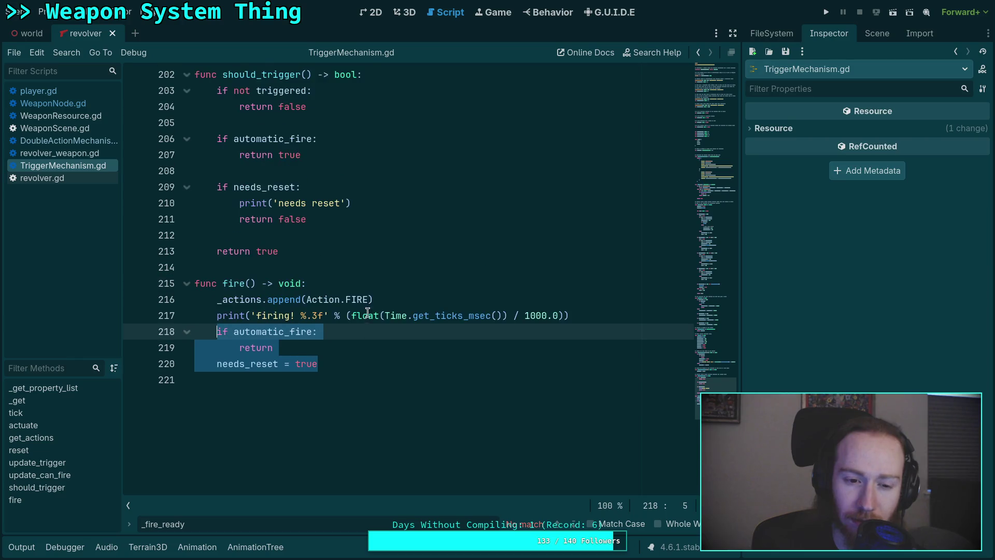
pyautogui.scroll(4, 277, 374)
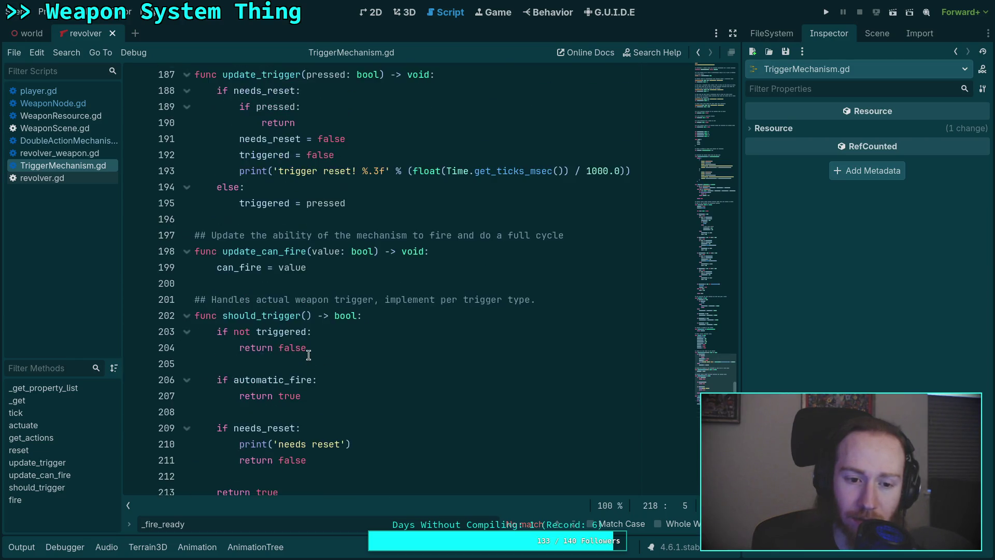
pyautogui.scroll(-5, 313, 347)
pyautogui.scroll(9, 304, 300)
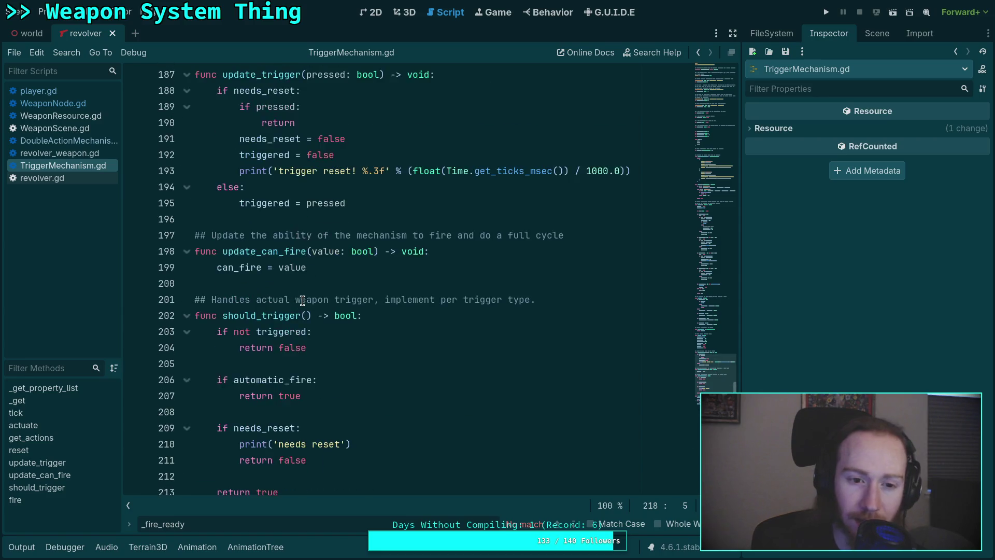
pyautogui.scroll(4, 304, 300)
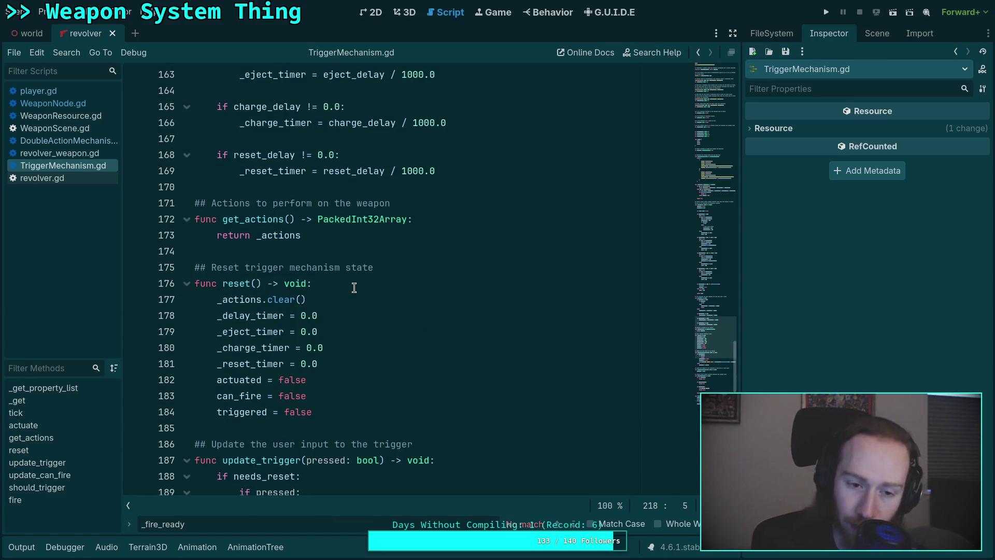
pyautogui.scroll(-5, 381, 286)
pyautogui.scroll(-8, 382, 286)
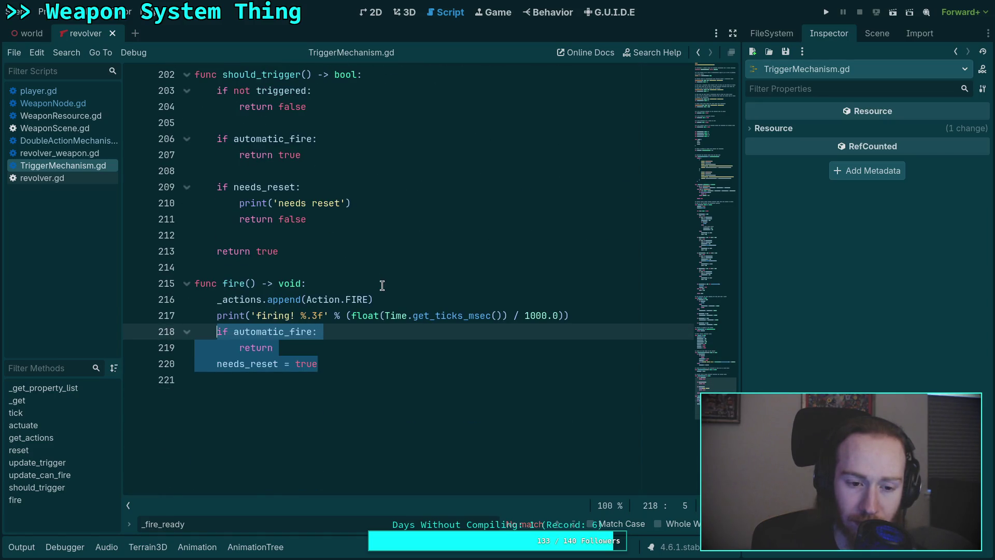
pyautogui.scroll(14, 382, 285)
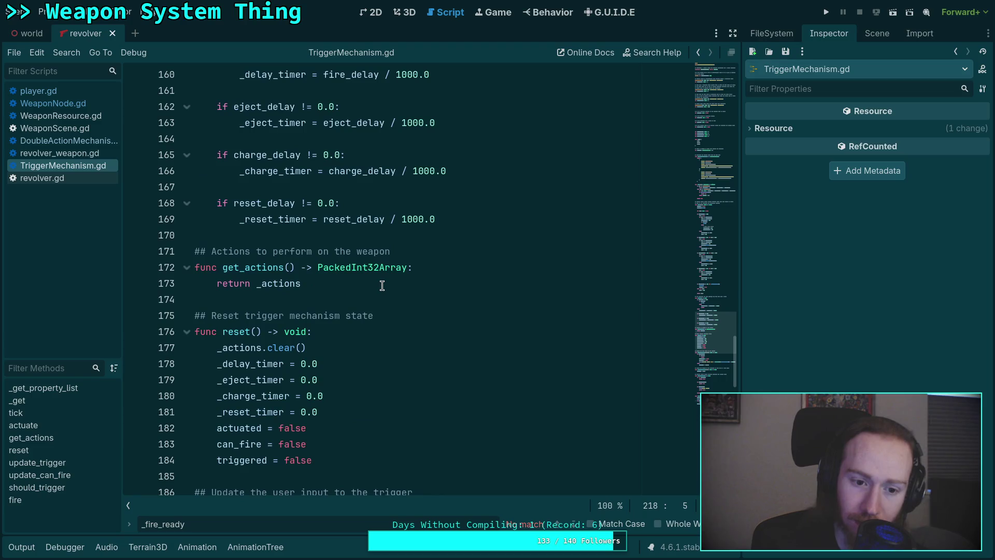
pyautogui.scroll(8, 381, 285)
pyautogui.scroll(-4, 382, 286)
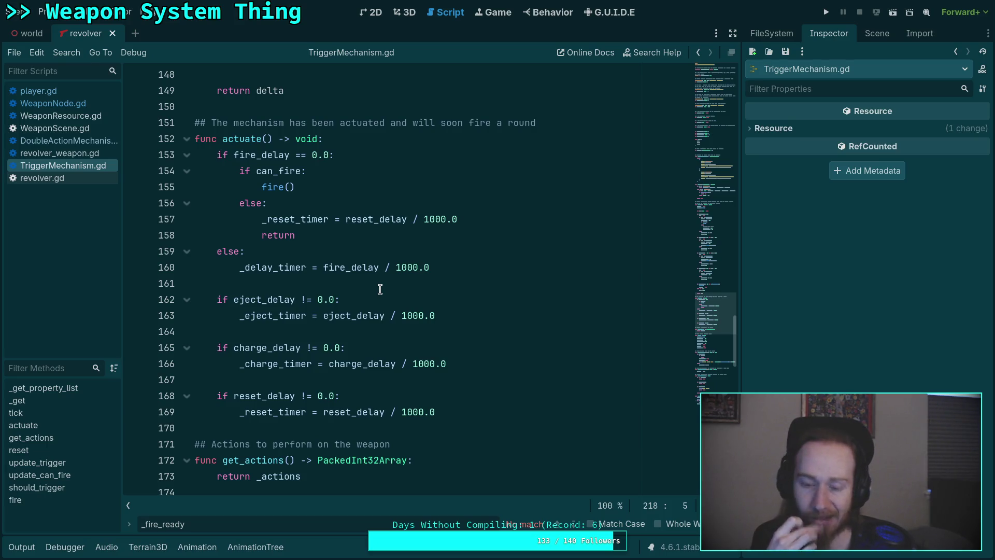
pyautogui.scroll(5, 380, 289)
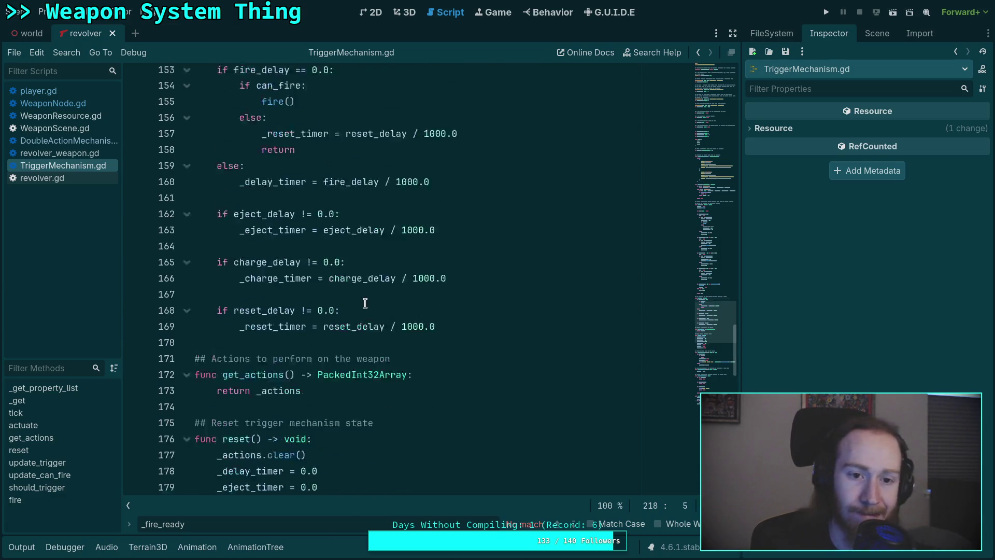
# - Highlight the fire call and line 217's firing debug print, then open DoubleActionMechanism.gd
pyautogui.doubleClick(273, 139)
pyautogui.scroll(3, 383, 235)
pyautogui.scroll(17, 383, 236)
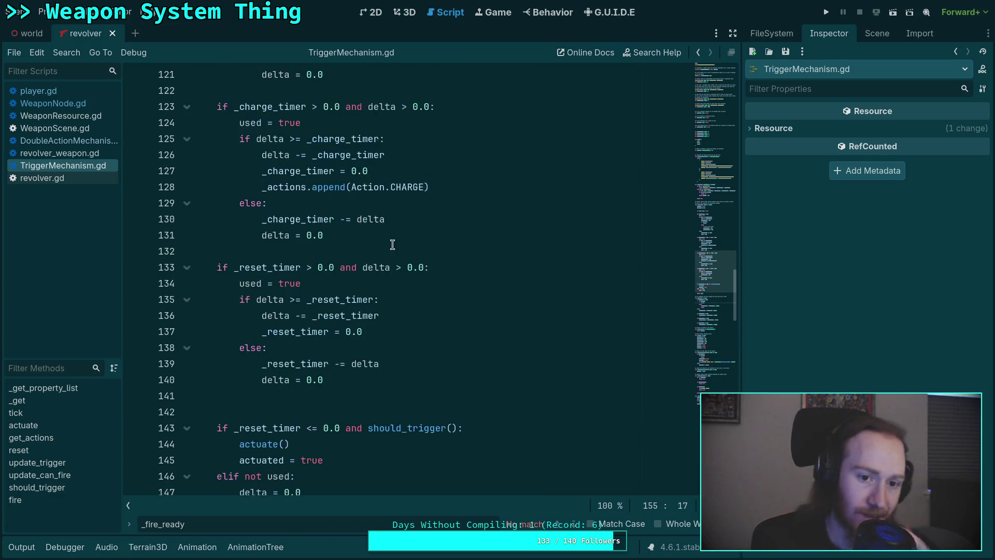
pyautogui.scroll(-20, 398, 254)
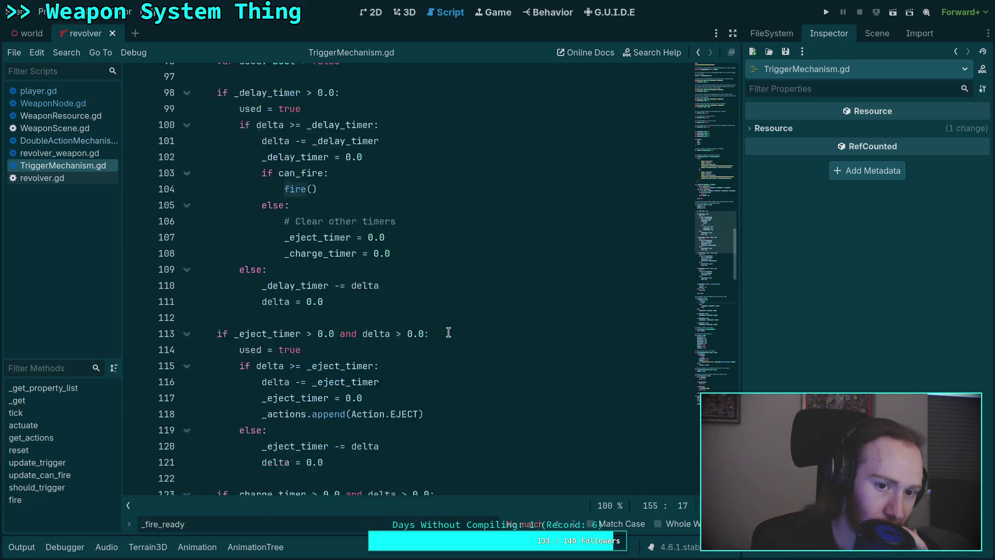
pyautogui.scroll(-2, 443, 329)
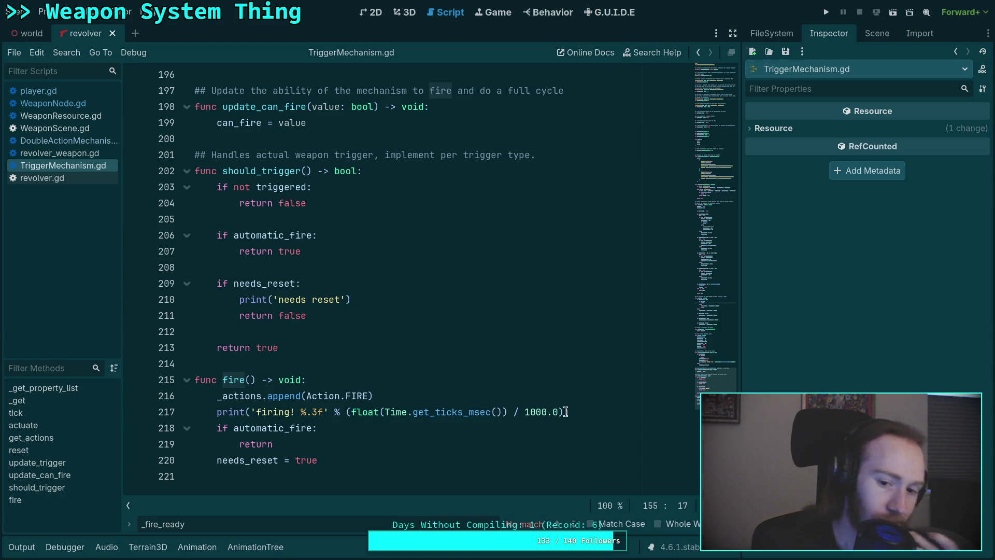
pyautogui.moveTo(581, 407); pyautogui.dragTo(583, 402)
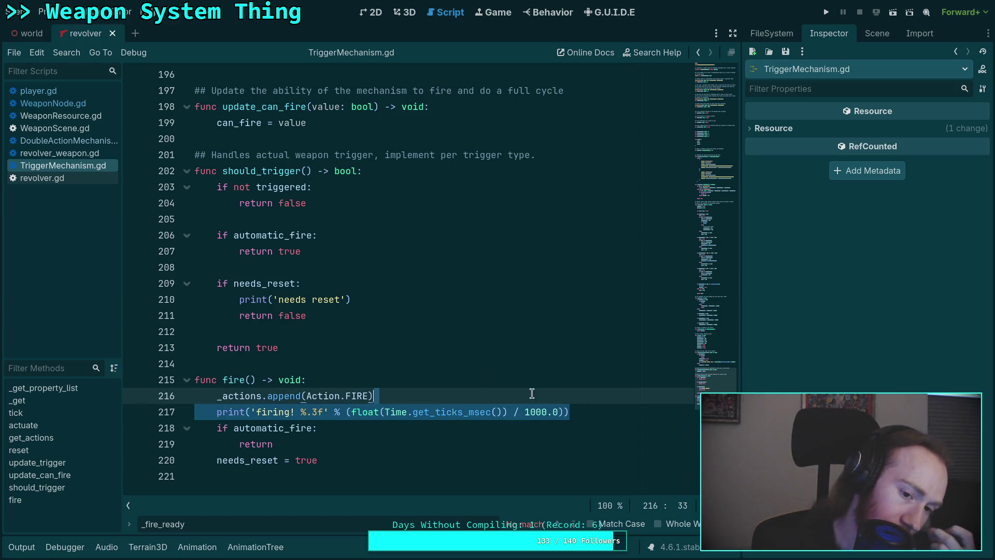
pyautogui.click(73, 140)
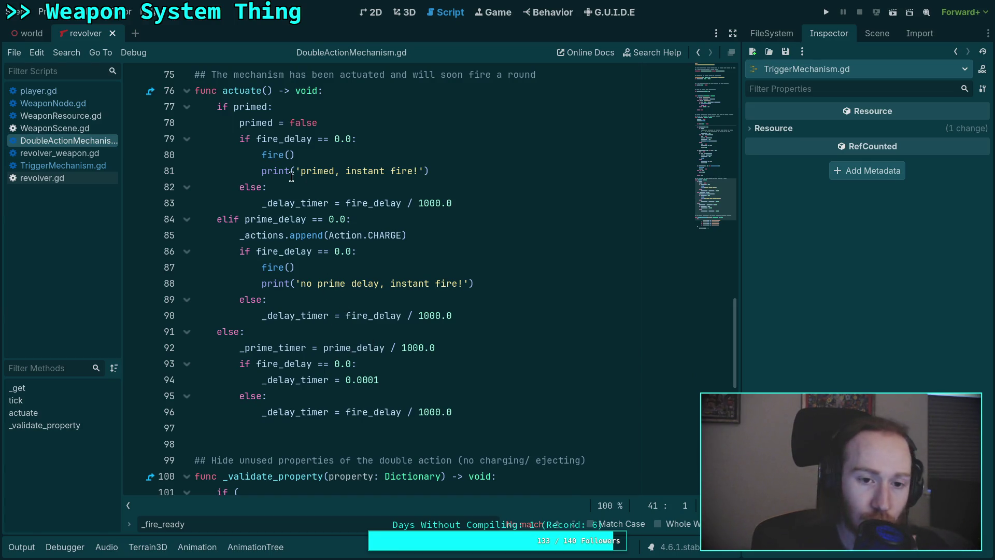
pyautogui.moveTo(295, 155); pyautogui.dragTo(262, 155)
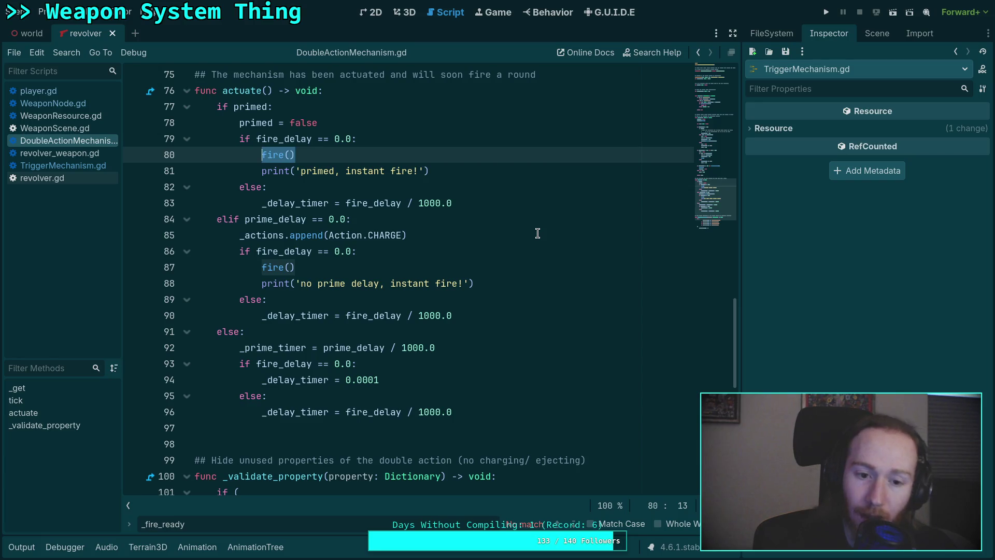
pyautogui.click(387, 268)
pyautogui.moveTo(296, 267); pyautogui.dragTo(263, 261)
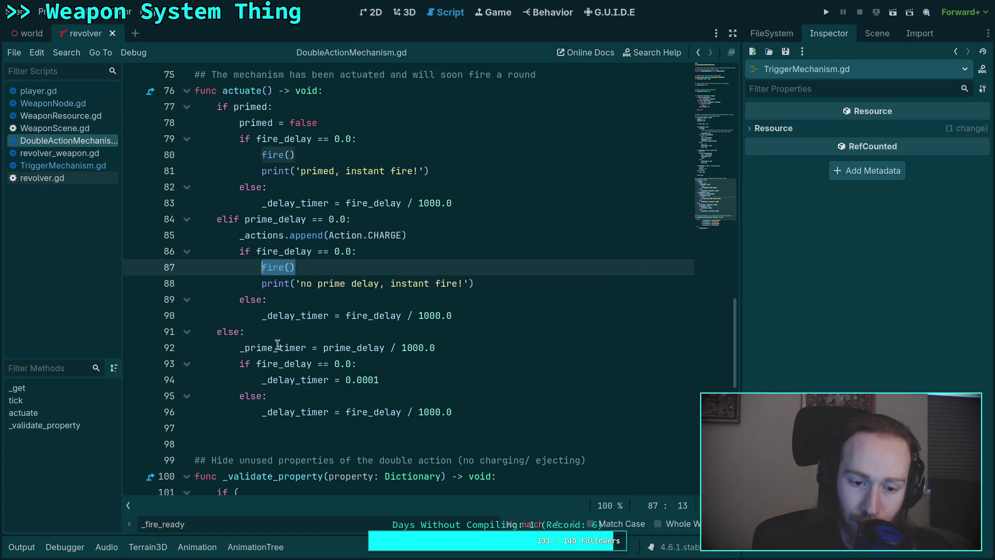
pyautogui.scroll(-4, 279, 344)
pyautogui.scroll(13, 282, 326)
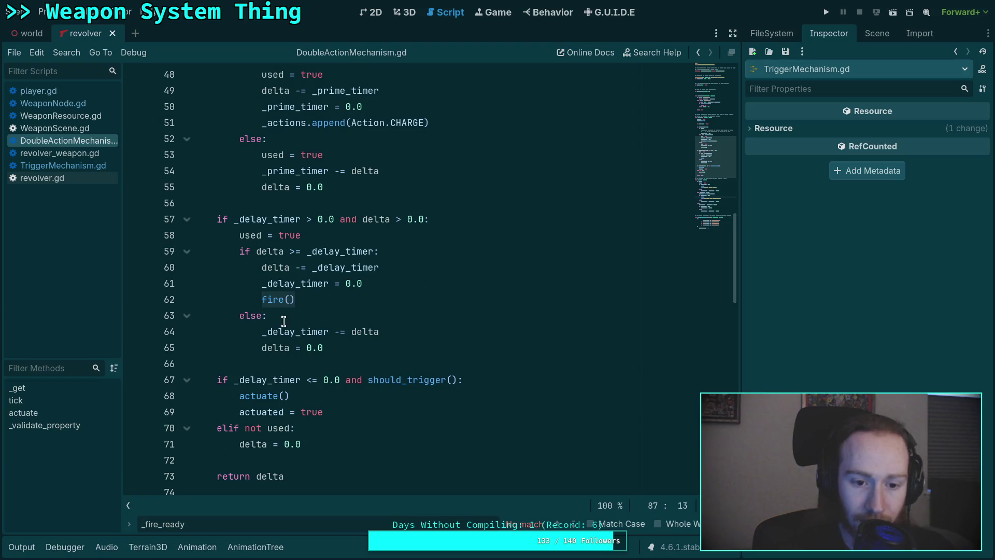
pyautogui.scroll(5, 312, 354)
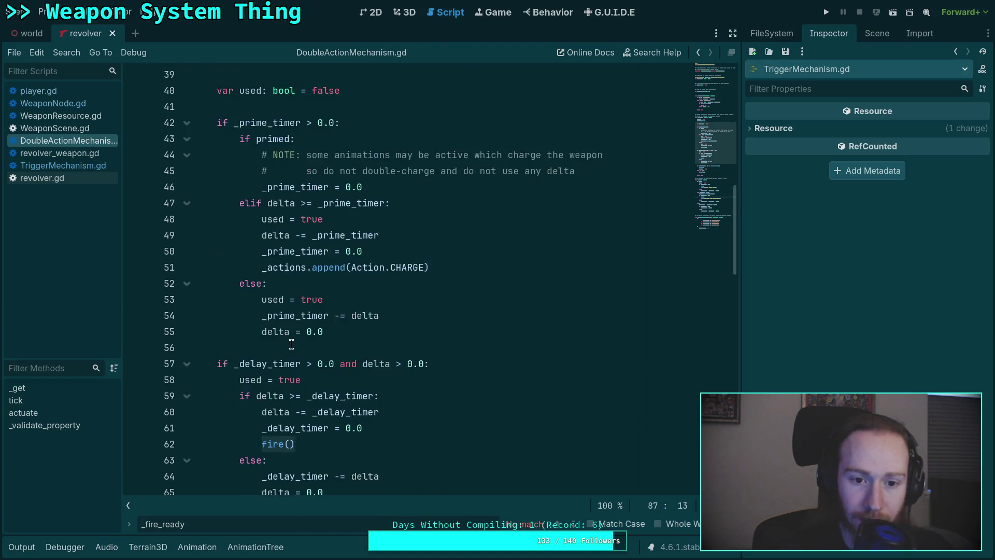
pyautogui.scroll(-4, 293, 343)
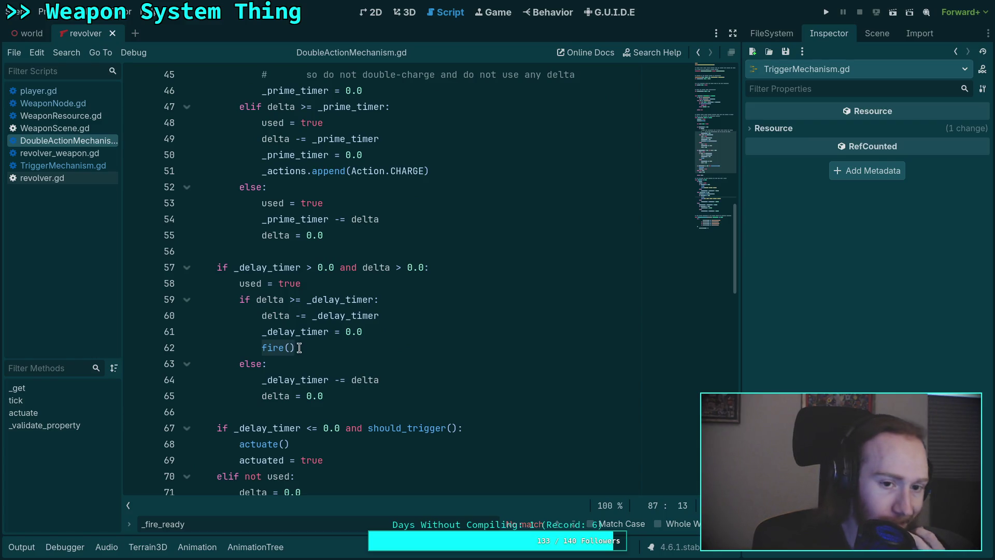
pyautogui.scroll(3, 299, 347)
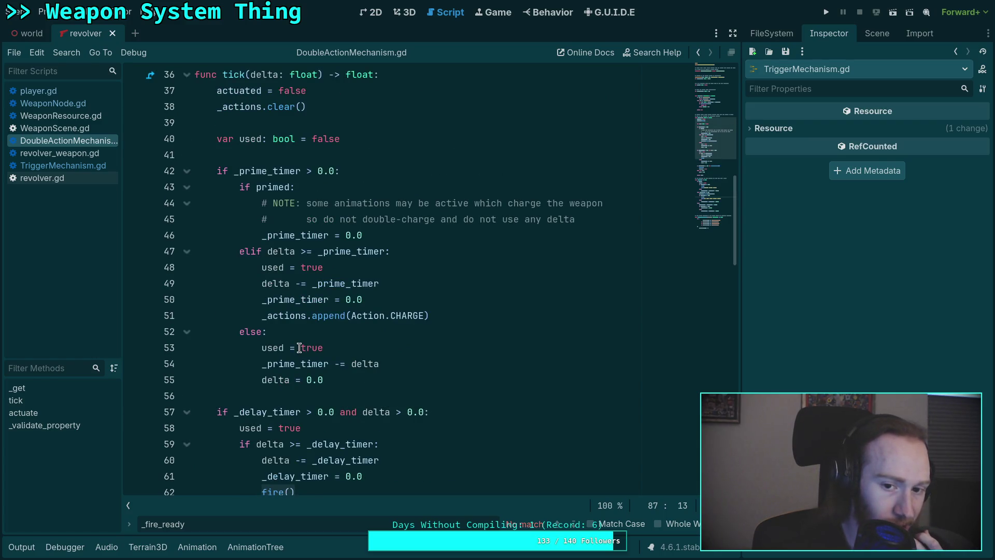
pyautogui.scroll(-3, 299, 348)
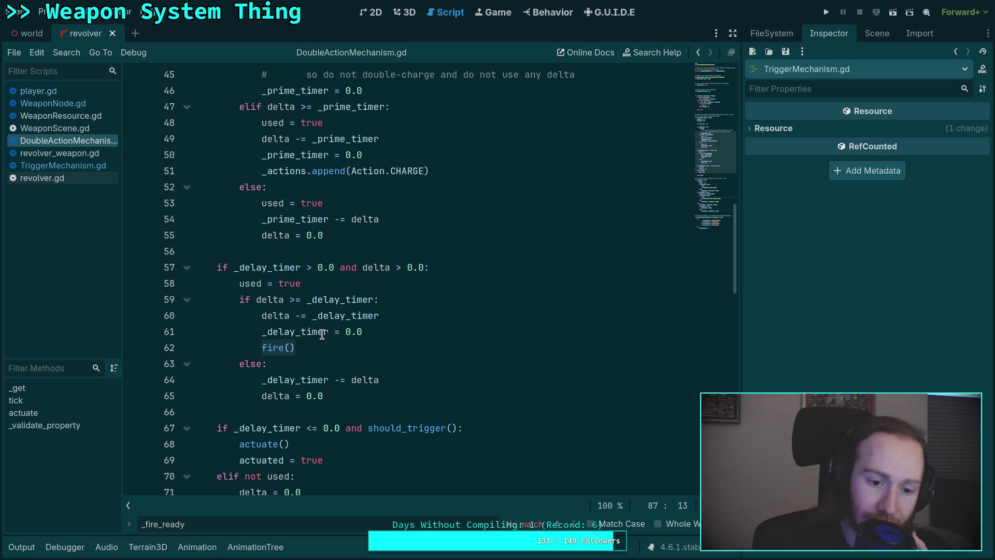
pyautogui.scroll(-4, 321, 334)
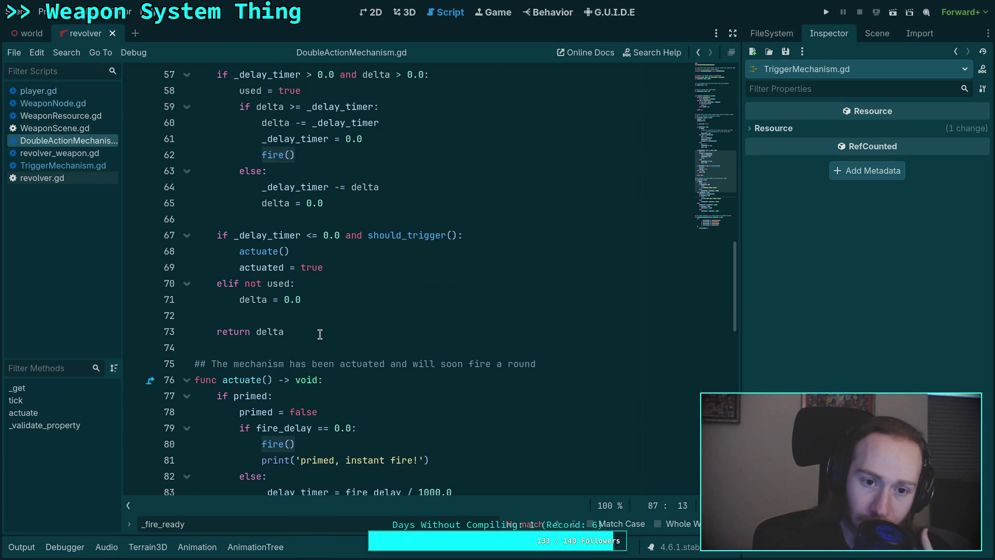
pyautogui.scroll(-2, 320, 331)
pyautogui.scroll(-4, 320, 332)
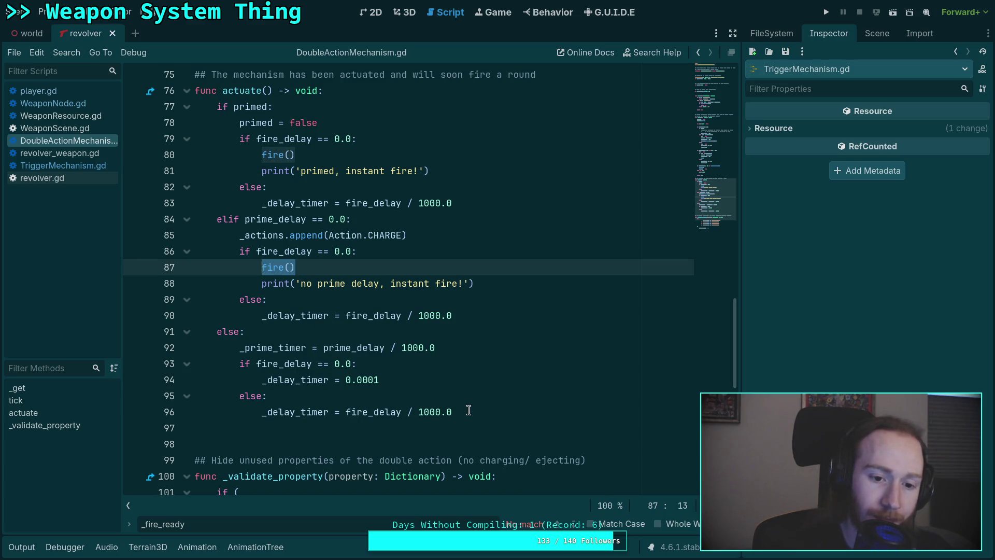
pyautogui.click(489, 413)
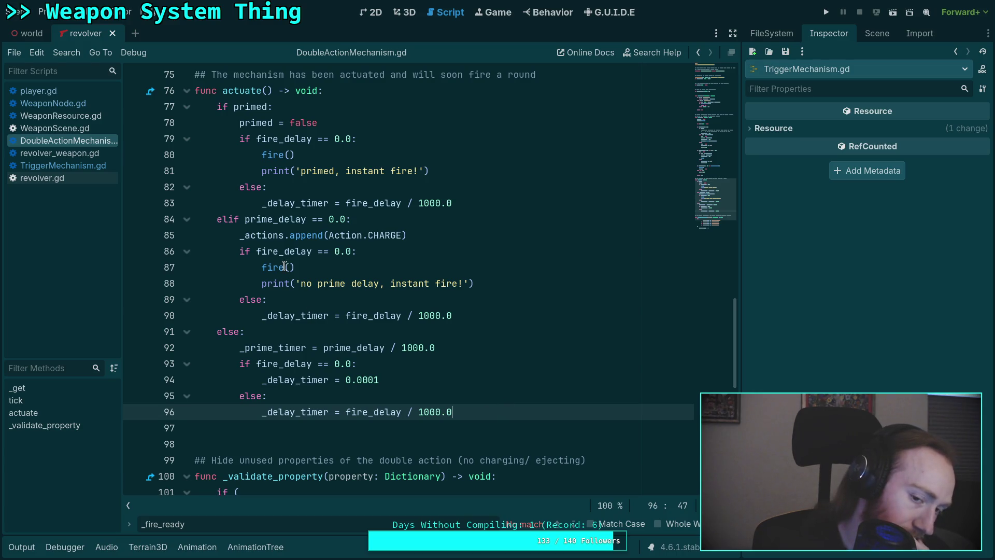
# - Replace the fire() call on line 87 with _actions.append(Action.FIRE)
pyautogui.moveTo(307, 269); pyautogui.dragTo(263, 268)
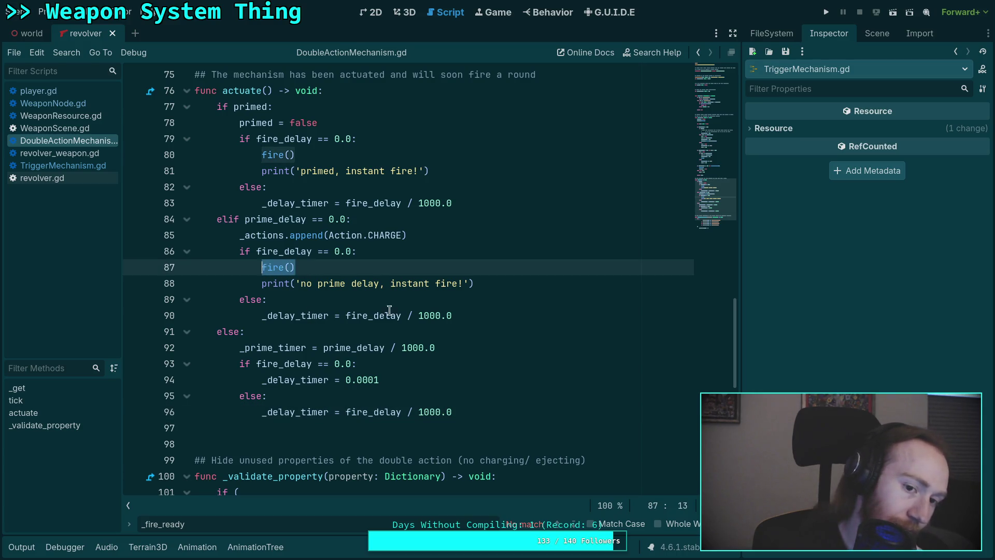
pyautogui.write('_')
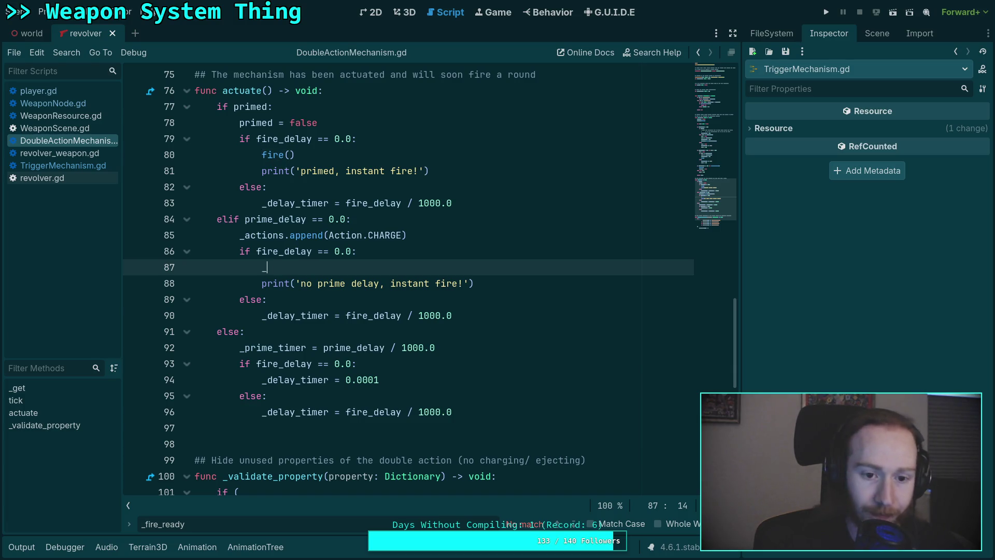
pyautogui.write('actions.app')
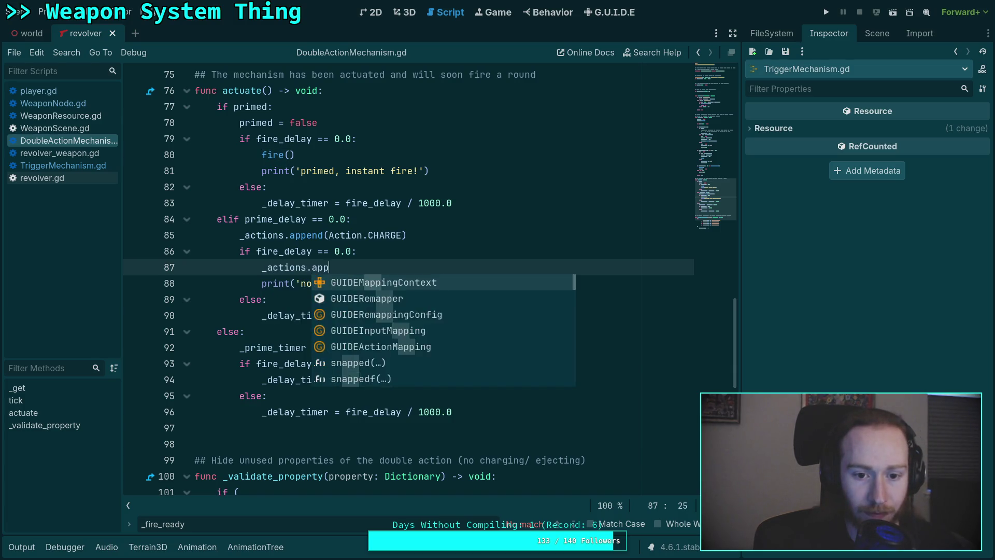
pyautogui.write('end(Action.FIRE')
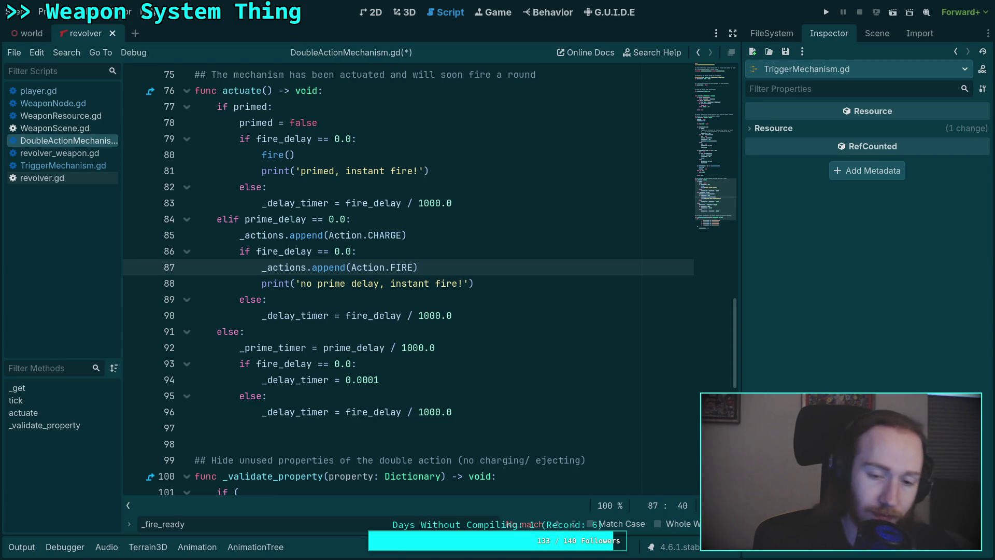
pyautogui.scroll(2, 498, 381)
# - Replace the 'no prime delay' debug print with needs_reset = true
pyautogui.click(462, 374)
pyautogui.moveTo(474, 379); pyautogui.dragTo(345, 379)
pyautogui.click(262, 379)
pyautogui.moveTo(261, 379); pyautogui.dragTo(483, 379)
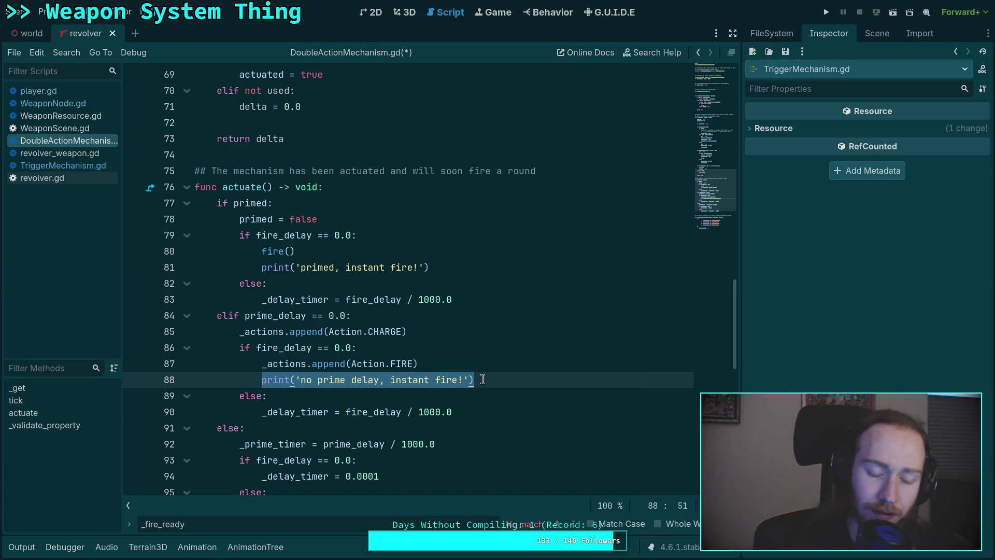
pyautogui.write('needs')
pyautogui.press('Return')
pyautogui.write('= true')
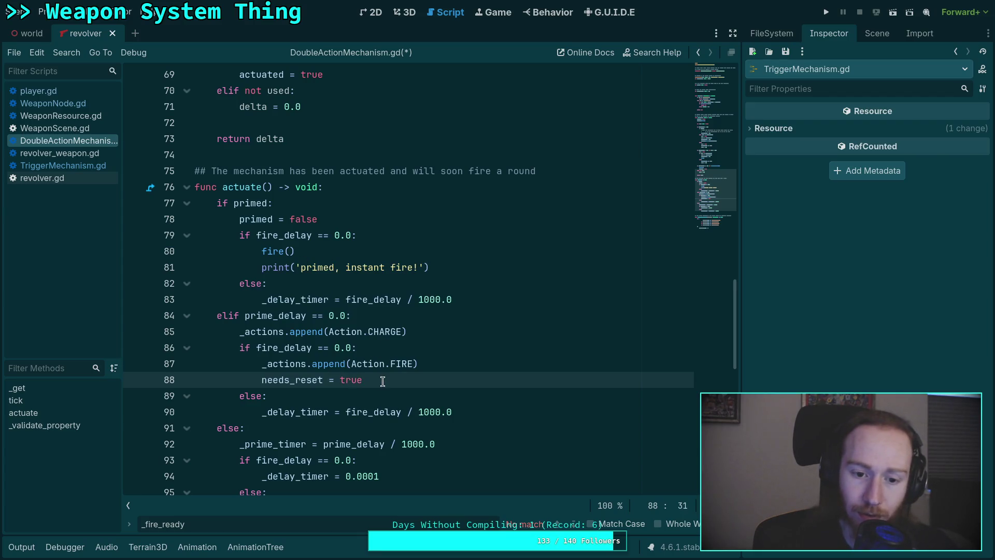
# - Copy the FIRE append and needs_reset lines over the other fire() call and primed print
pyautogui.moveTo(382, 381); pyautogui.dragTo(264, 365)
pyautogui.rightClick(275, 372)
pyautogui.click(321, 364)
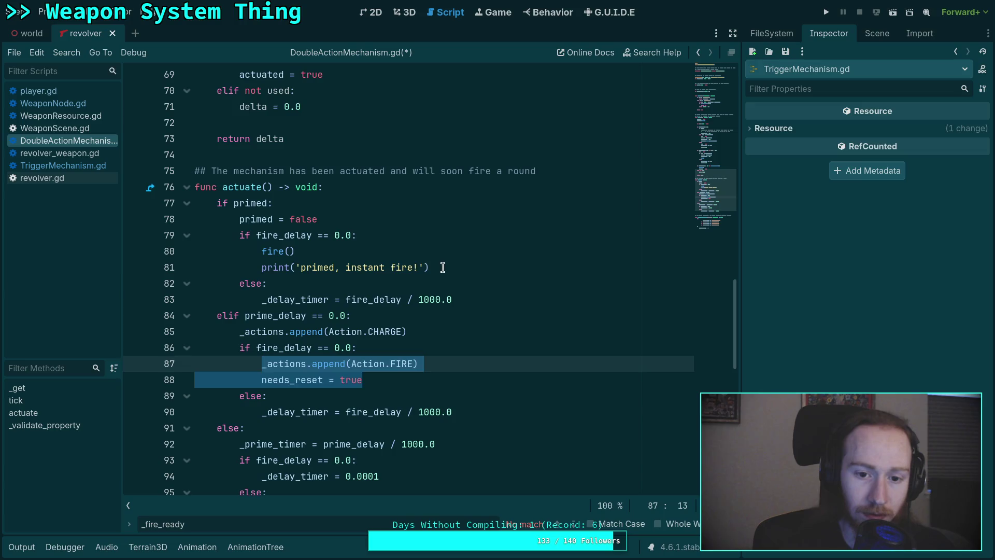
pyautogui.moveTo(443, 267); pyautogui.dragTo(259, 251)
pyautogui.hotkey('ctrl', 'v')
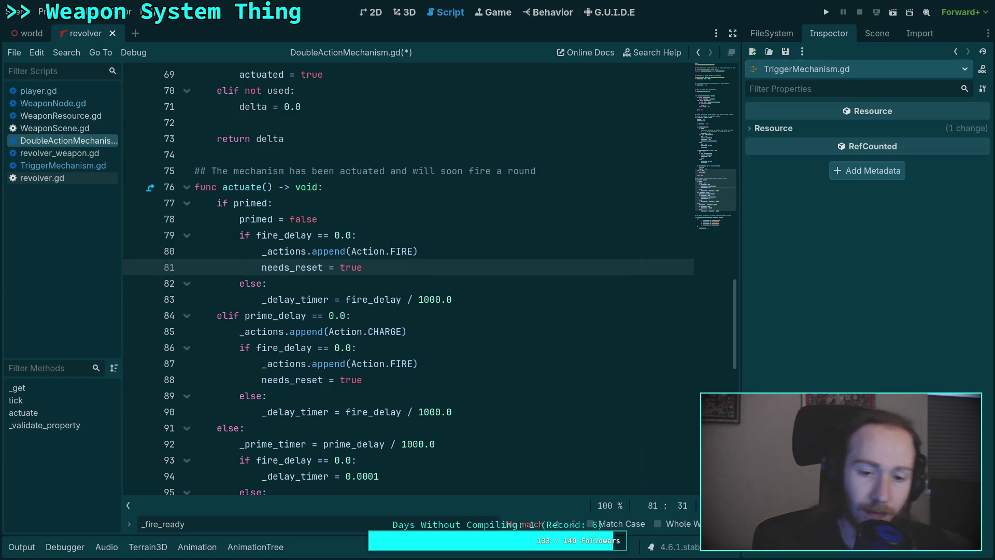
# - Move needs_reset below the branches at function level, delete the duplicate, and save
pyautogui.scroll(-2, 354, 292)
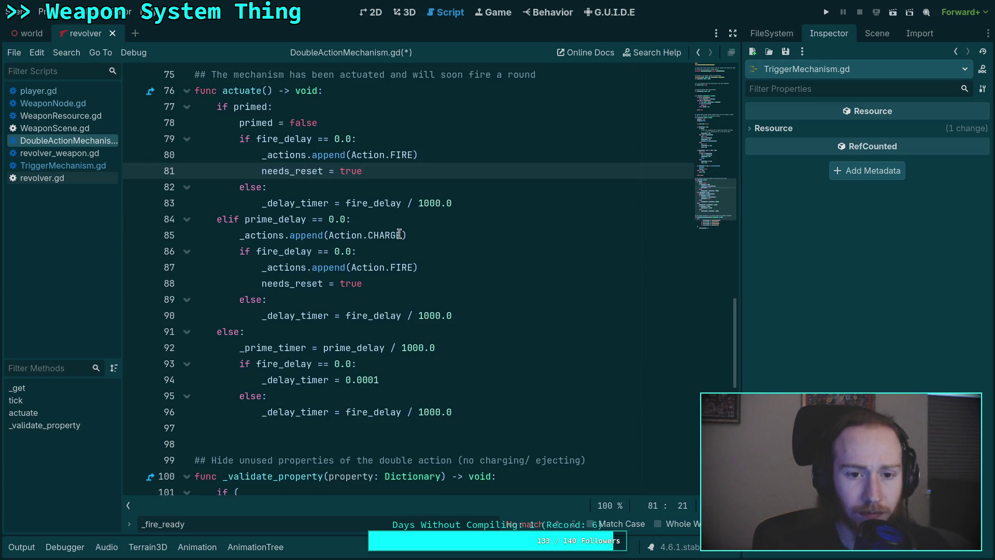
pyautogui.hotkey('alt', 'Down')
pyautogui.hotkey('alt', 'Down')
pyautogui.hotkey('alt', 'Down')
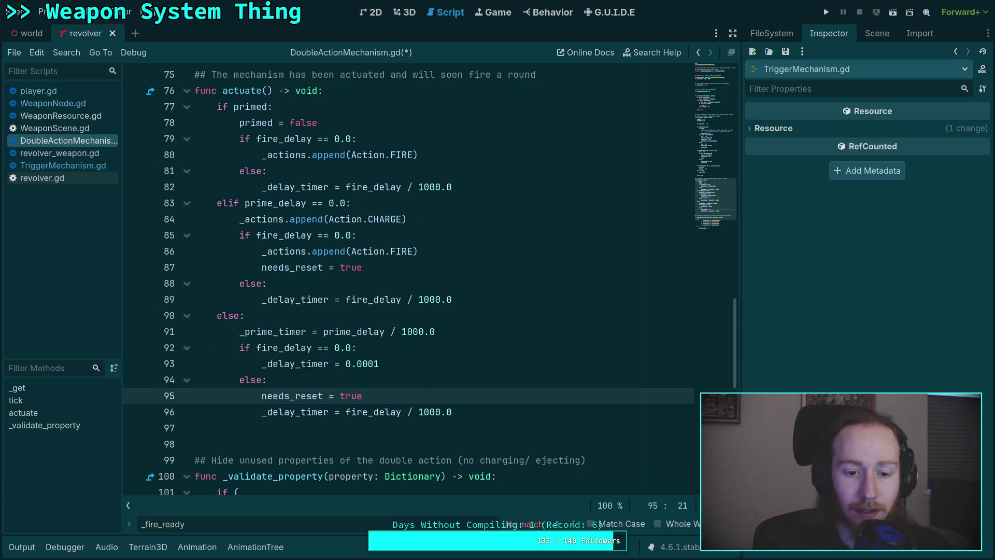
pyautogui.hotkey('alt', 'Down')
pyautogui.hotkey('shift', 'Tab')
pyautogui.hotkey('shift', 'Tab')
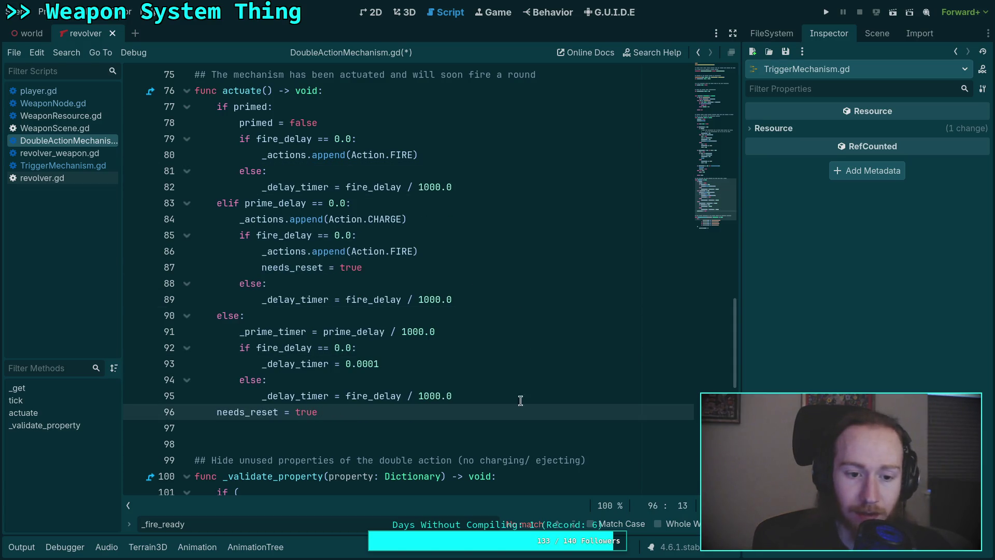
pyautogui.click(521, 397)
pyautogui.press('Return')
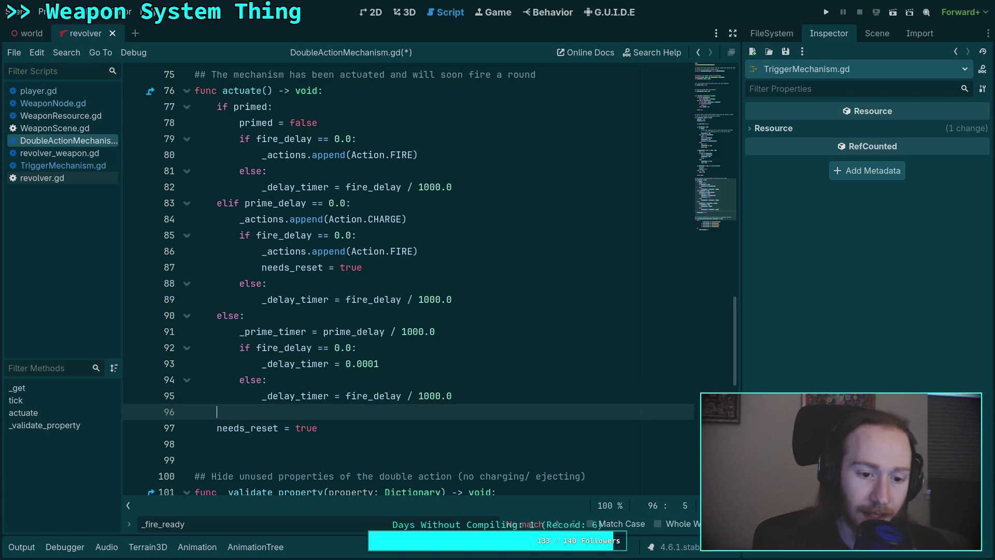
pyautogui.moveTo(470, 269); pyautogui.dragTo(472, 253)
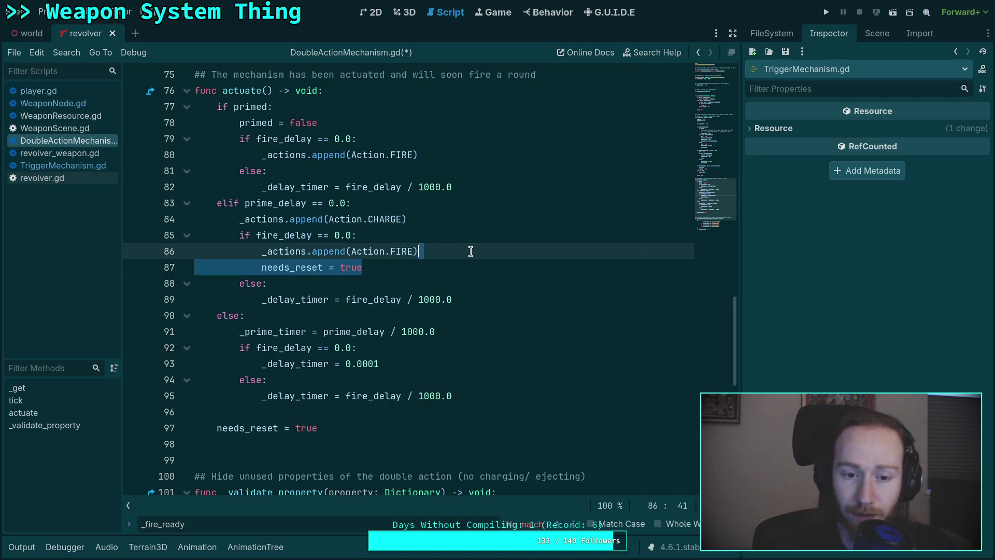
pyautogui.press('BackSpace')
pyautogui.click(538, 394)
pyautogui.hotkey('ctrl', 's')
# - Add needs_reset = true right after actuated = true in tick()
pyautogui.scroll(-3, 562, 390)
pyautogui.scroll(3, 409, 391)
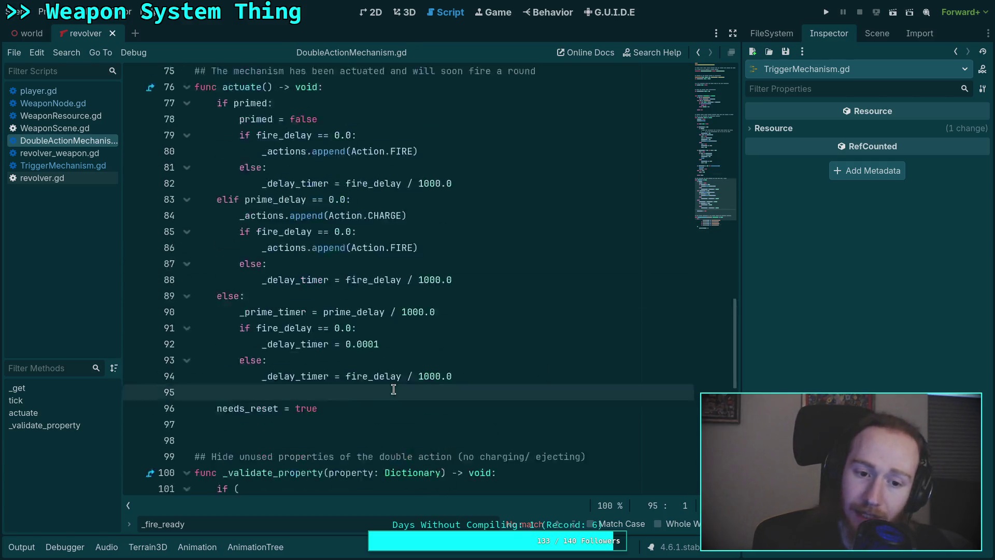
pyautogui.scroll(8, 393, 390)
pyautogui.scroll(-2, 394, 384)
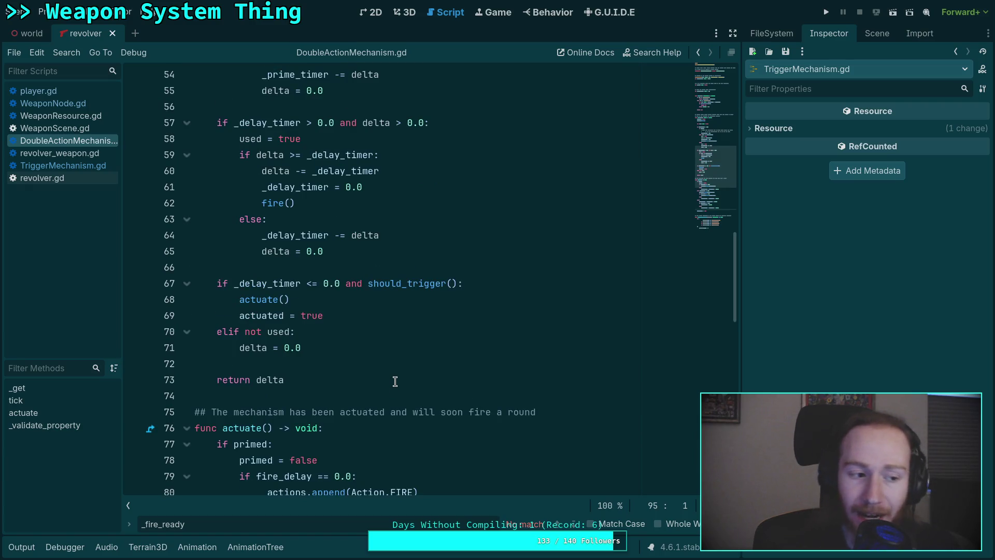
pyautogui.scroll(2, 393, 375)
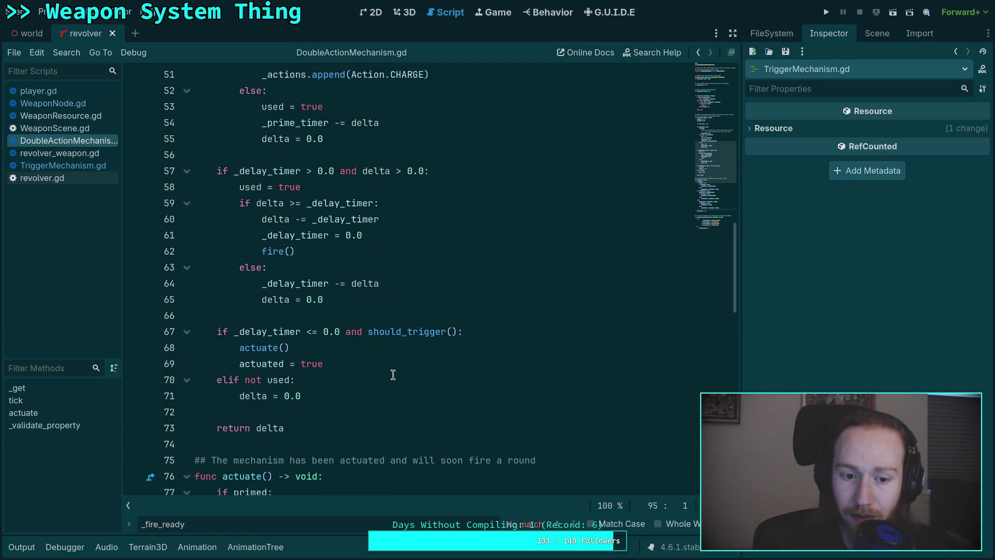
pyautogui.scroll(-3, 393, 373)
pyautogui.click(380, 263)
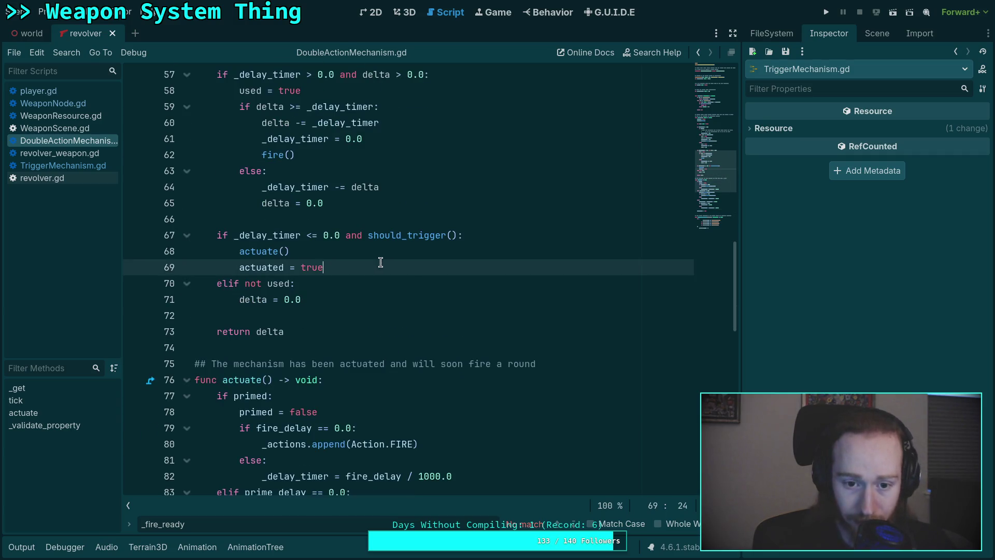
pyautogui.press('Return')
pyautogui.write('ne')
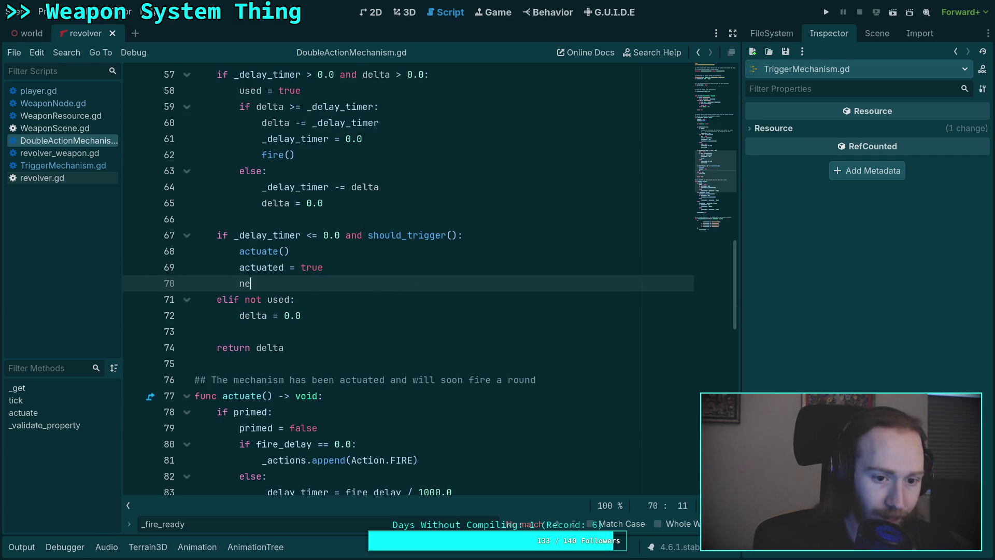
pyautogui.write('eds_reset = true')
# - Delete the needs_reset line at the end of actuate()
pyautogui.scroll(-8, 368, 281)
pyautogui.moveTo(332, 331); pyautogui.dragTo(360, 321)
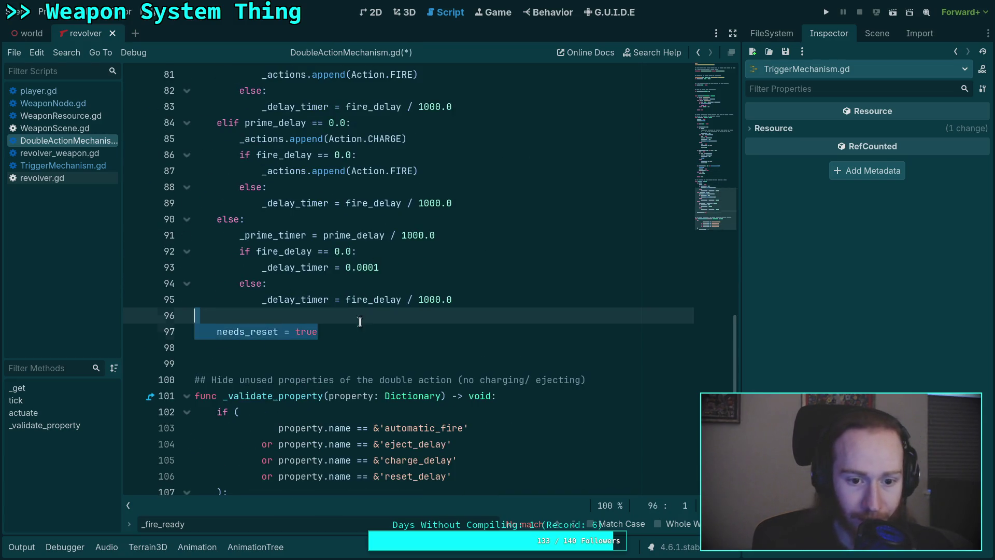
pyautogui.press('BackSpace')
pyautogui.press('BackSpace')
pyautogui.scroll(6, 460, 317)
pyautogui.scroll(-3, 534, 316)
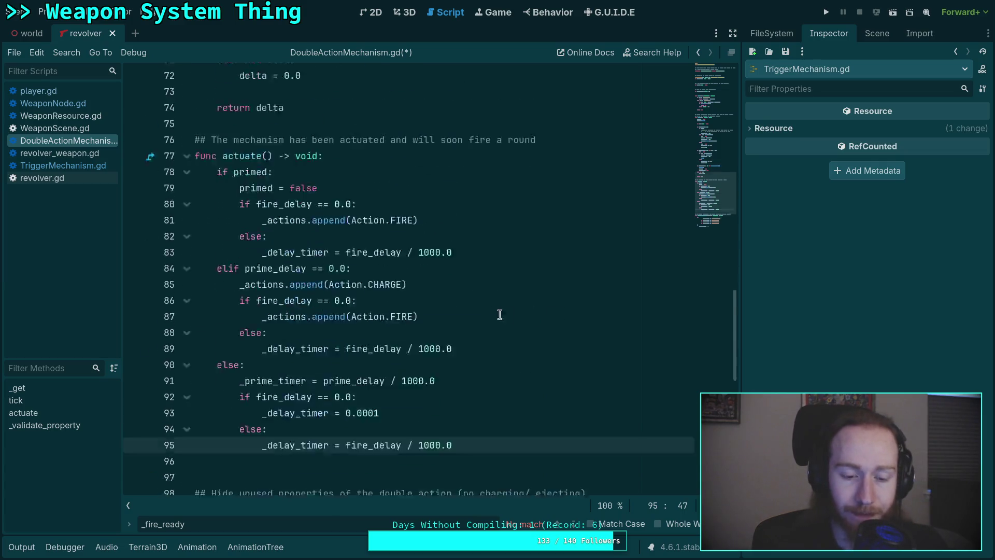
pyautogui.scroll(-2, 499, 315)
pyautogui.press('Down')
pyautogui.scroll(5, 503, 310)
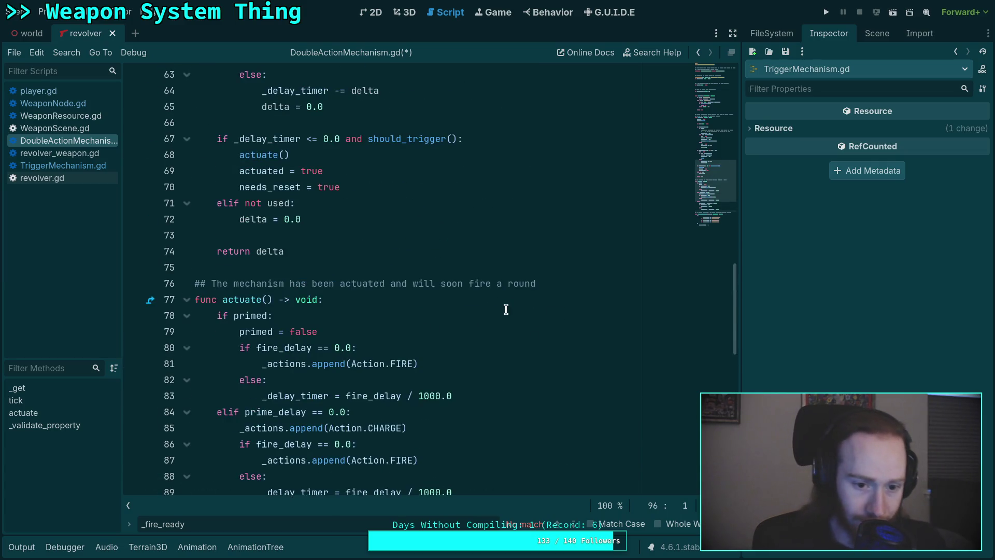
pyautogui.scroll(3, 505, 306)
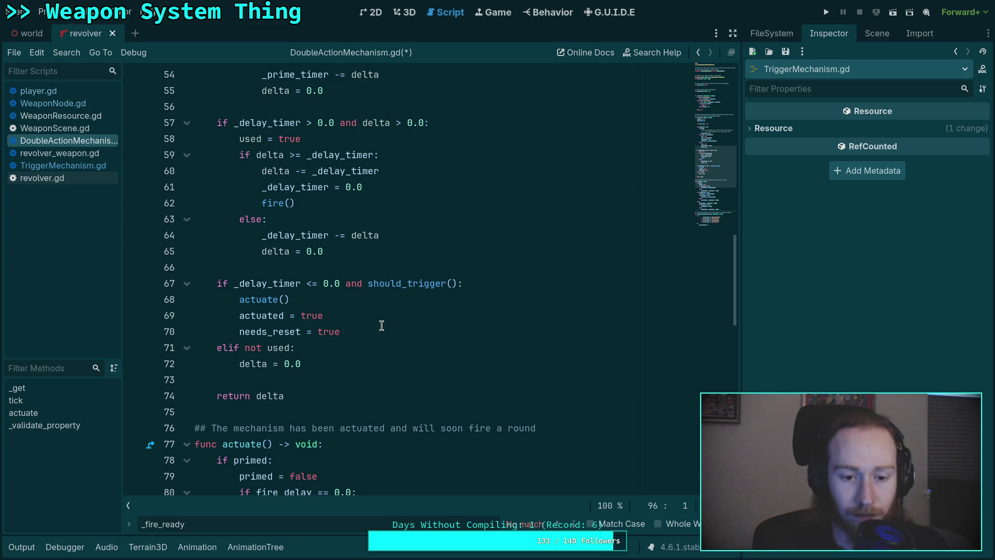
pyautogui.scroll(2, 379, 325)
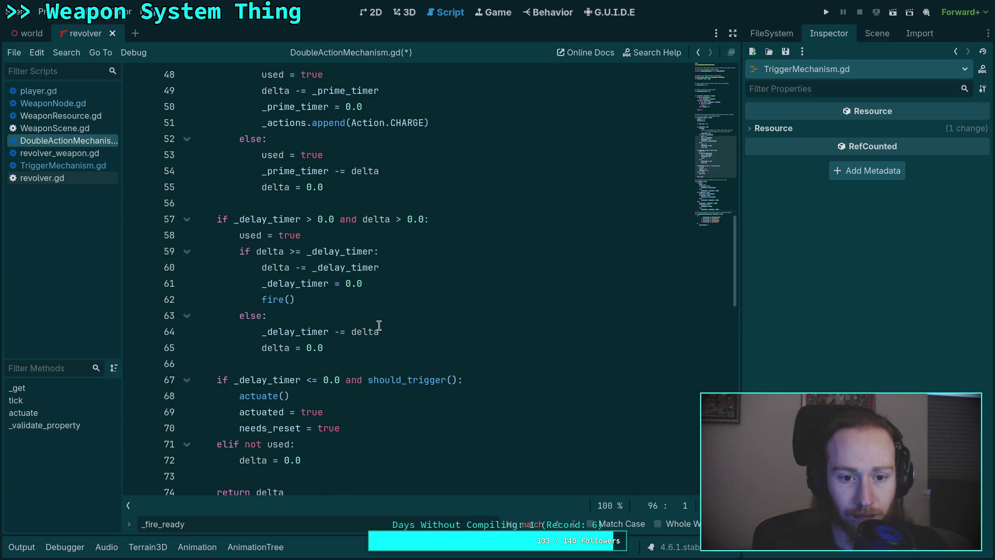
# - Replace line 62's call with _actions.append(Action.FIRE), save, and run the project
pyautogui.moveTo(318, 300); pyautogui.dragTo(262, 300)
pyautogui.scroll(2, 402, 309)
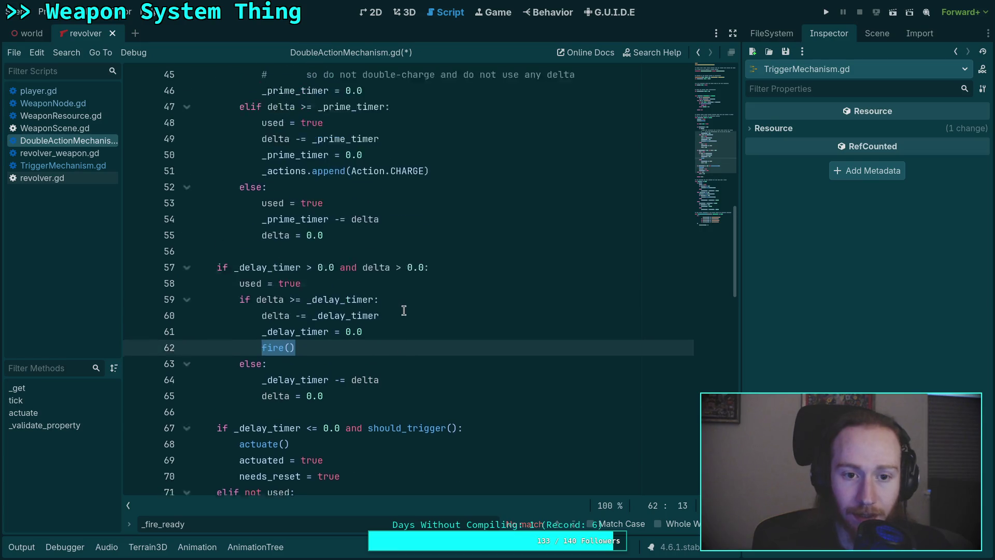
pyautogui.write('_actio')
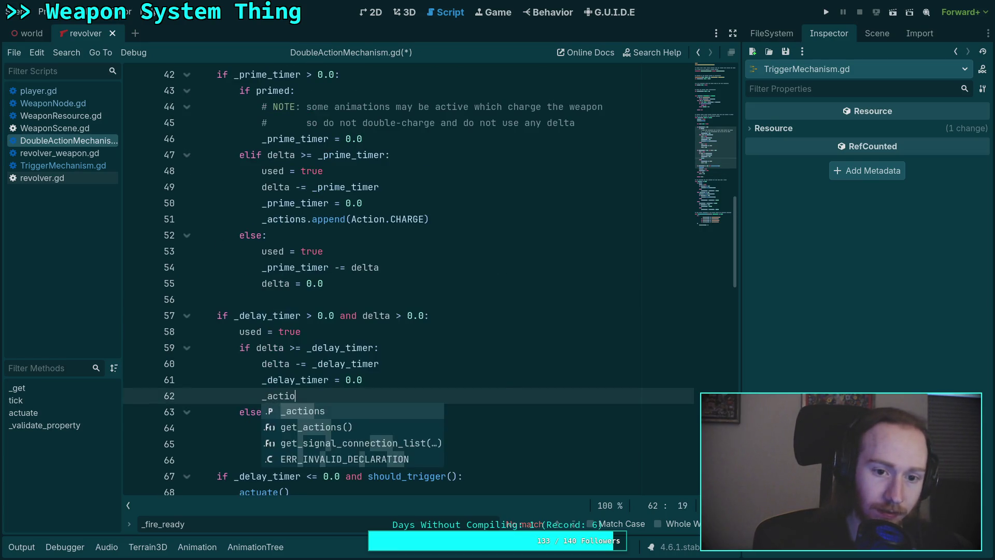
pyautogui.write('ns.appenh')
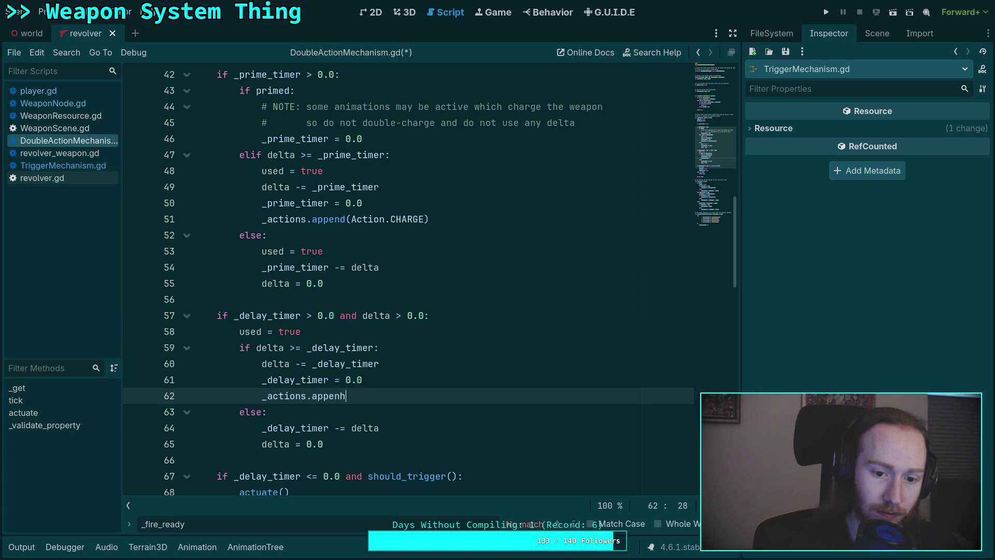
pyautogui.write('d(Action.')
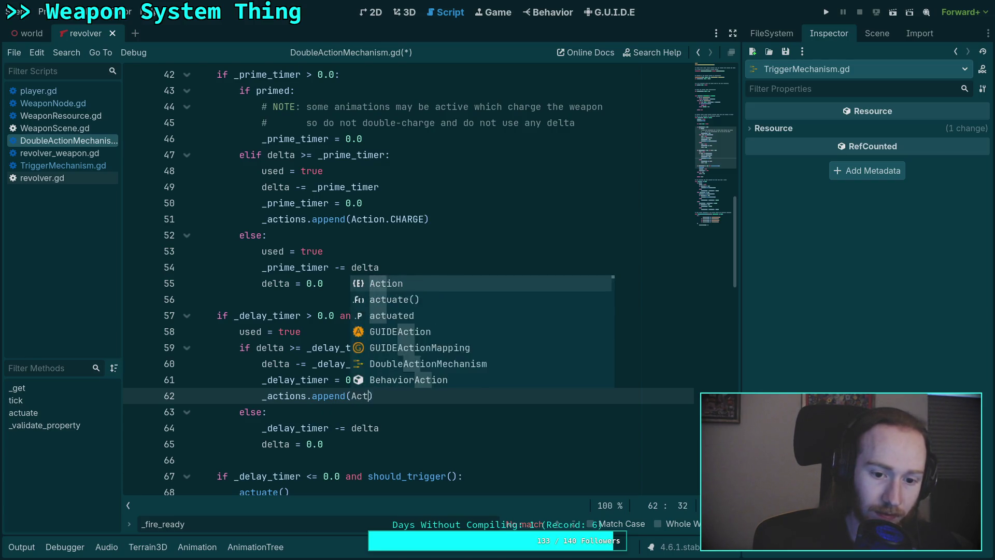
pyautogui.write('FIRE)')
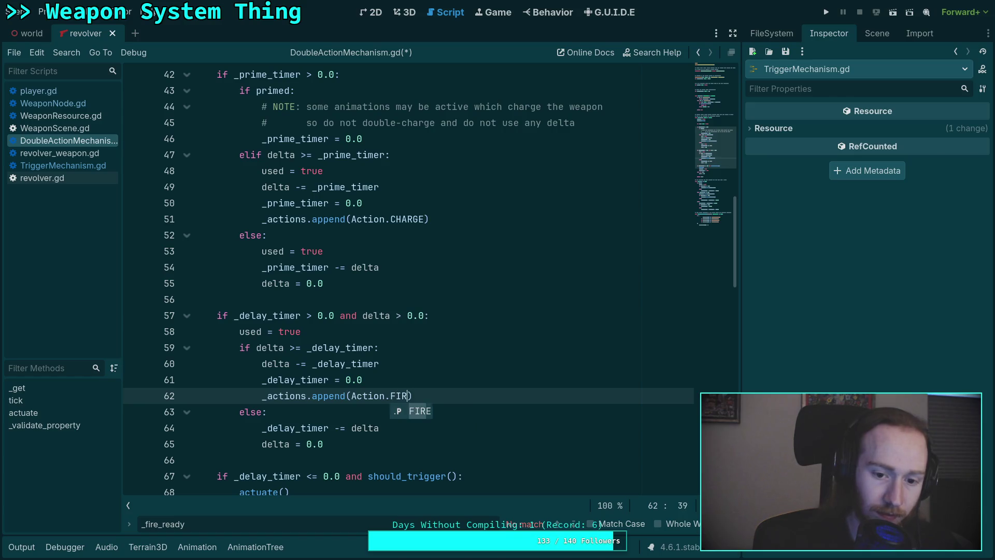
pyautogui.hotkey('ctrl', 's')
pyautogui.scroll(3, 524, 327)
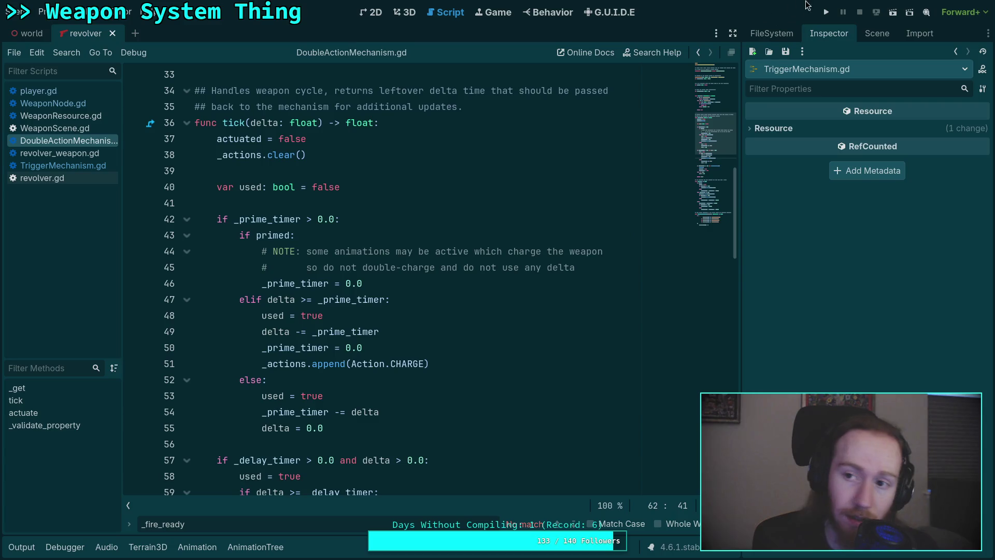
pyautogui.click(827, 13)
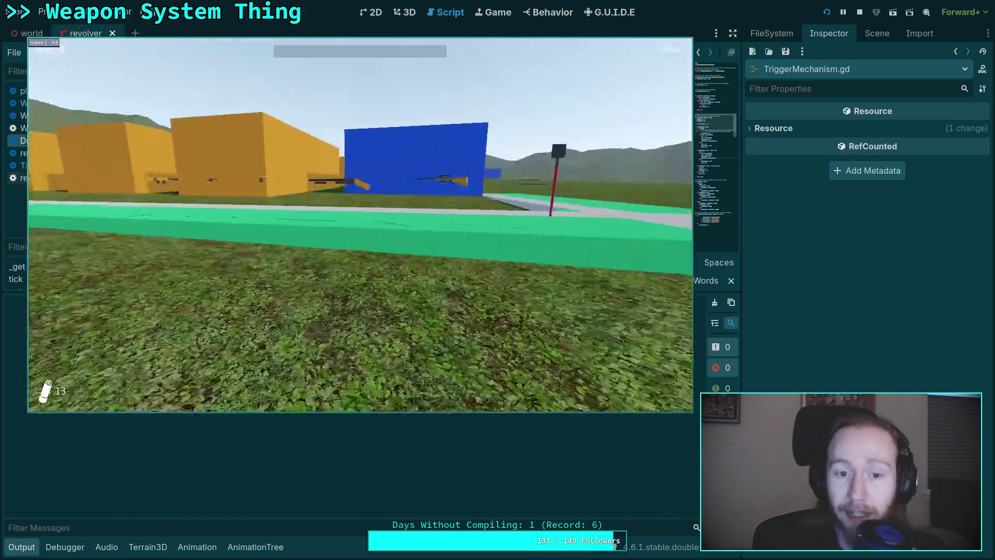
# - Pick up the revolver in the game, then pause and exit to desktop
pyautogui.press('e')
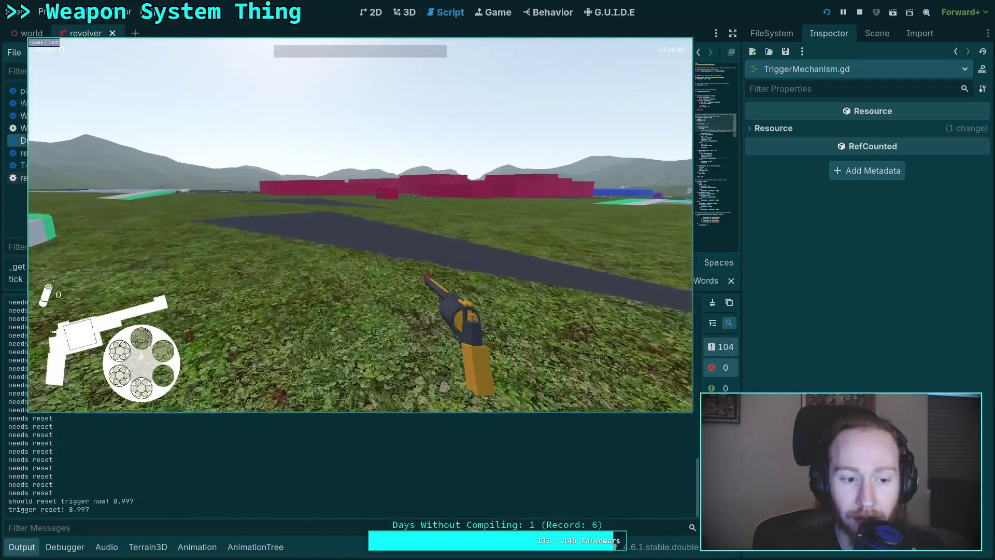
pyautogui.press('Escape')
pyautogui.click(364, 240)
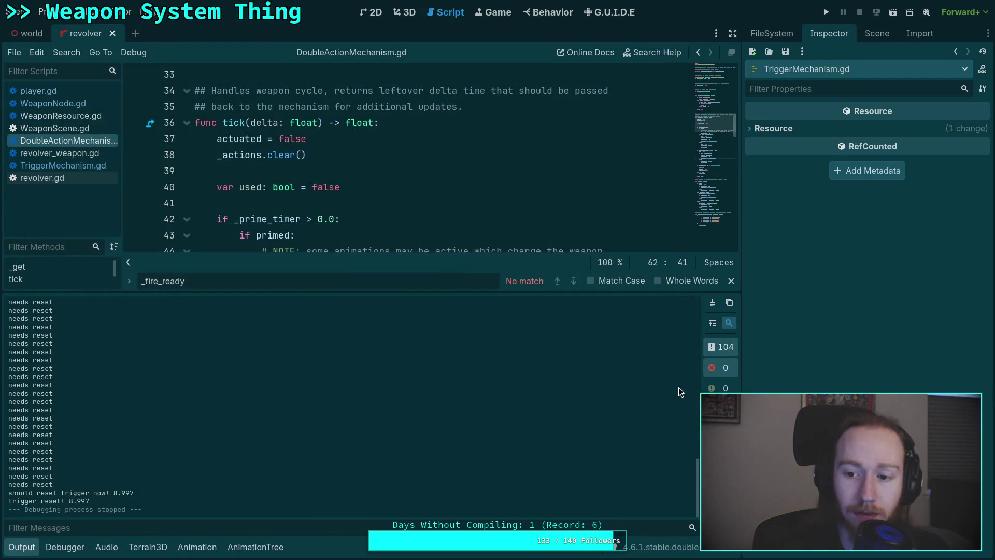
# - Clear the output log, collapse the Output panel, and look back over the script
pyautogui.click(713, 303)
pyautogui.click(19, 548)
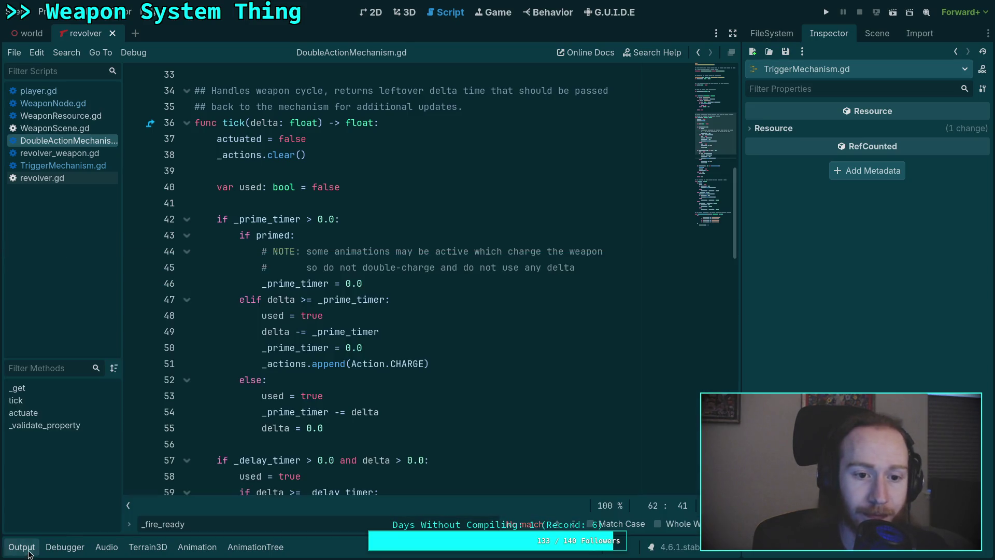
pyautogui.scroll(-15, 332, 274)
pyautogui.scroll(-4, 294, 256)
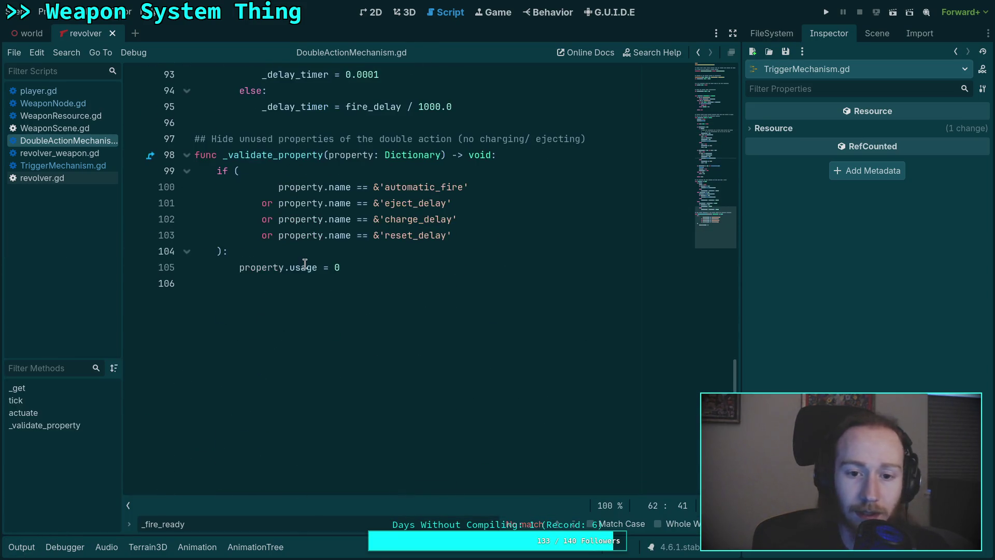
pyautogui.scroll(20, 301, 248)
pyautogui.scroll(6, 306, 244)
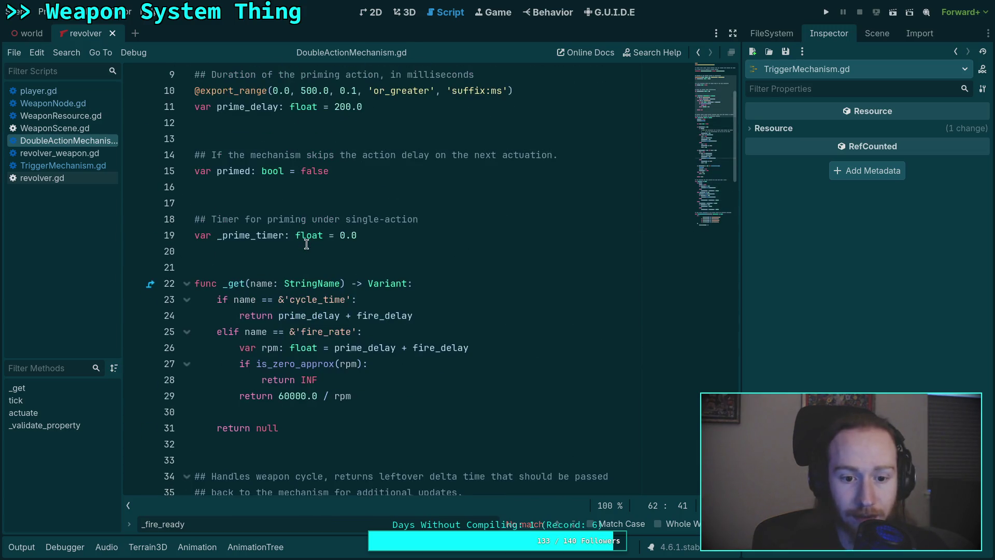
pyautogui.scroll(3, 276, 329)
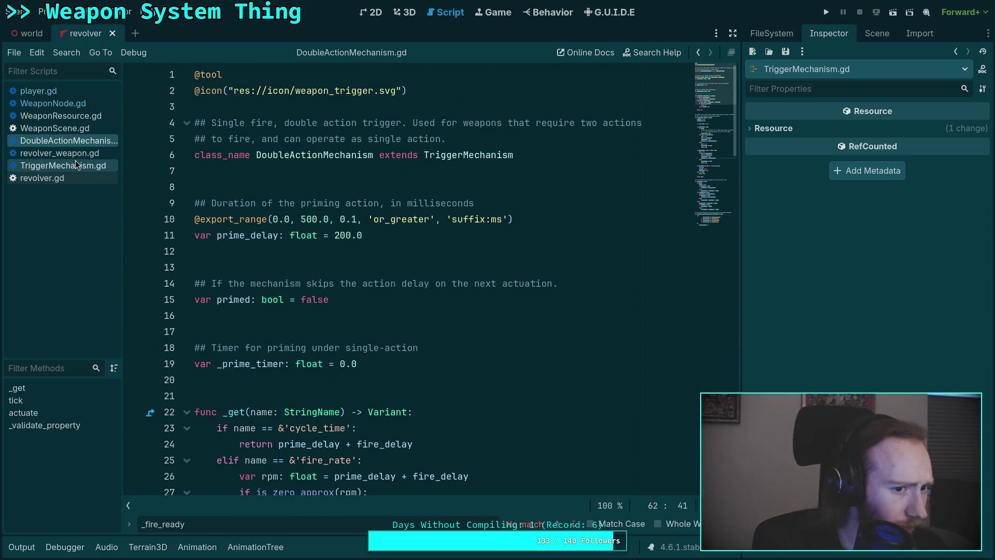
# - Delete the 'needs reset' and 'trigger reset!' prints from TriggerMechanism.gd, save, and run the game
pyautogui.click(75, 165)
pyautogui.moveTo(357, 293); pyautogui.dragTo(367, 289)
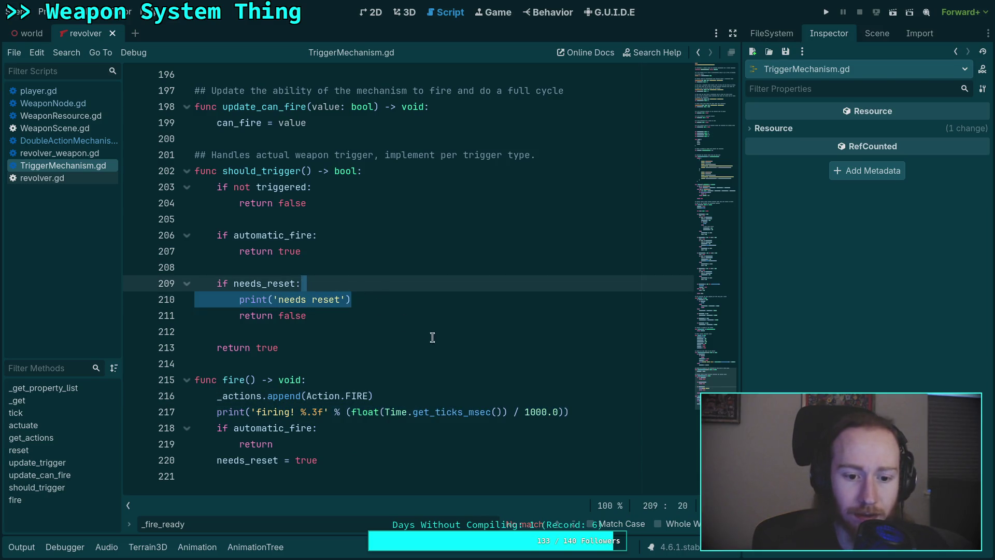
pyautogui.press('BackSpace')
pyautogui.click(553, 384)
pyautogui.scroll(5, 554, 368)
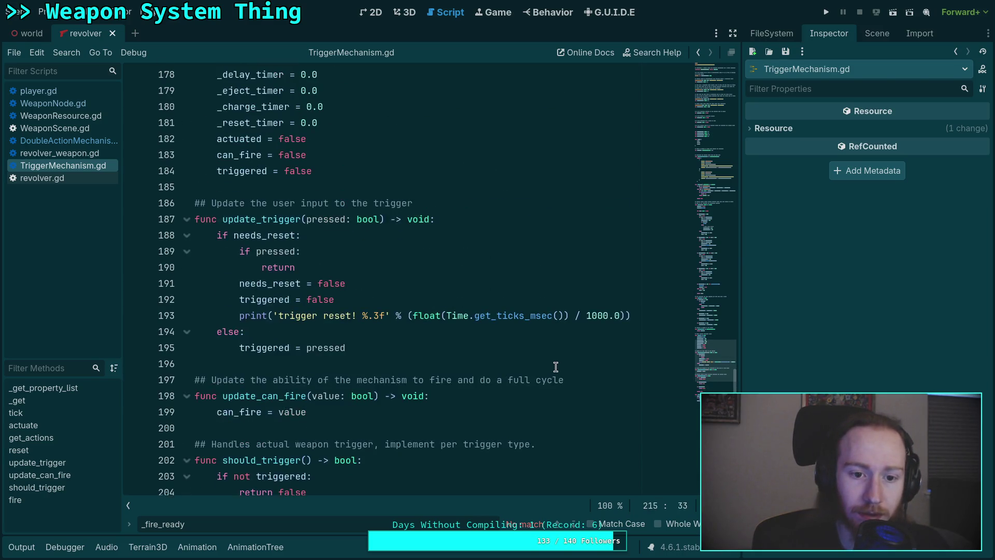
pyautogui.tripleClick(625, 315)
pyautogui.press('BackSpace')
pyautogui.scroll(4, 628, 298)
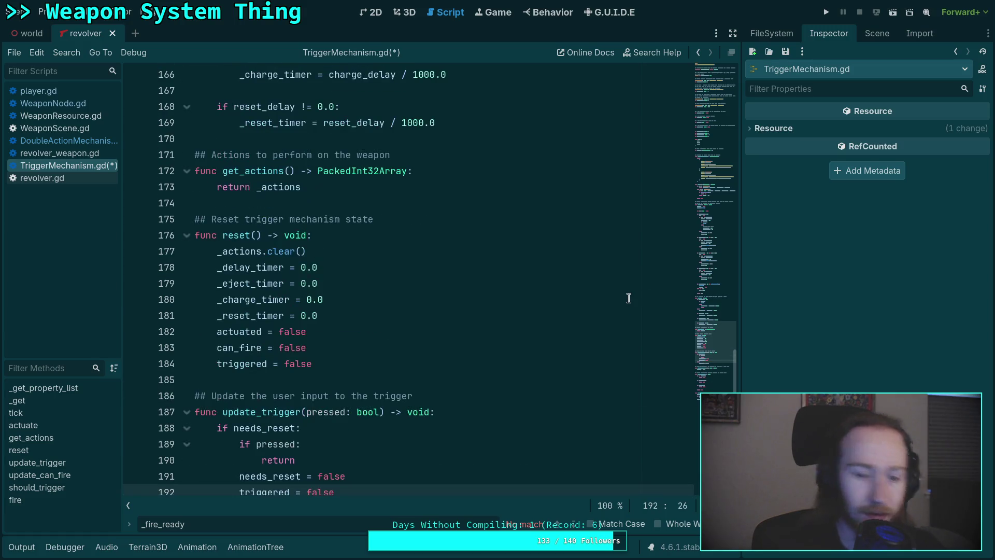
pyautogui.hotkey('ctrl', 's')
pyautogui.click(826, 12)
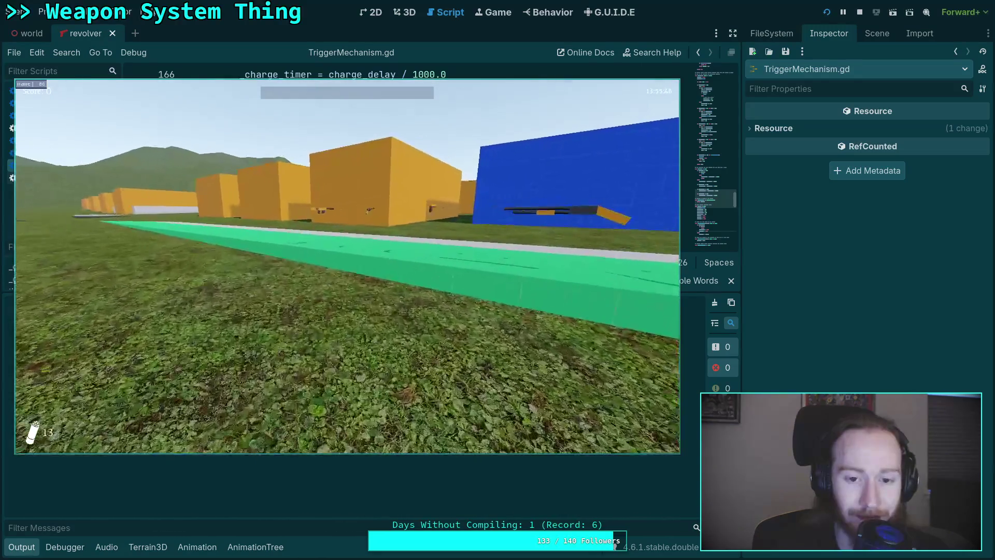
# - Pick up the revolver, walk onto the asphalt, and fire two shots
pyautogui.press('e')
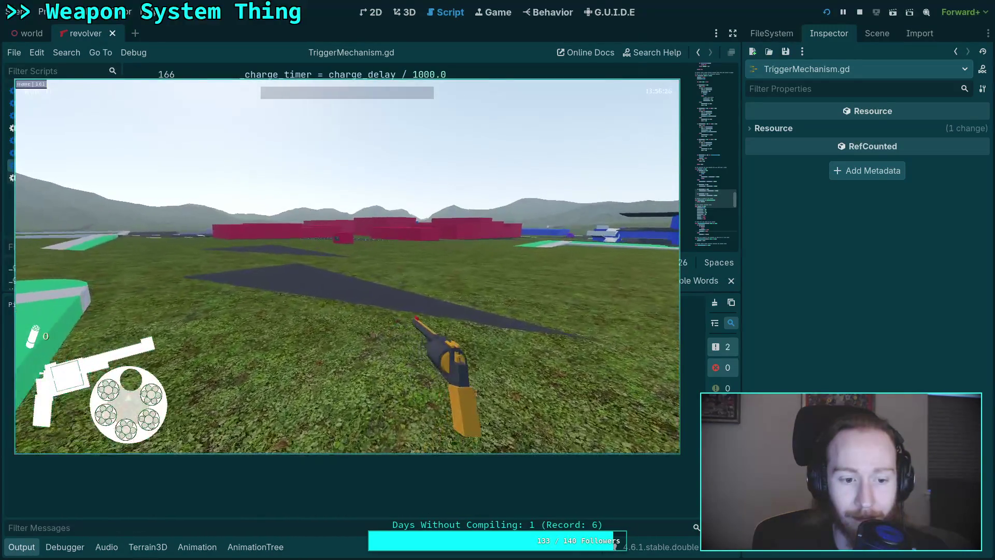
pyautogui.press('w')
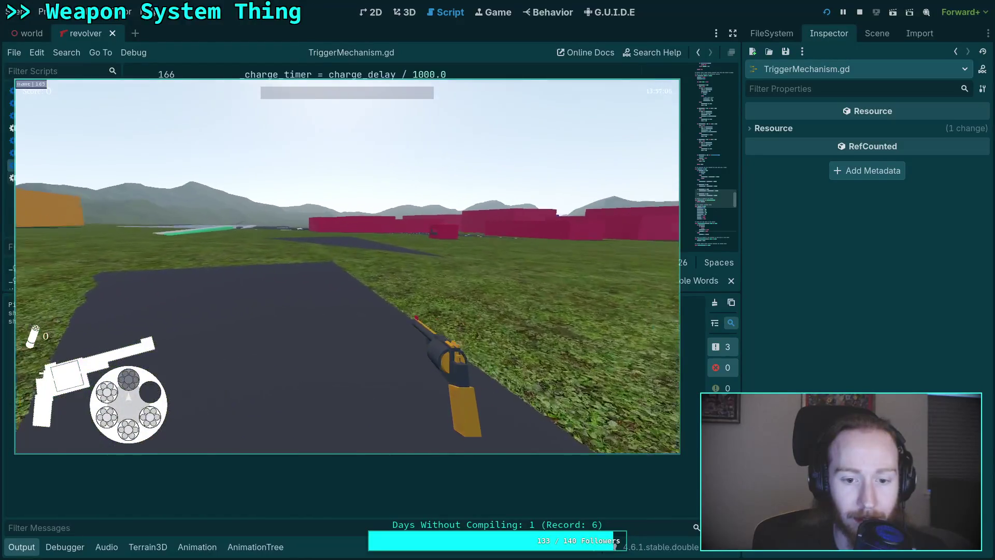
pyautogui.click(347, 267)
pyautogui.click(347, 267)
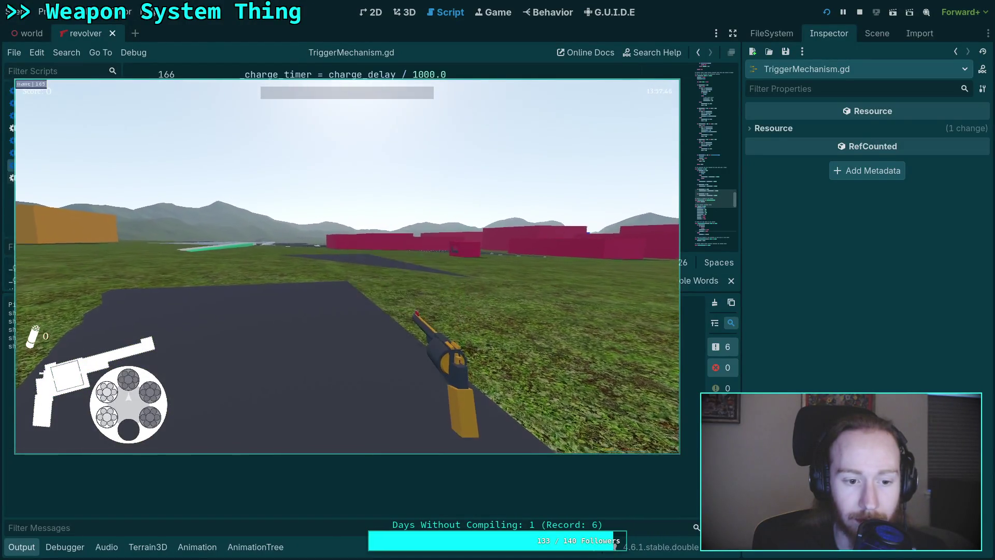
pyautogui.press('Escape')
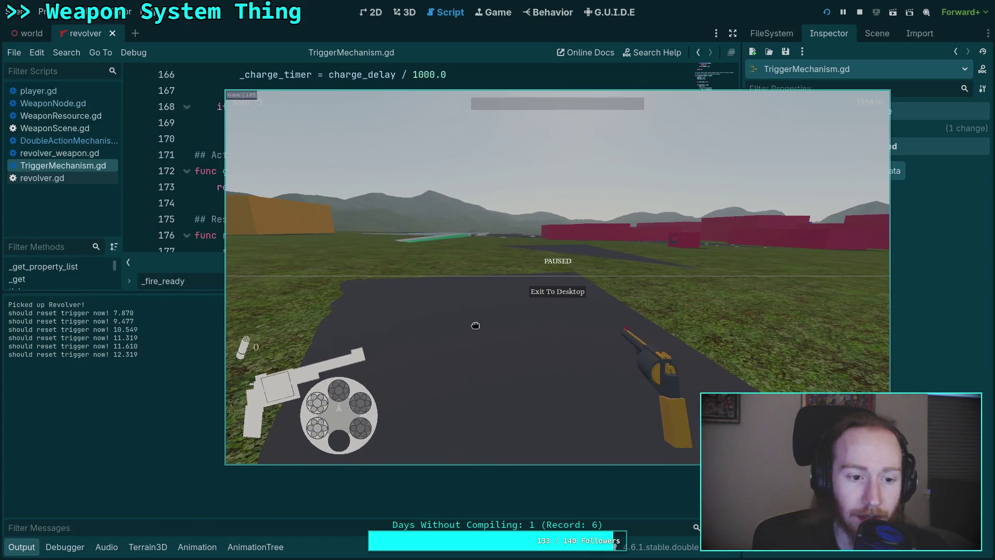
pyautogui.press('Escape')
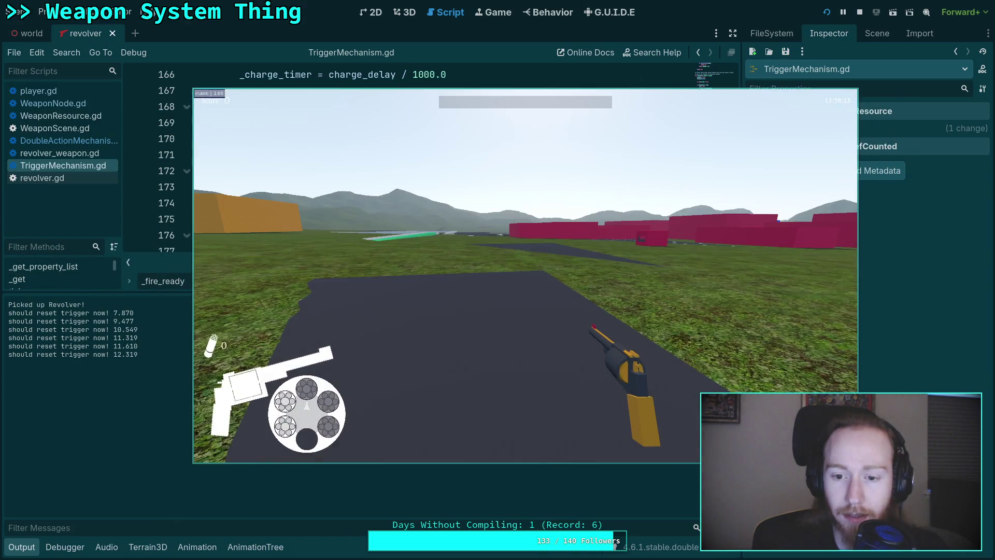
# - Fire six more revolver shots, exit to desktop, and hide the output log
pyautogui.click(525, 276)
pyautogui.click(525, 275)
pyautogui.click(526, 275)
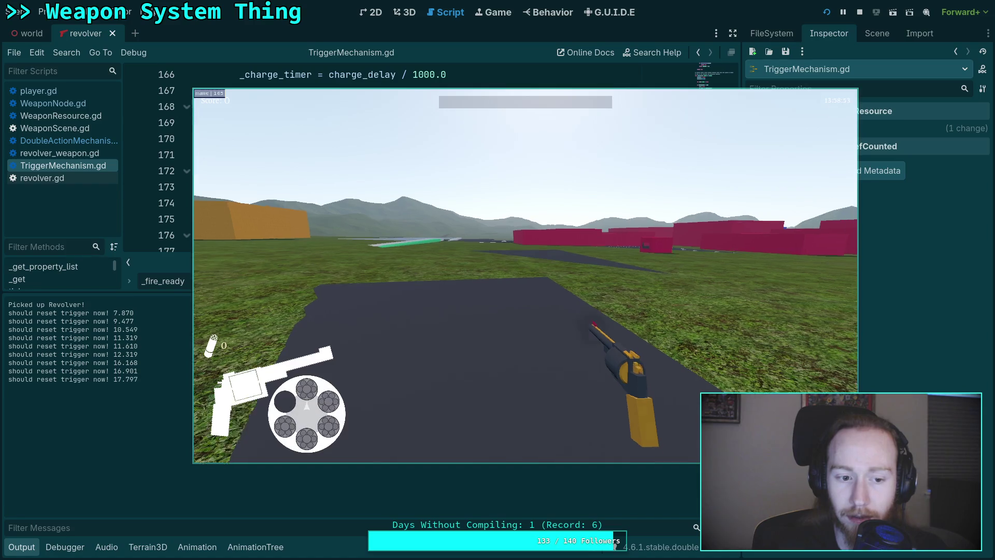
pyautogui.click(526, 276)
pyautogui.click(525, 275)
pyautogui.click(526, 275)
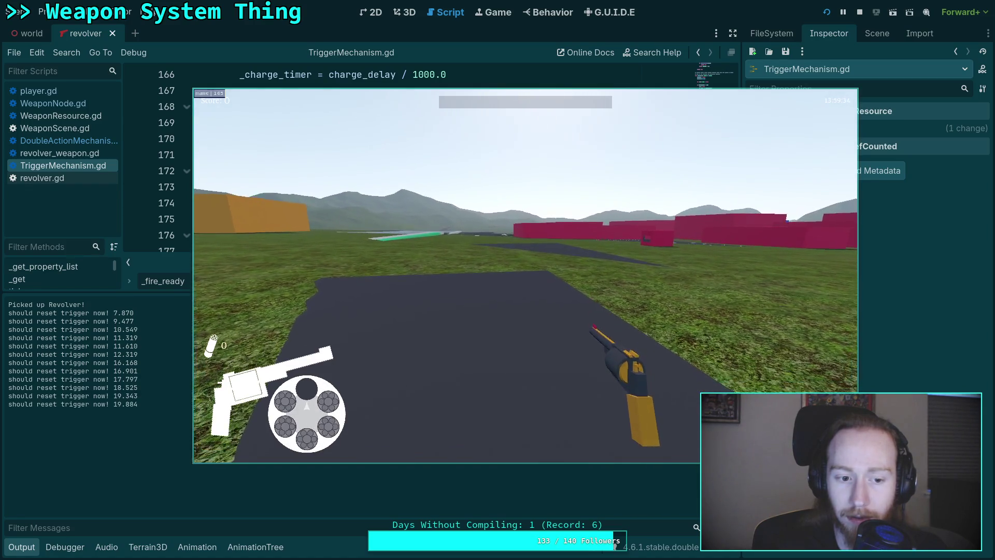
pyautogui.press('Escape')
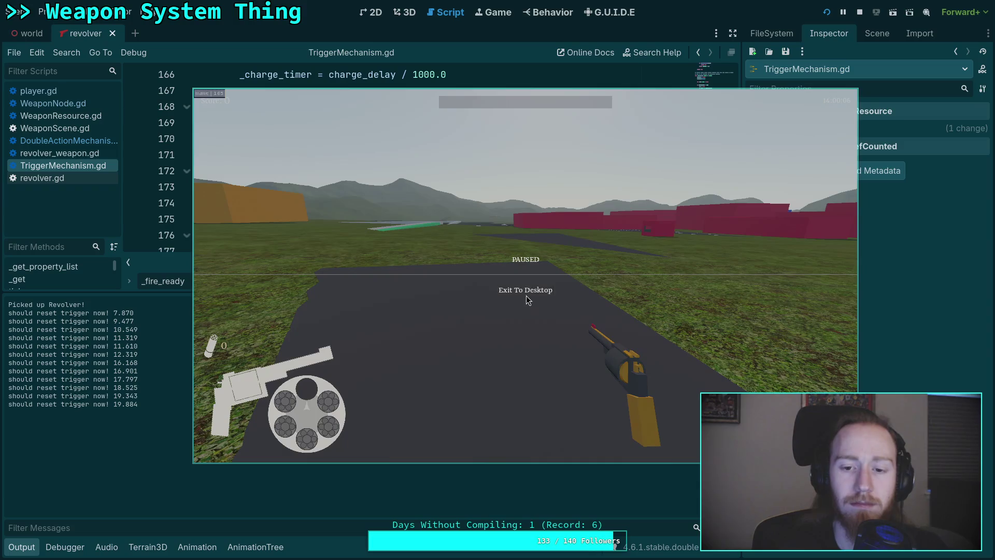
pyautogui.click(526, 296)
pyautogui.click(36, 544)
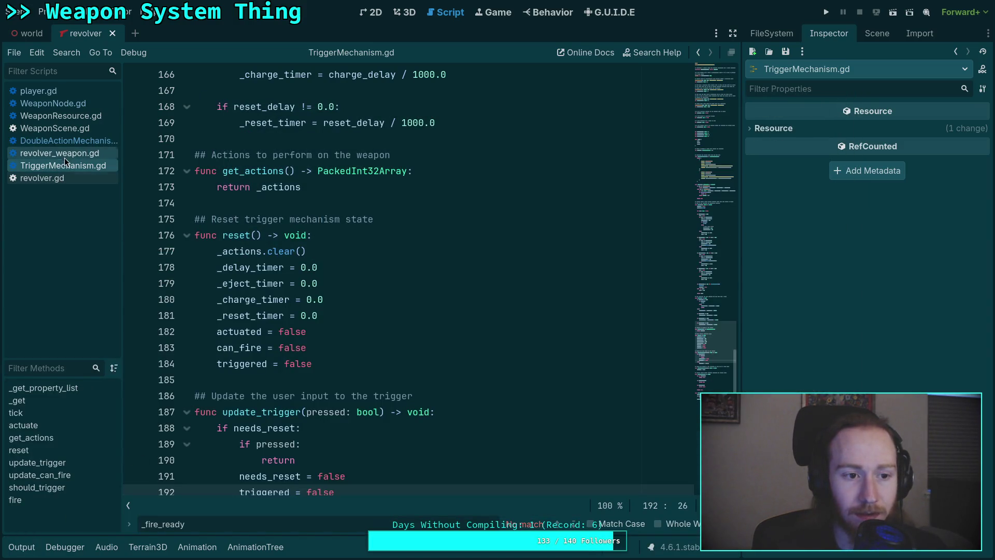
# - Open DoubleActionMechanism.gd and search the script for "fire"
pyautogui.click(67, 140)
pyautogui.scroll(-5, 367, 314)
pyautogui.click(448, 299)
pyautogui.hotkey('ctrl', 'f')
pyautogui.write('fire')
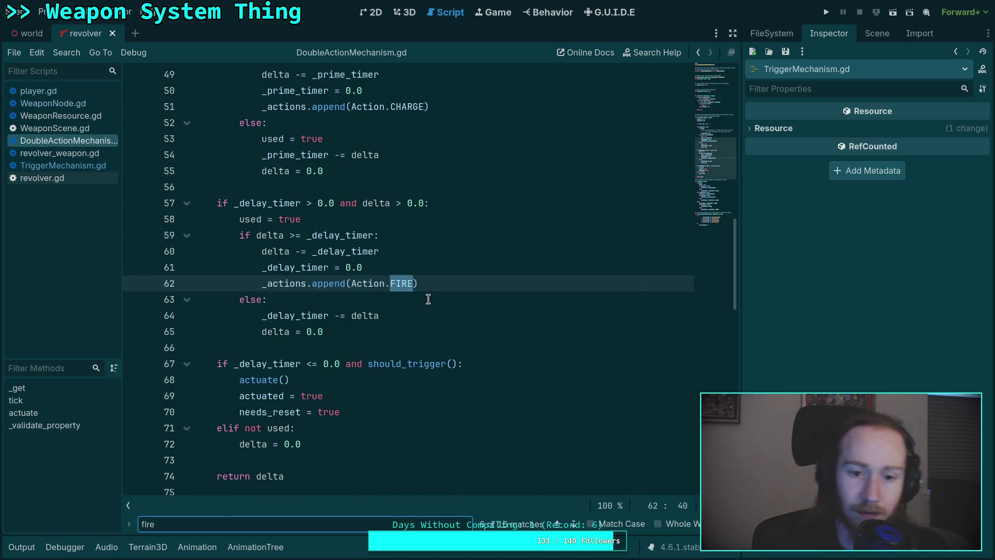
pyautogui.write('()')
pyautogui.press('BackSpace')
pyautogui.press('BackSpace')
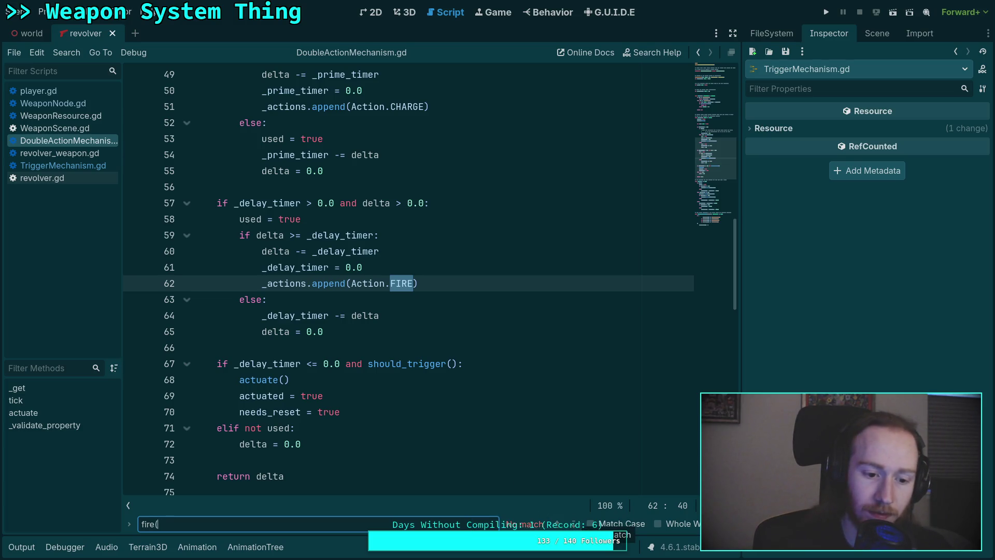
# - Step through all thirteen "fire" matches, close the search, and land on the actuate() call
pyautogui.click(579, 526)
pyautogui.click(578, 526)
pyautogui.click(579, 525)
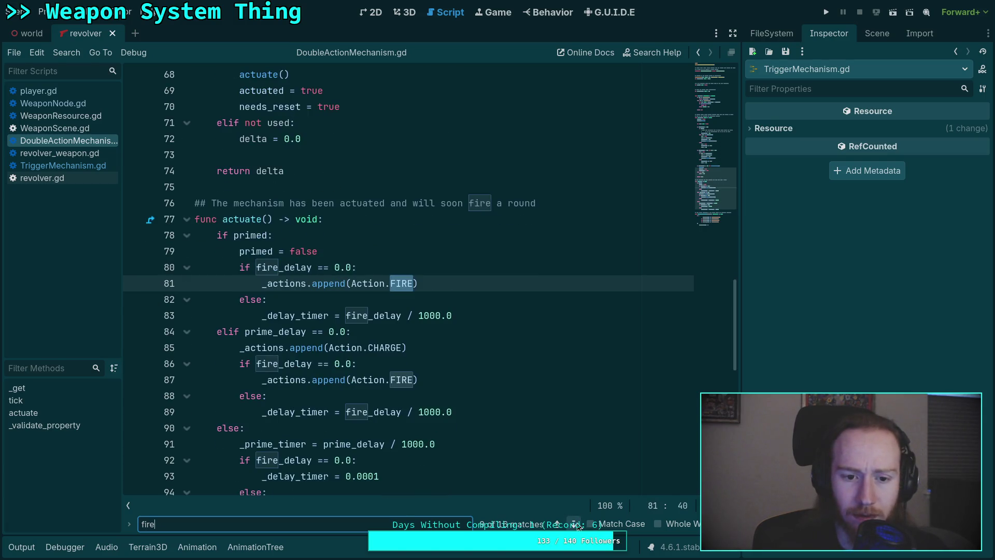
pyautogui.click(578, 526)
pyautogui.click(579, 526)
pyautogui.click(578, 526)
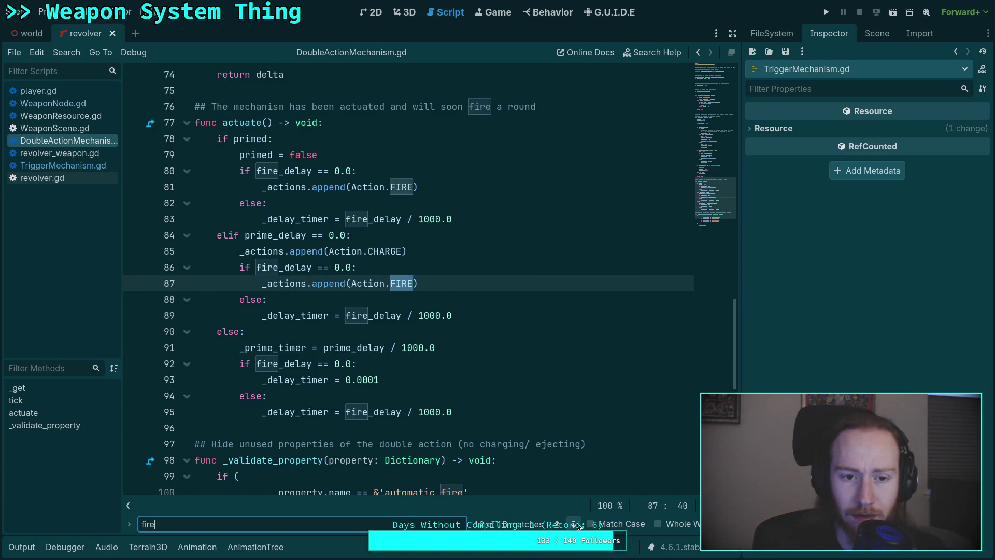
pyautogui.click(578, 526)
pyautogui.click(576, 524)
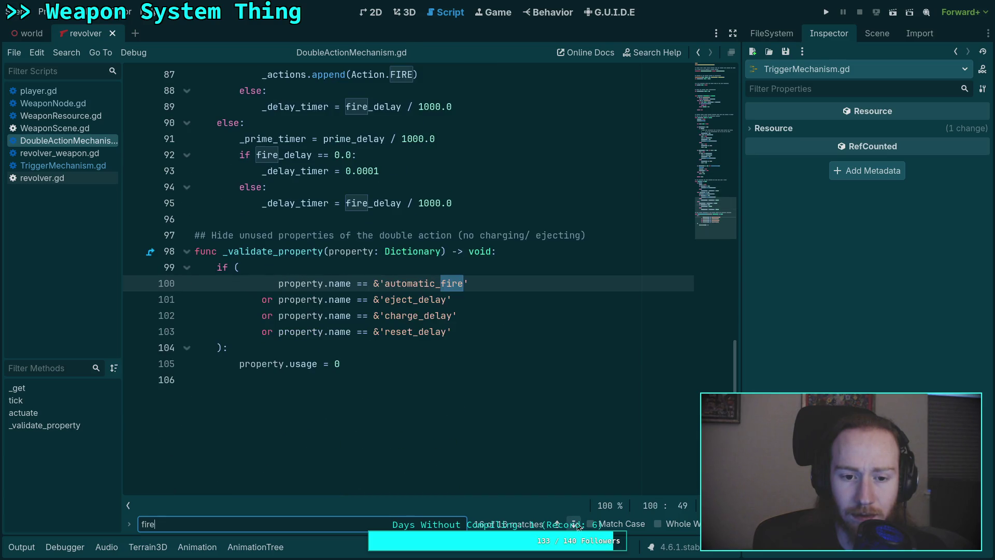
pyautogui.click(575, 524)
pyautogui.click(575, 524)
pyautogui.click(576, 524)
pyautogui.click(576, 524)
pyautogui.click(575, 525)
pyautogui.click(576, 525)
pyautogui.click(576, 524)
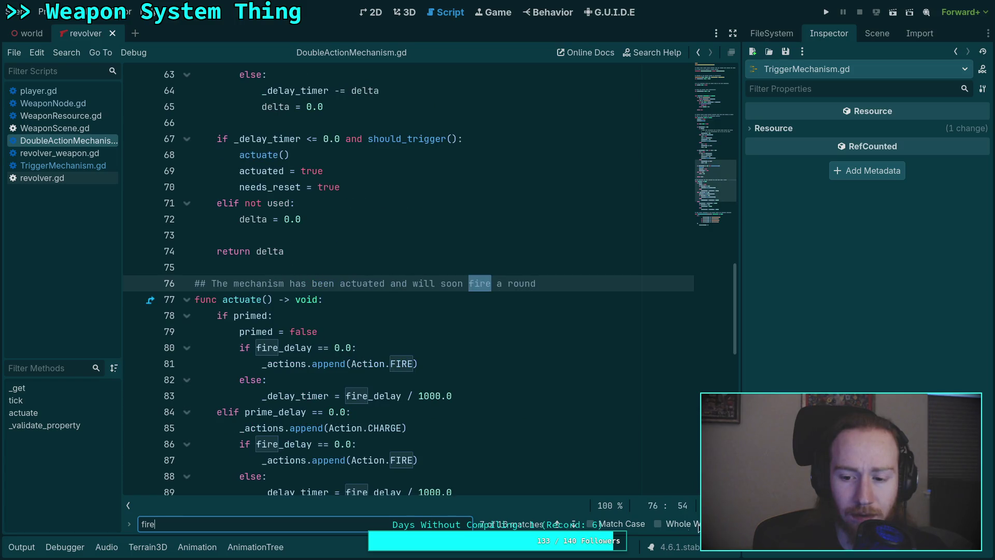
pyautogui.press('Escape')
pyautogui.scroll(4, 279, 375)
pyautogui.click(275, 349)
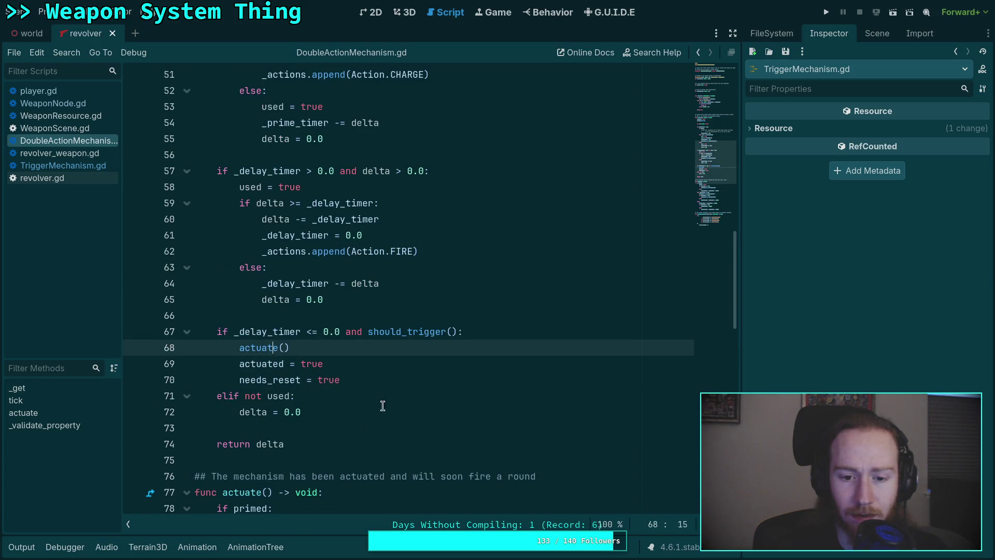
# - Select the actuated and needs_reset lines in tick() of DoubleActionMechanism.gd
pyautogui.scroll(1, 406, 428)
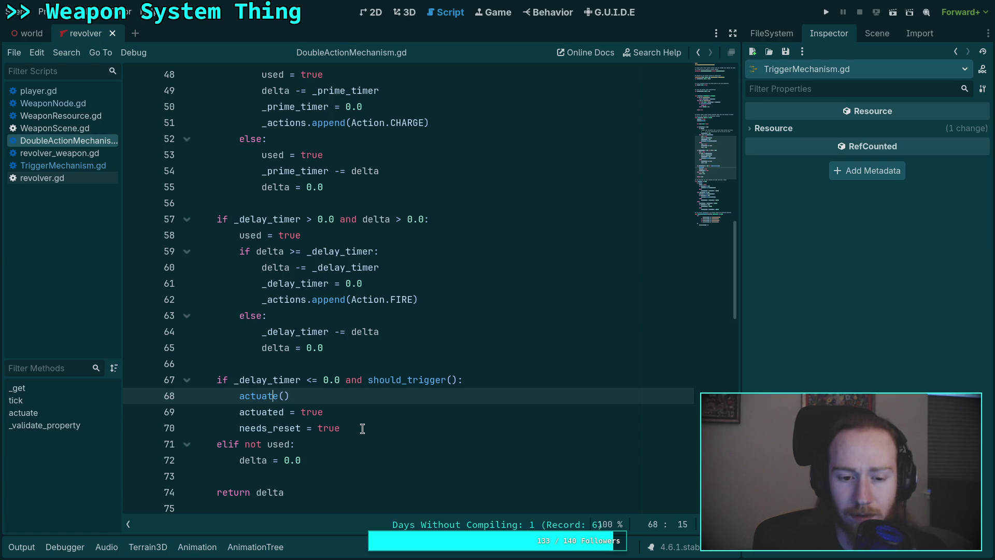
pyautogui.moveTo(362, 428); pyautogui.dragTo(366, 414)
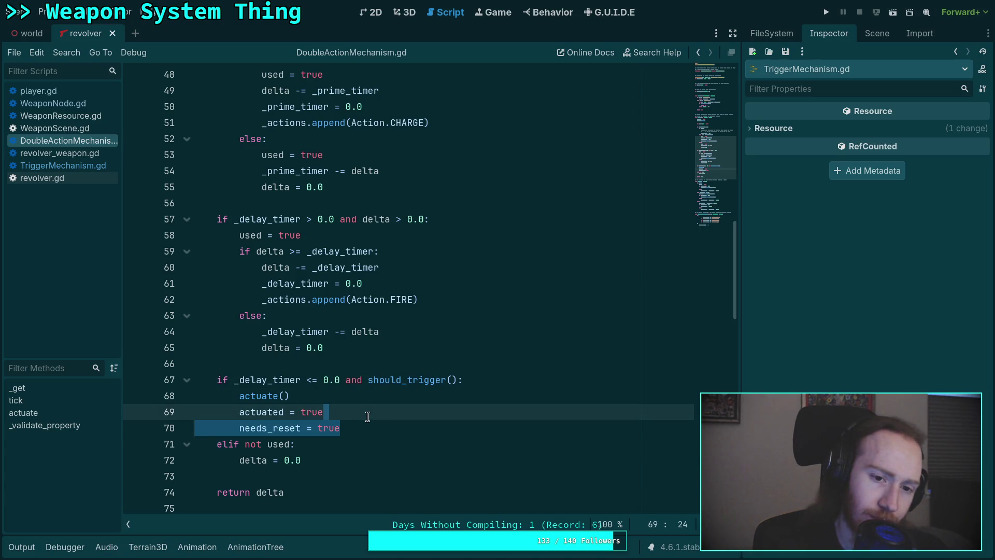
pyautogui.scroll(3, 368, 416)
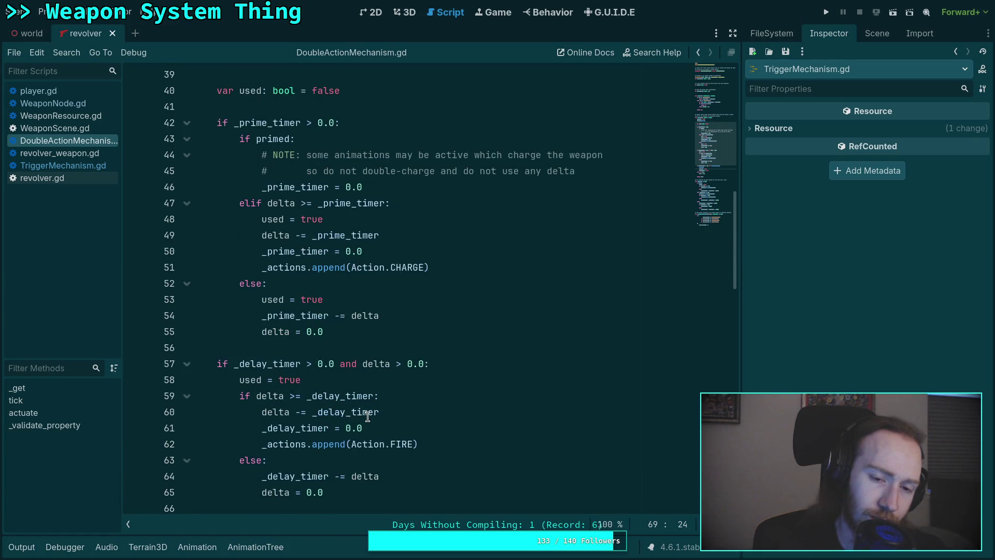
pyautogui.scroll(-7, 368, 417)
pyautogui.scroll(-5, 368, 416)
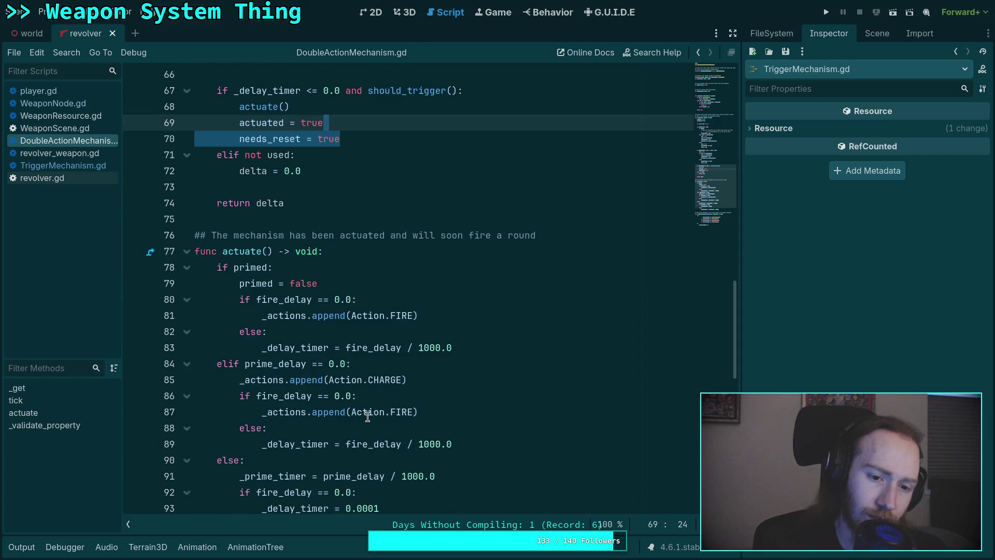
pyautogui.scroll(-5, 368, 417)
pyautogui.scroll(9, 367, 417)
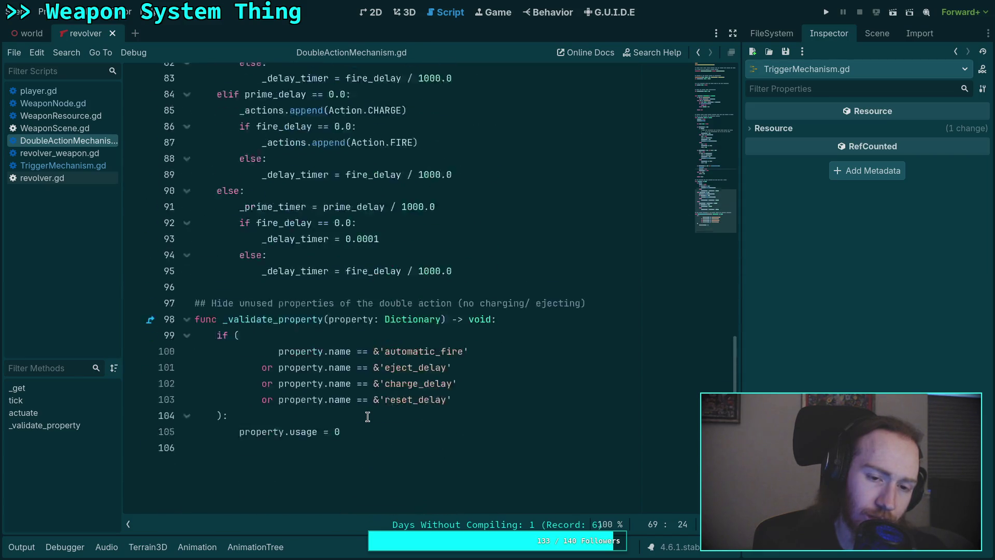
pyautogui.scroll(6, 368, 417)
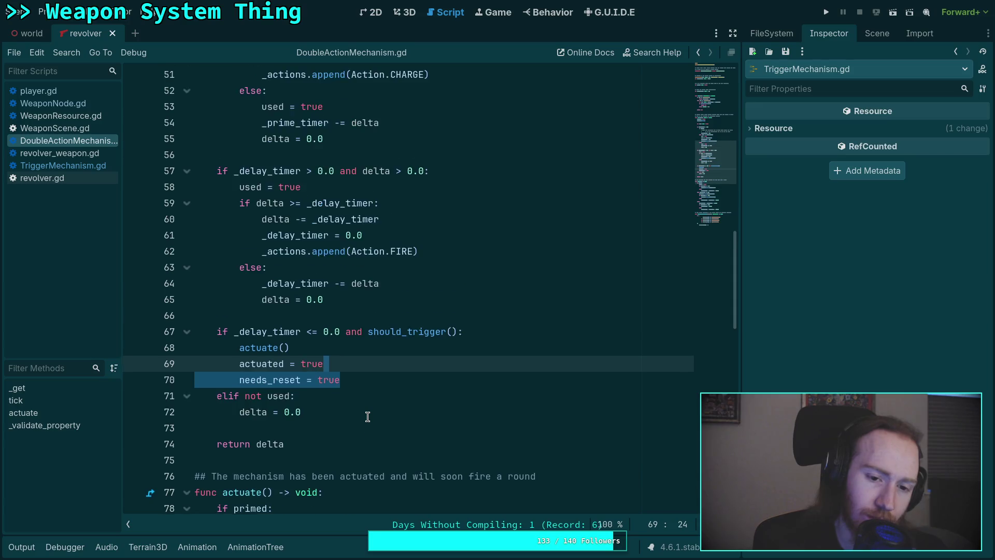
pyautogui.hotkey('shift', 'Down')
pyautogui.hotkey('shift', 'Up')
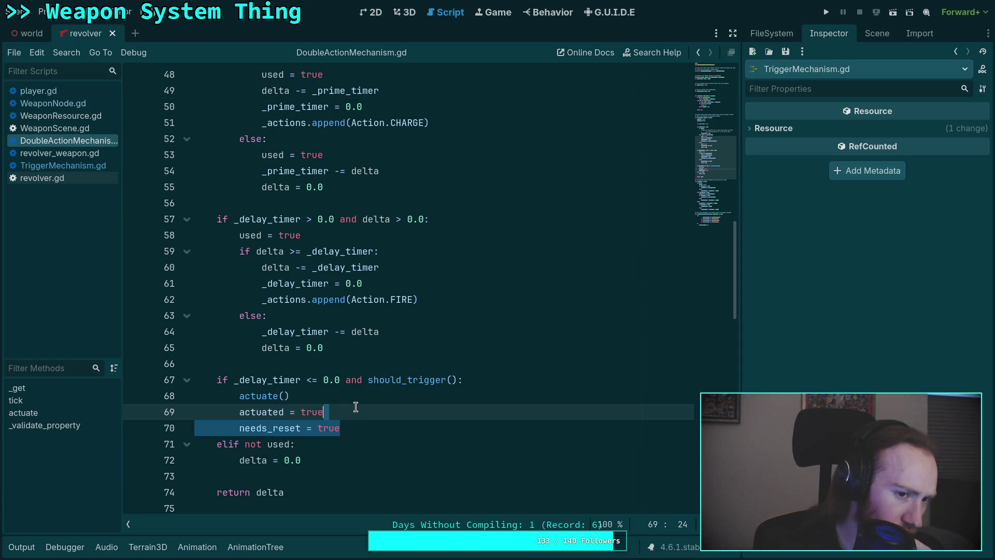
# - Undo the stray edit and redo until line 62 reads _actions.append(Action.FIRE) again
pyautogui.hotkey('ctrl', 'z')
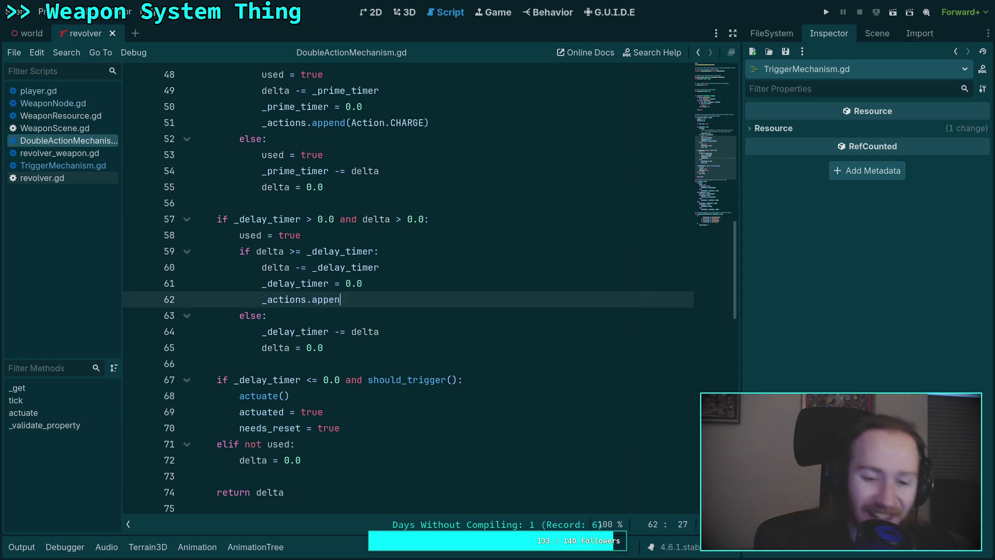
pyautogui.write('h')
pyautogui.hotkey('ctrl', 'z')
pyautogui.hotkey('ctrl', 'z')
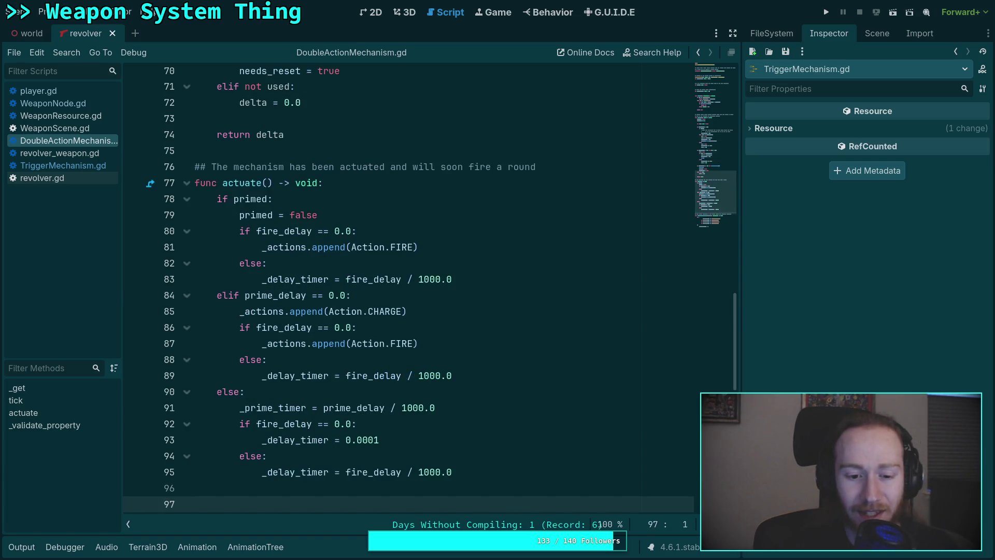
pyautogui.hotkey('ctrl', 'z')
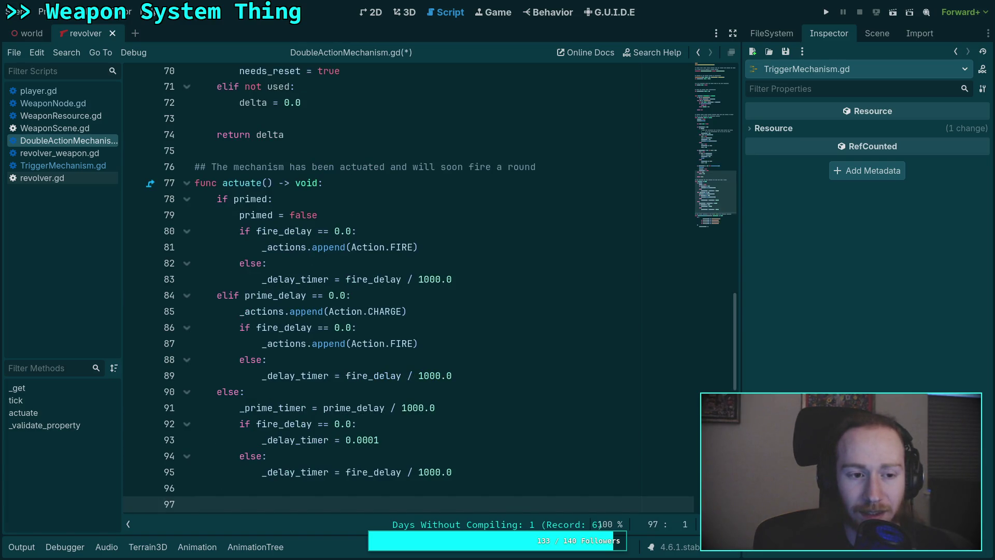
pyautogui.hotkey('ctrl', 'z')
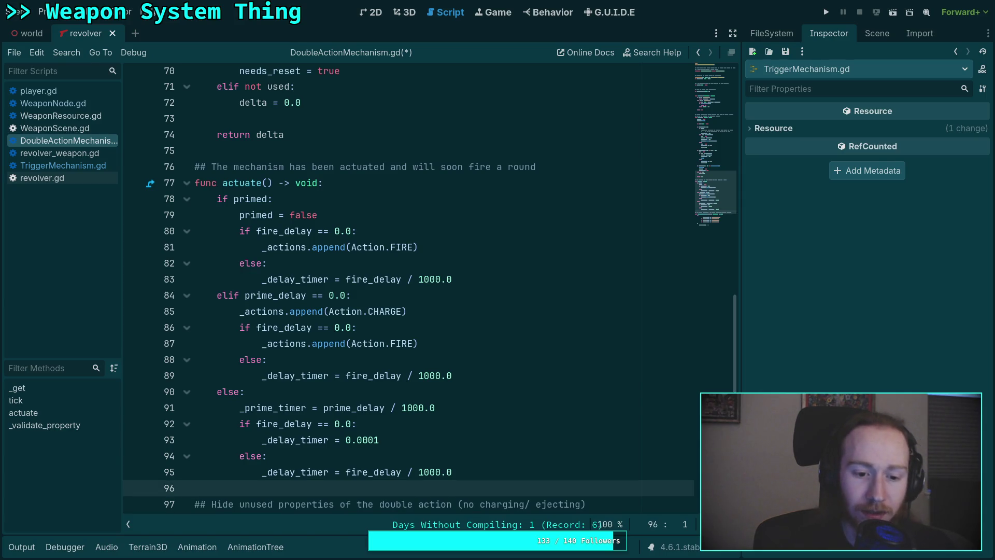
pyautogui.hotkey('ctrl', 'z')
pyautogui.hotkey('ctrl', 'y')
pyautogui.hotkey('ctrl', 'y')
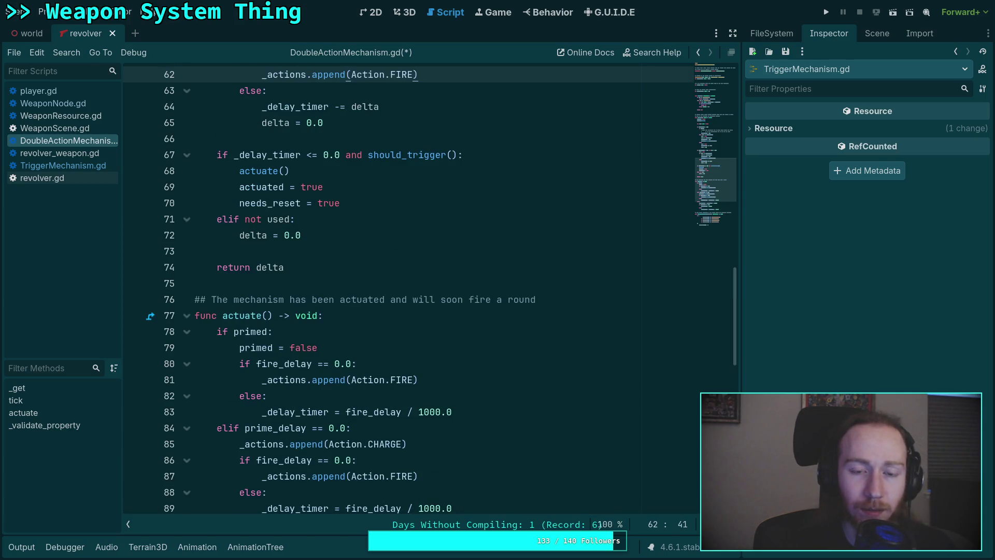
# - Save DoubleActionMechanism.gd, restore TriggerMechanism.gd's 'trigger reset!' and 'firing!' prints, and run the game
pyautogui.hotkey('ctrl', 's')
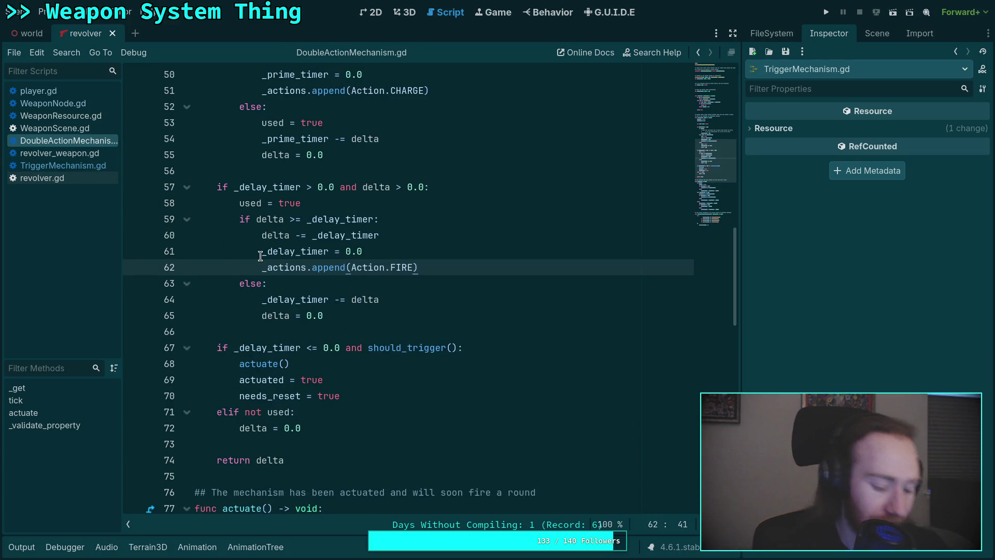
pyautogui.click(62, 165)
pyautogui.click(368, 280)
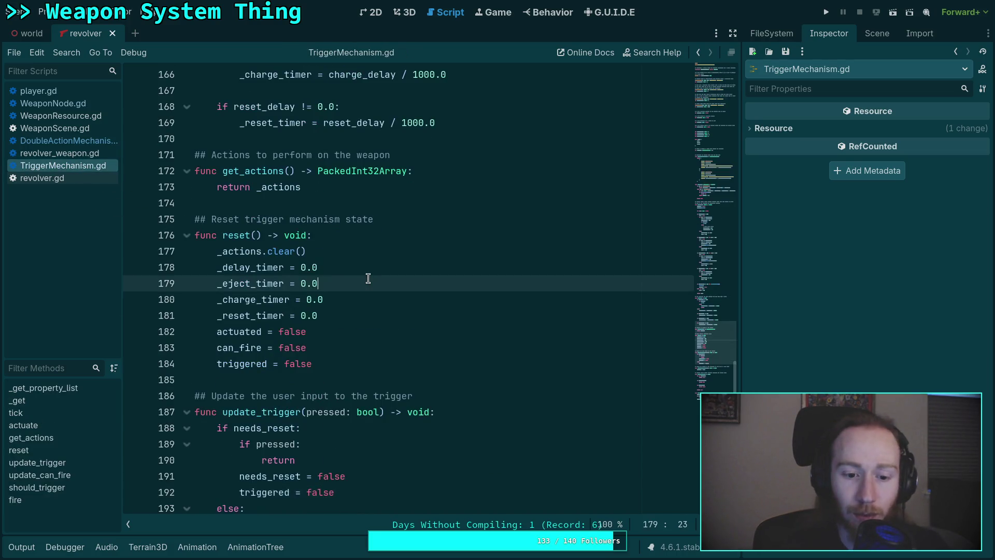
pyautogui.scroll(-5, 368, 279)
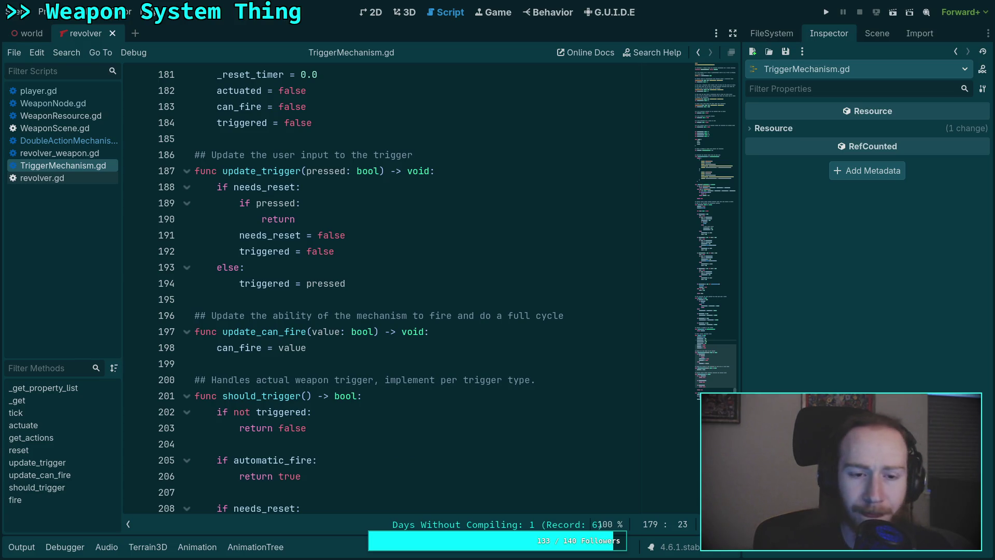
pyautogui.hotkey('ctrl', 'z')
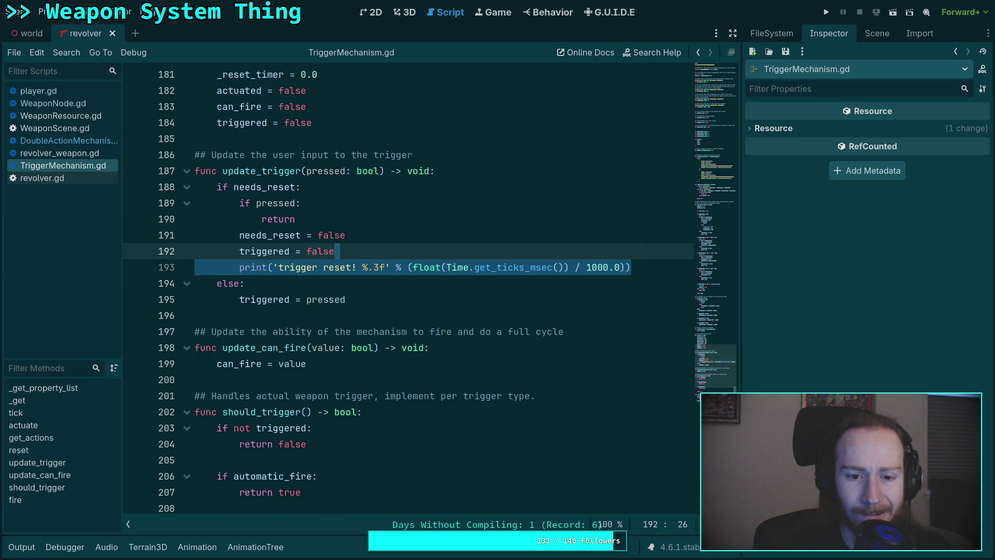
pyautogui.hotkey('ctrl', 'z')
pyautogui.hotkey('ctrl', 'z')
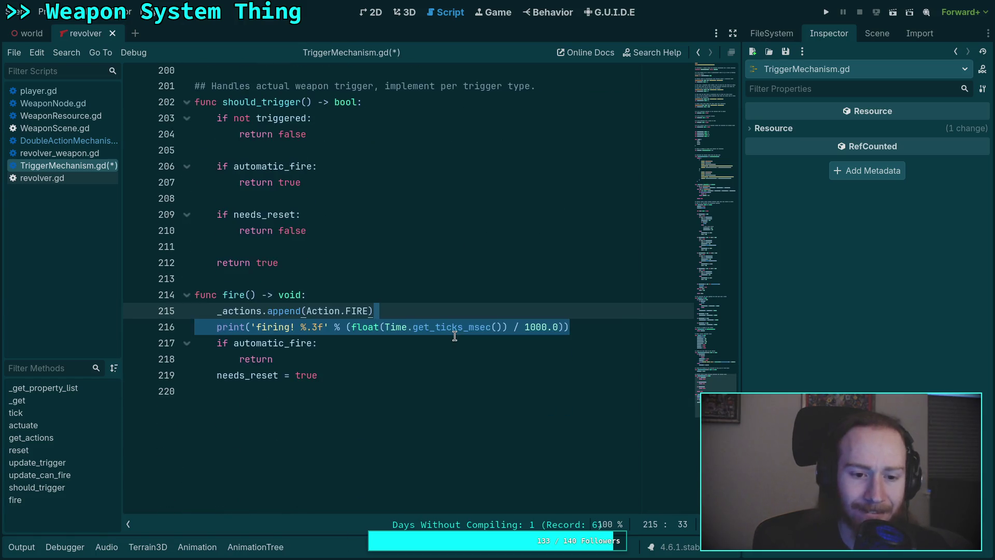
pyautogui.hotkey('ctrl', 'z')
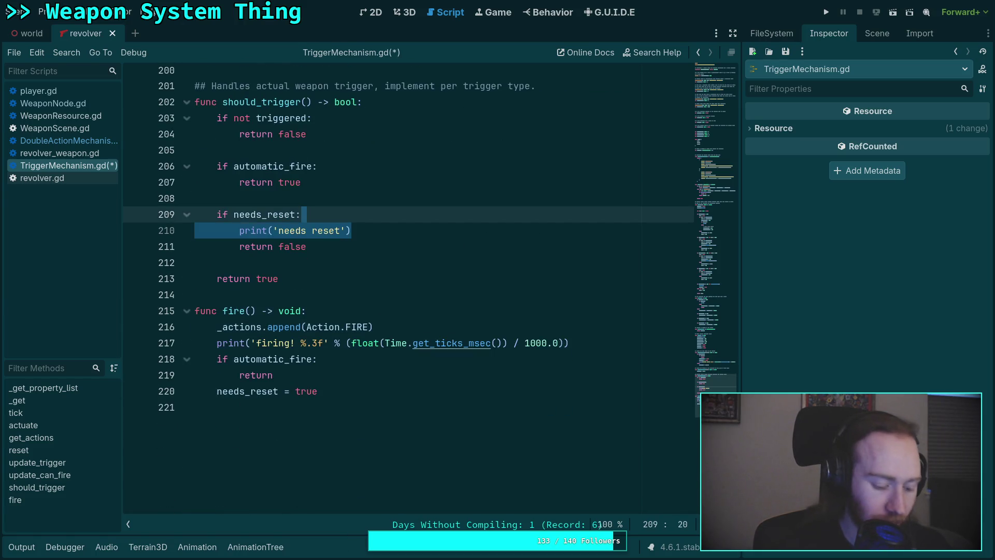
pyautogui.click(826, 11)
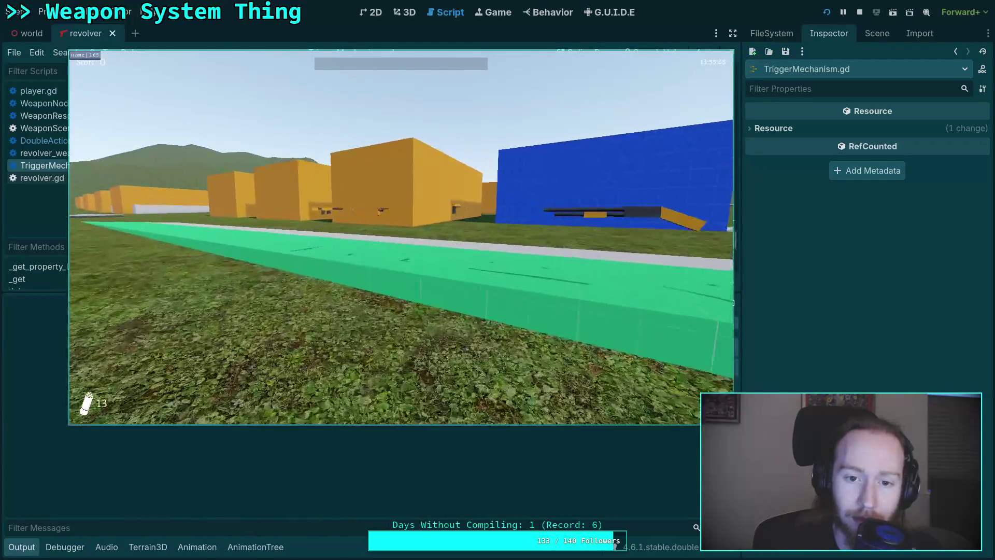
# - Pick up and fire the revolver, pause with Esc, then Exit To Desktop
pyautogui.press('w')
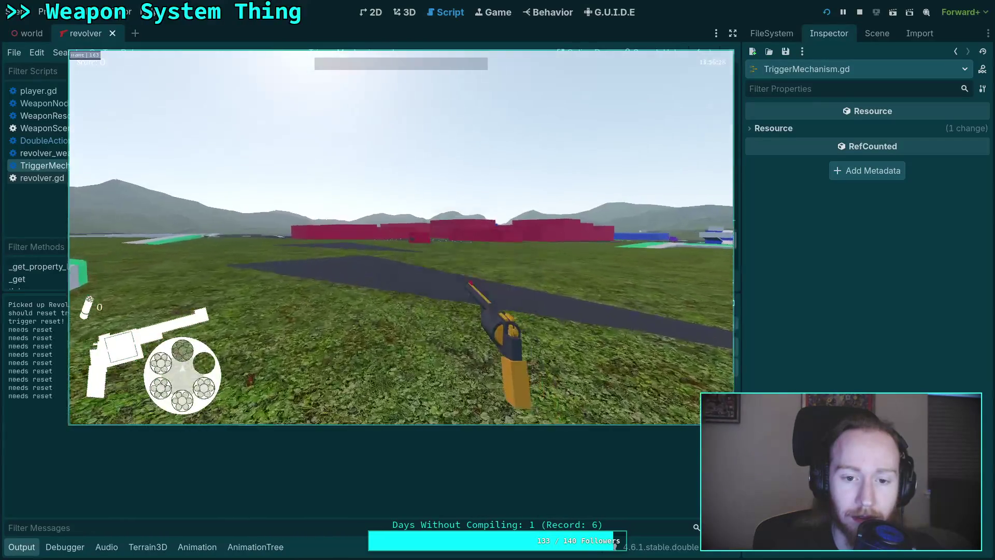
pyautogui.press('Escape')
pyautogui.scroll(5, 322, 455)
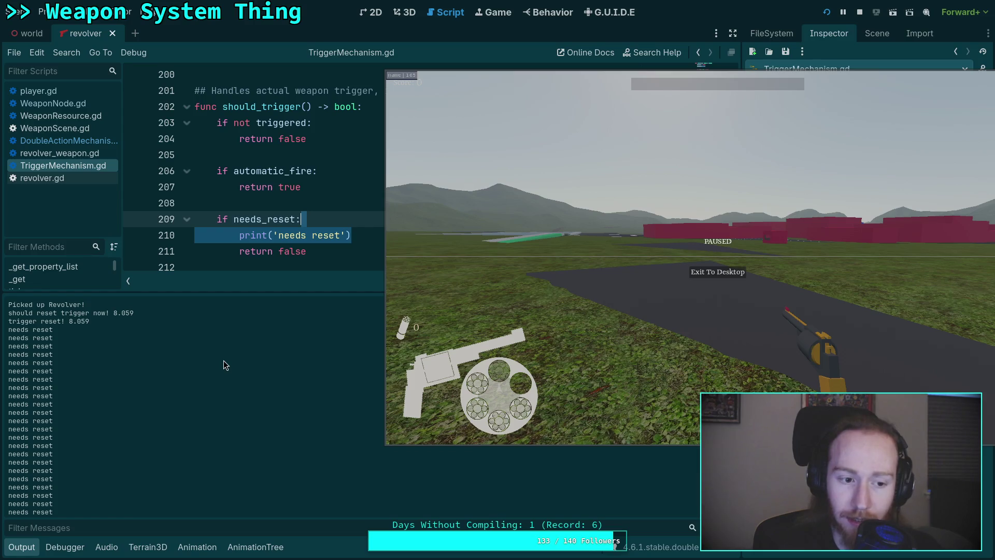
pyautogui.click(692, 211)
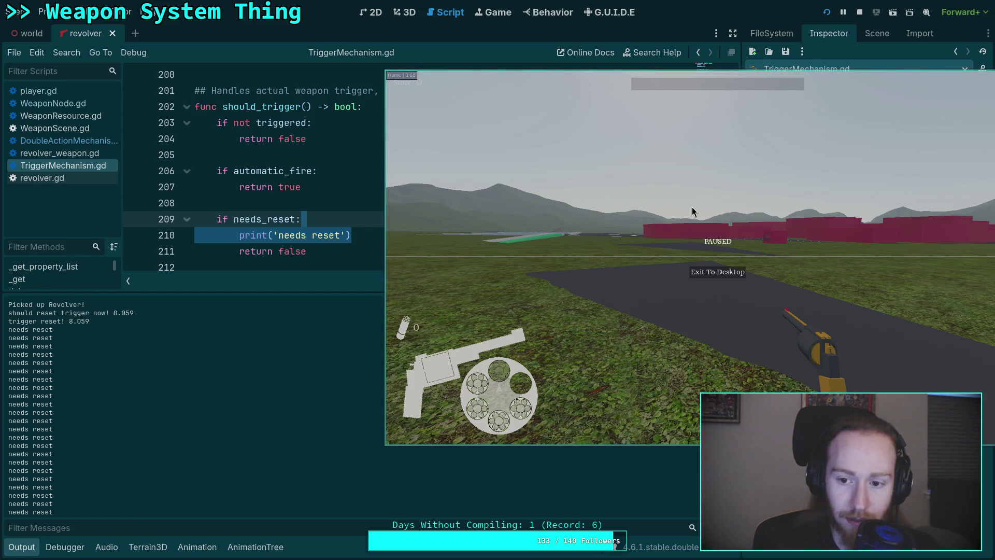
pyautogui.click(722, 273)
pyautogui.scroll(-2, 334, 259)
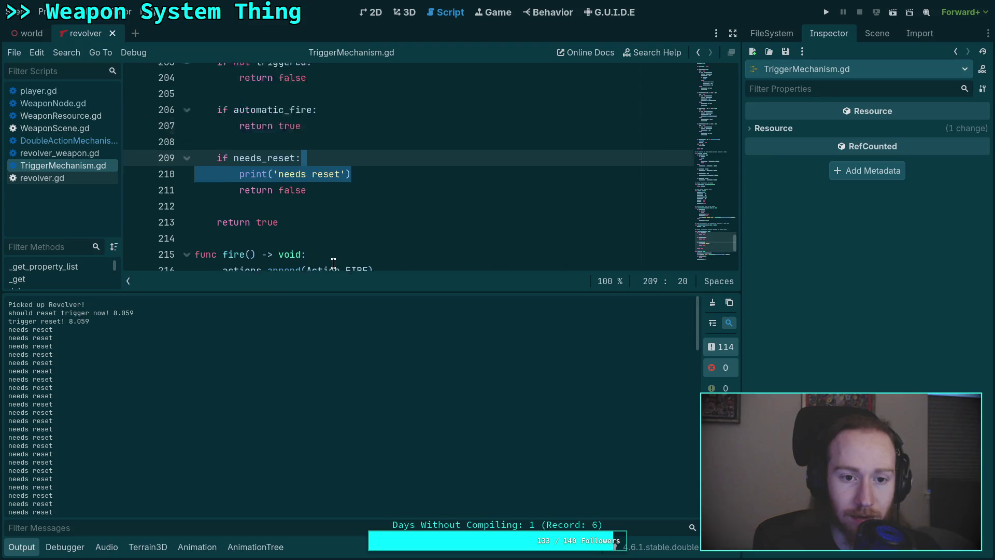
# - Search TriggerMechanism.gd for needs_reset and step through its matches with the Output panel collapsed
pyautogui.scroll(2, 334, 257)
pyautogui.doubleClick(270, 215)
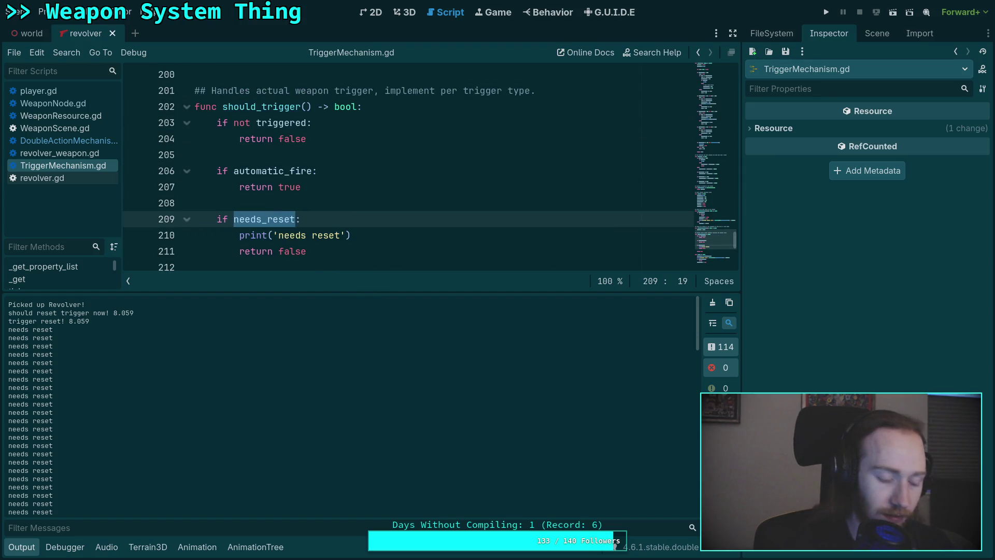
pyautogui.hotkey('ctrl', 'l')
pyautogui.write('f')
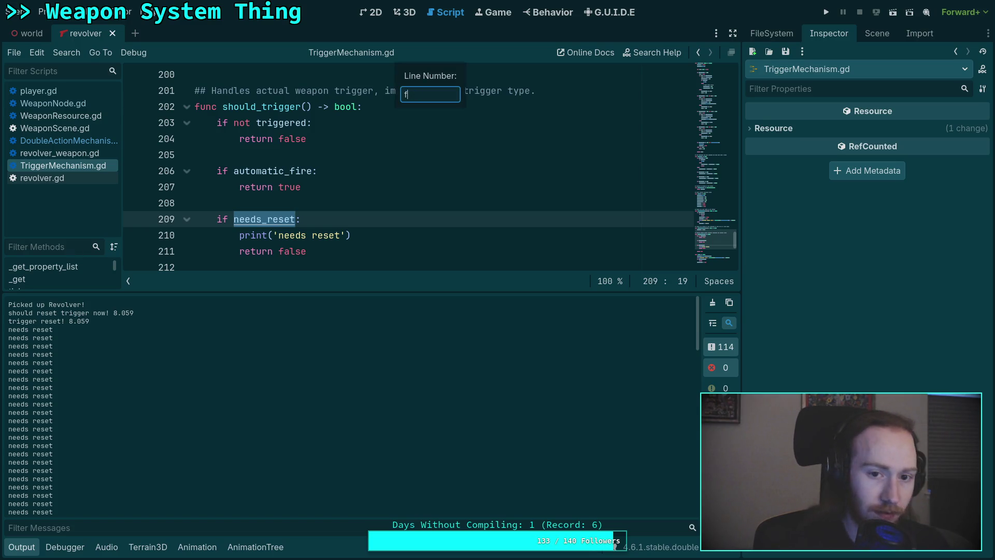
pyautogui.press('Return')
pyautogui.hotkey('shift', 'Left')
pyautogui.hotkey('shift', 'Left')
pyautogui.hotkey('shift', 'Left')
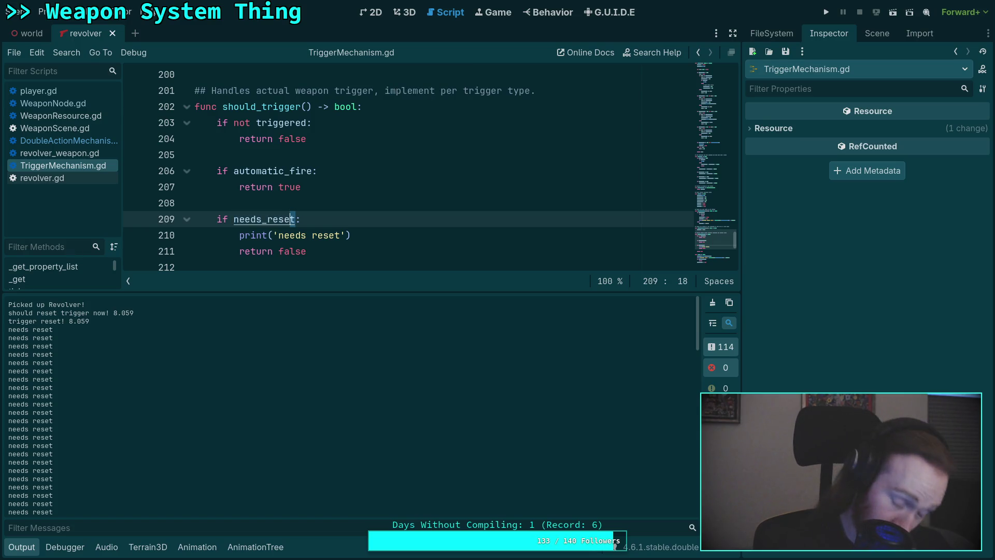
pyautogui.hotkey('ctrl', 'f')
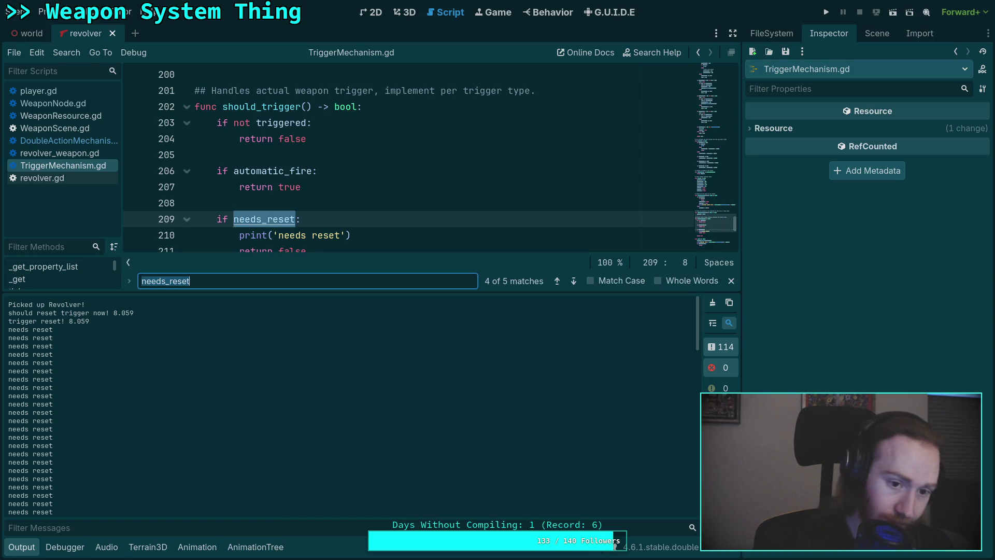
pyautogui.click(22, 547)
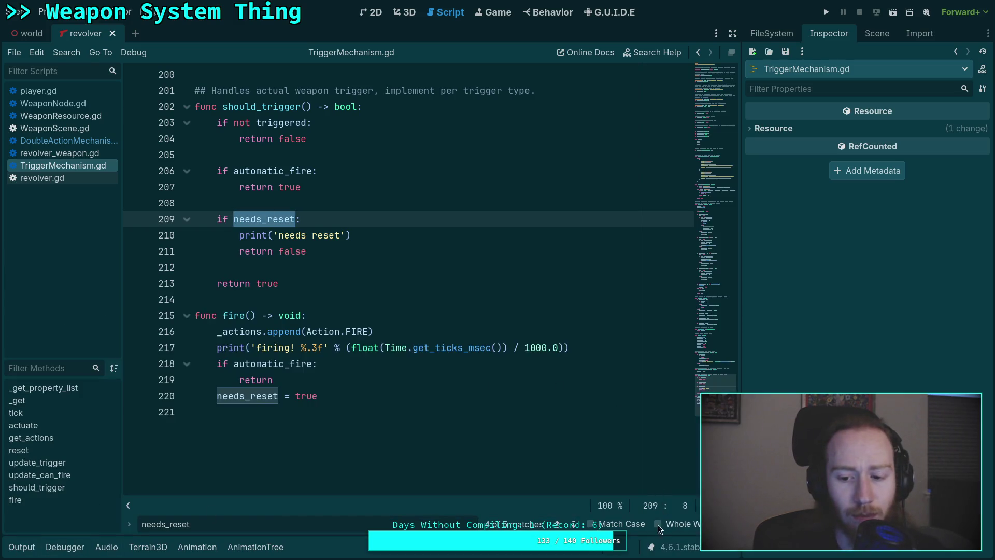
pyautogui.click(574, 524)
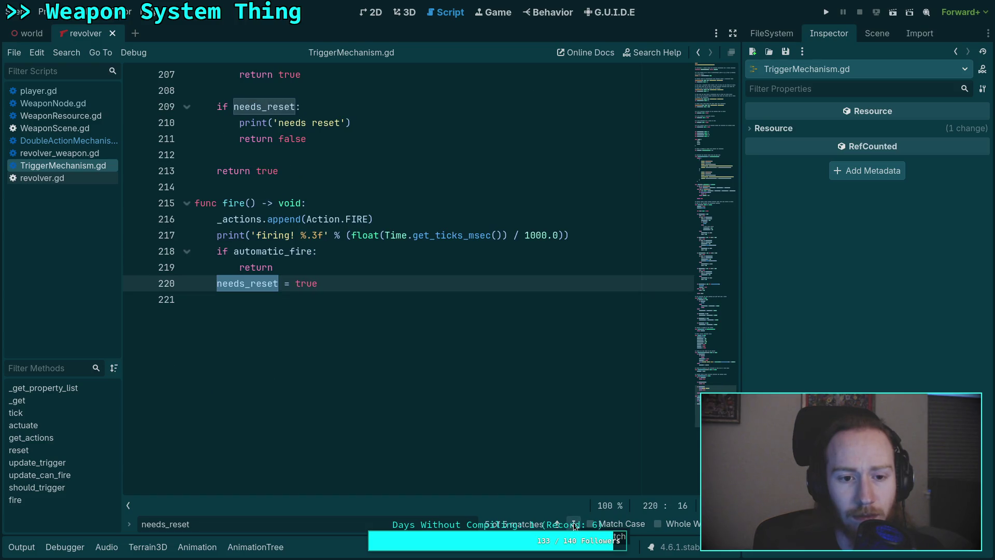
pyautogui.click(574, 524)
pyautogui.click(574, 524)
pyautogui.click(574, 525)
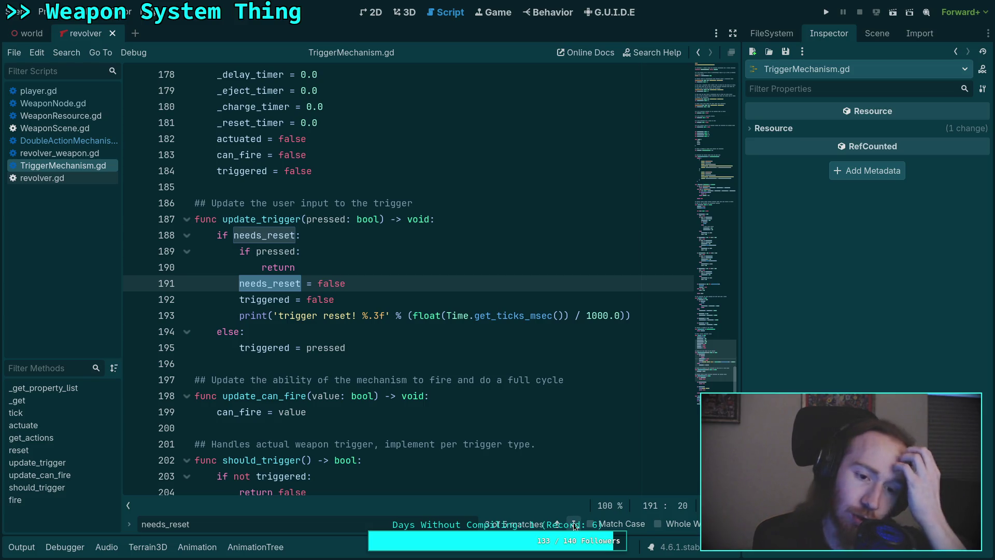
# - Cycle through the needs_reset matches on lines 209, 220 and 191, then open DoubleActionMechanism.gd
pyautogui.click(20, 546)
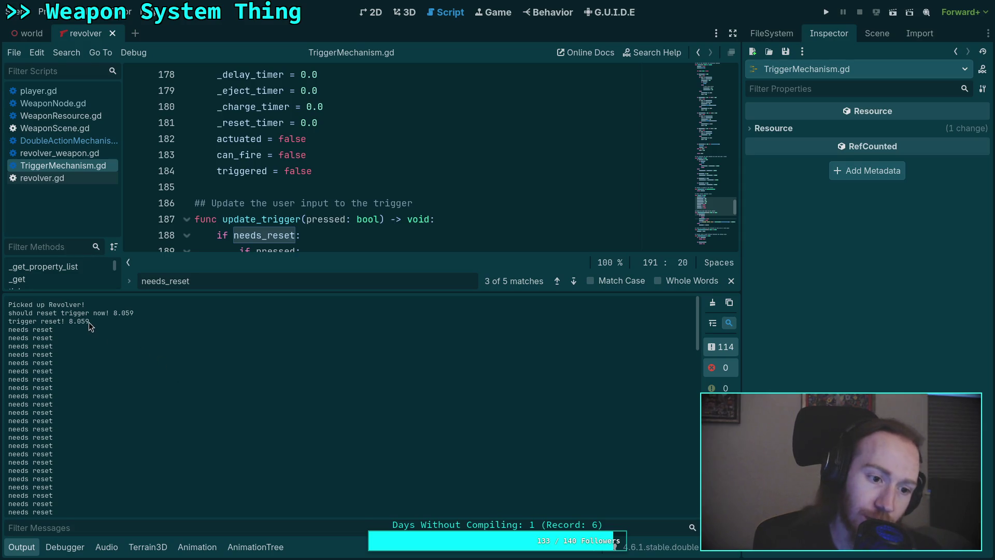
pyautogui.click(27, 552)
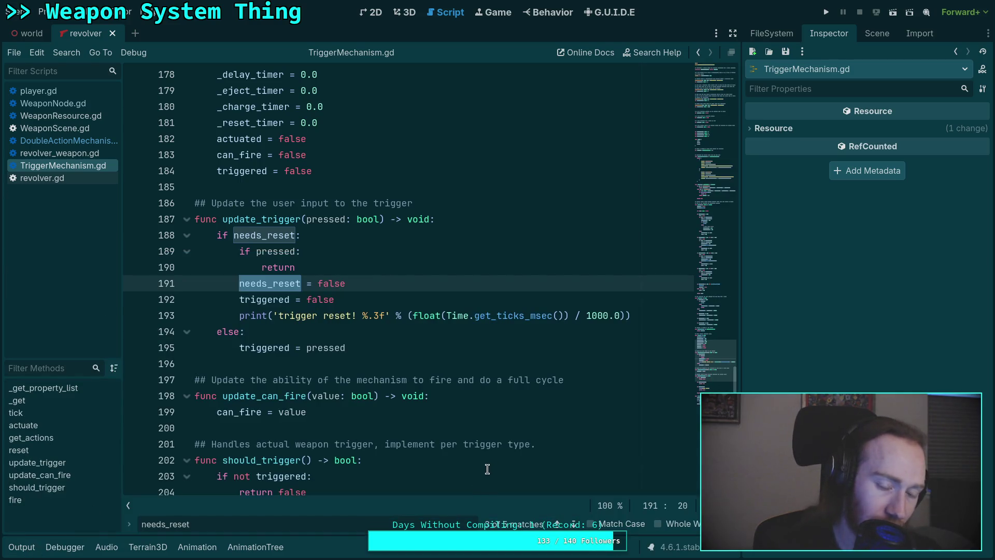
pyautogui.click(574, 525)
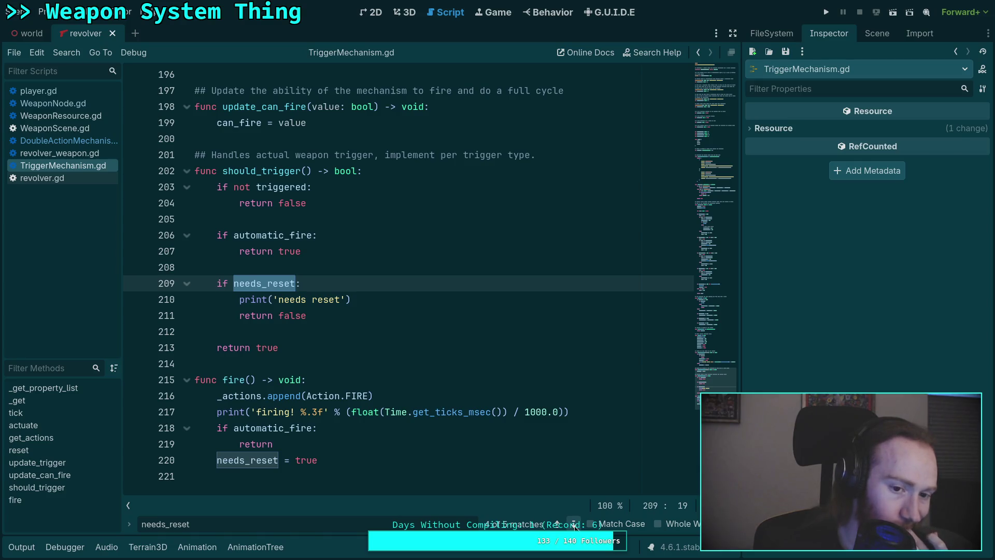
pyautogui.click(574, 524)
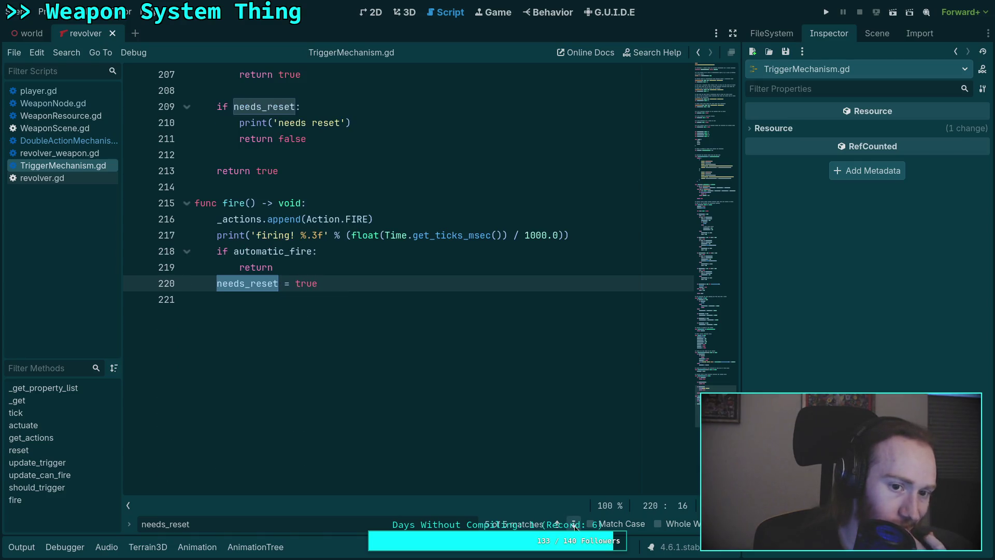
pyautogui.click(574, 524)
pyautogui.click(574, 525)
pyautogui.click(573, 525)
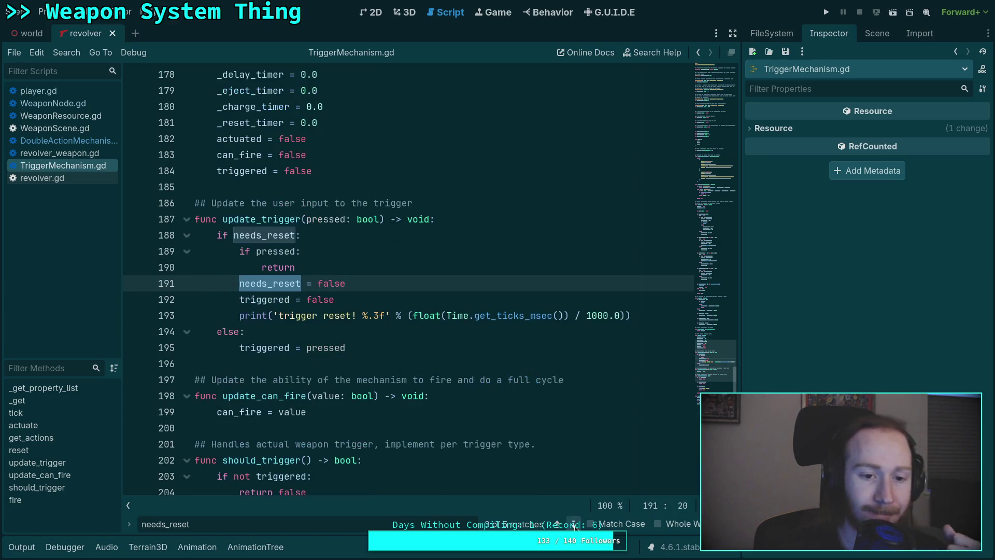
pyautogui.click(86, 141)
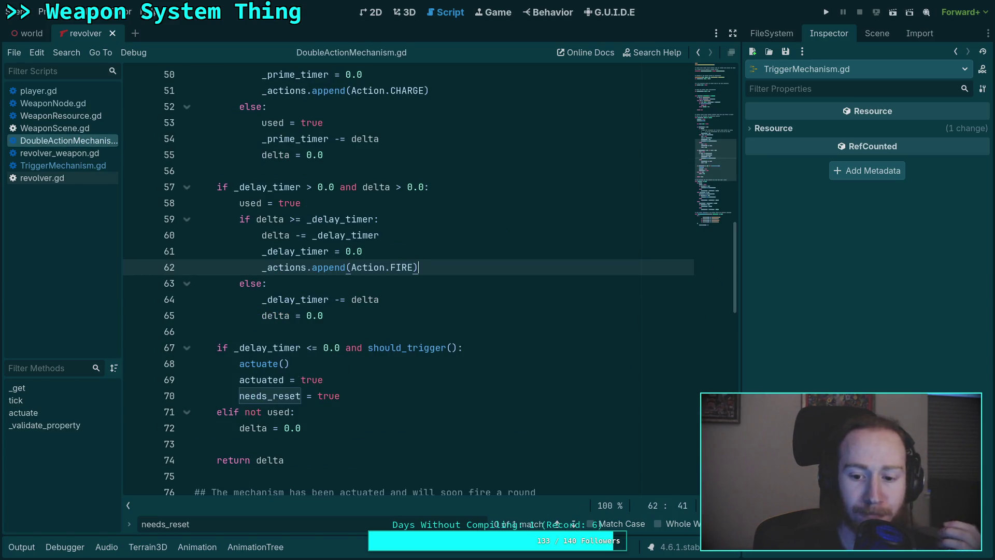
pyautogui.click(574, 524)
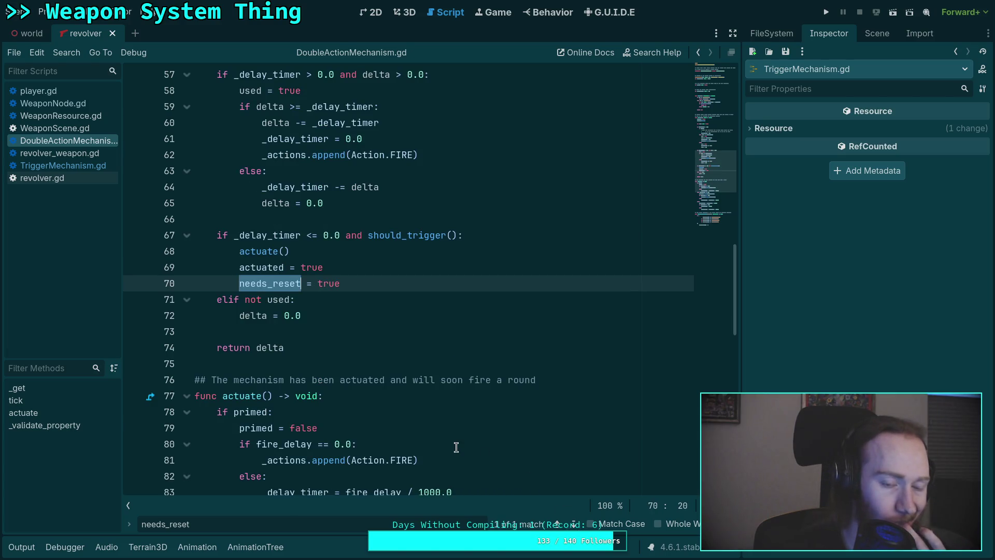
pyautogui.scroll(-1, 450, 444)
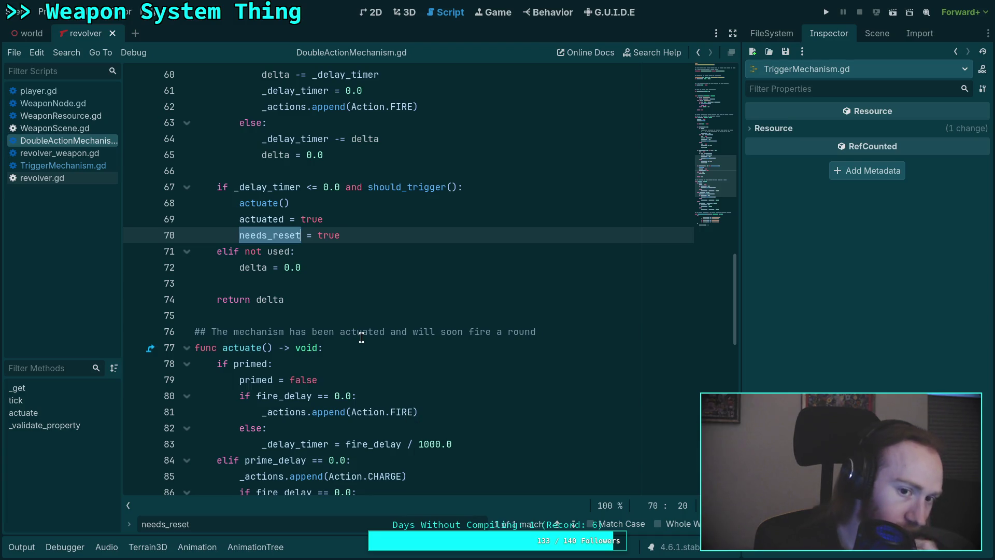
pyautogui.click(276, 209)
pyautogui.scroll(-3, 392, 283)
pyautogui.scroll(-2, 390, 286)
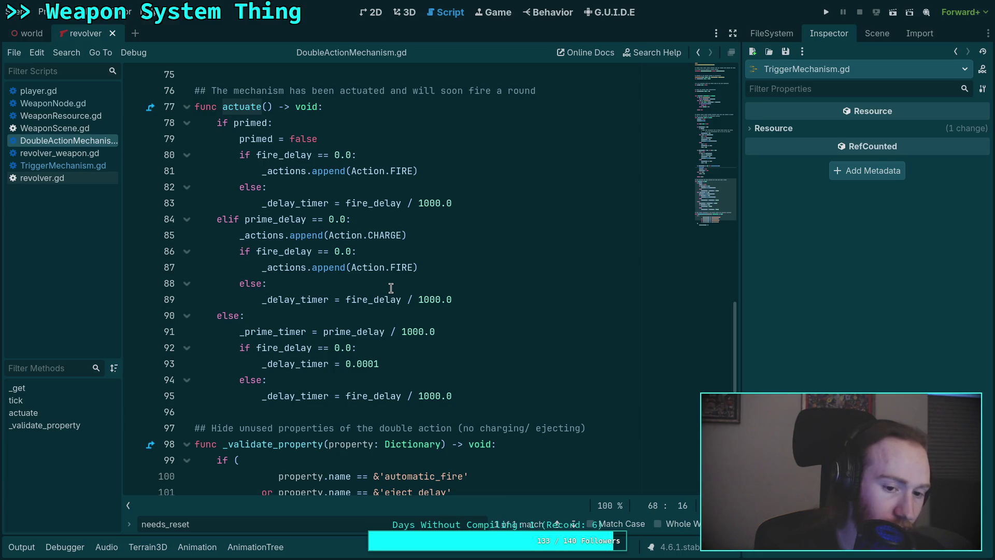
pyautogui.scroll(2, 390, 288)
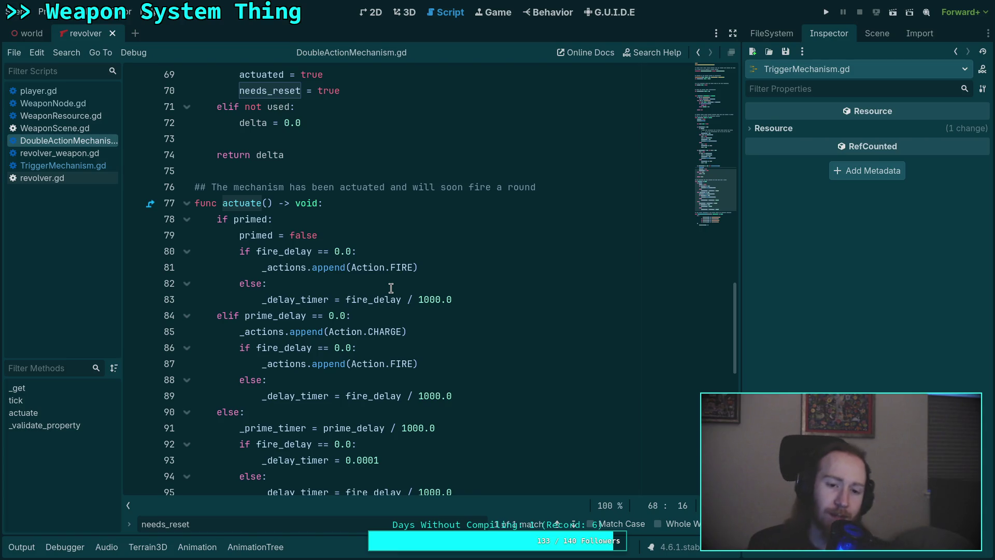
pyautogui.scroll(2, 391, 288)
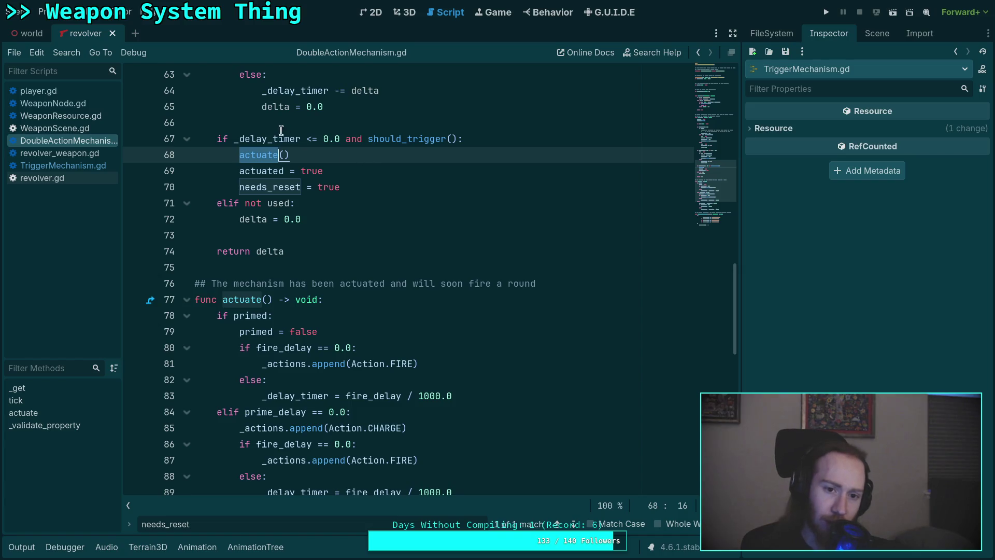
pyautogui.moveTo(280, 144)
pyautogui.moveTo(283, 210)
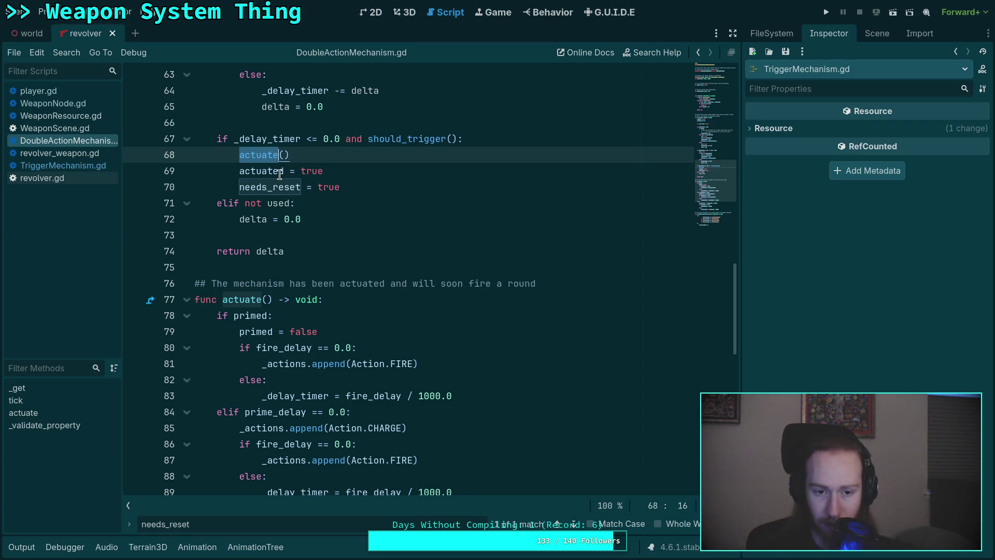
pyautogui.moveTo(274, 160)
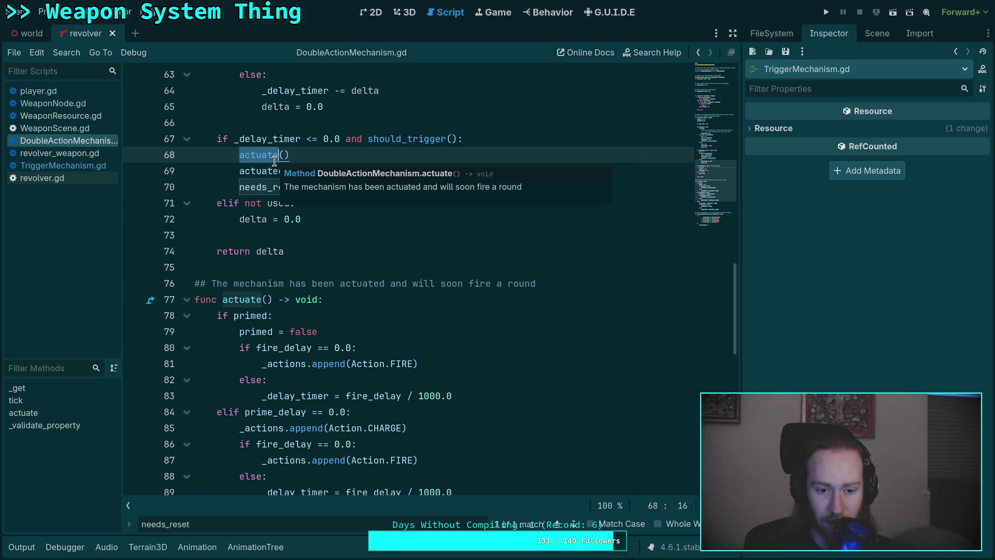
pyautogui.scroll(-4, 309, 320)
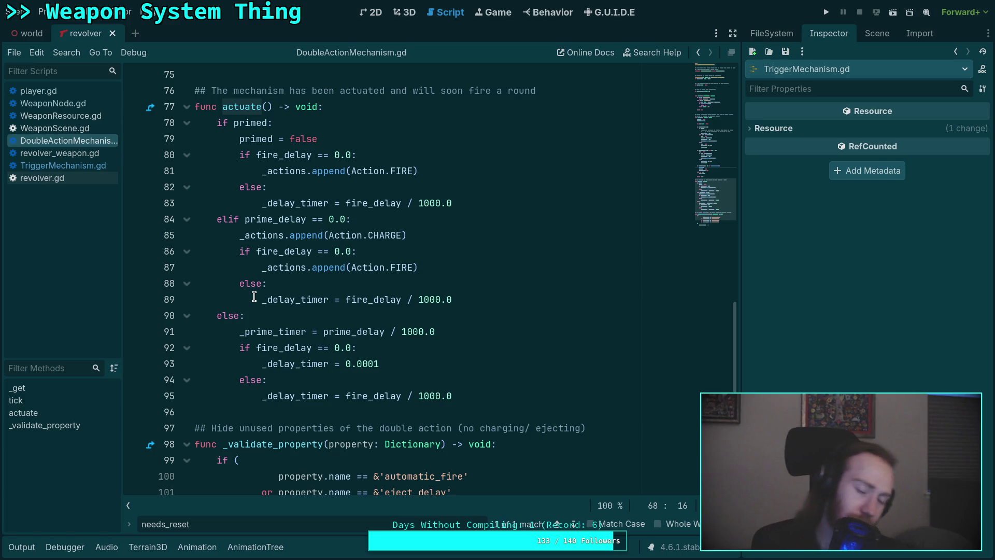
pyautogui.scroll(7, 336, 280)
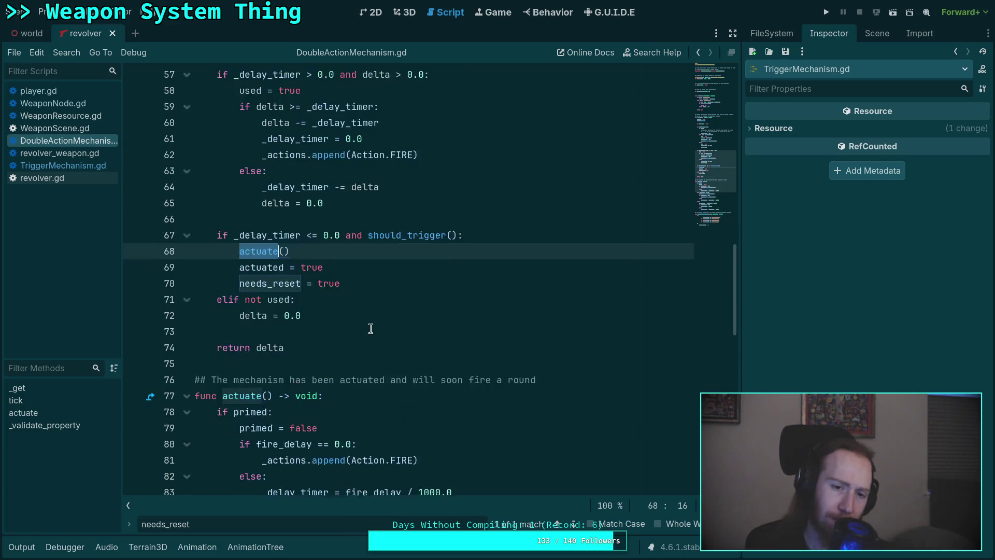
pyautogui.click(343, 330)
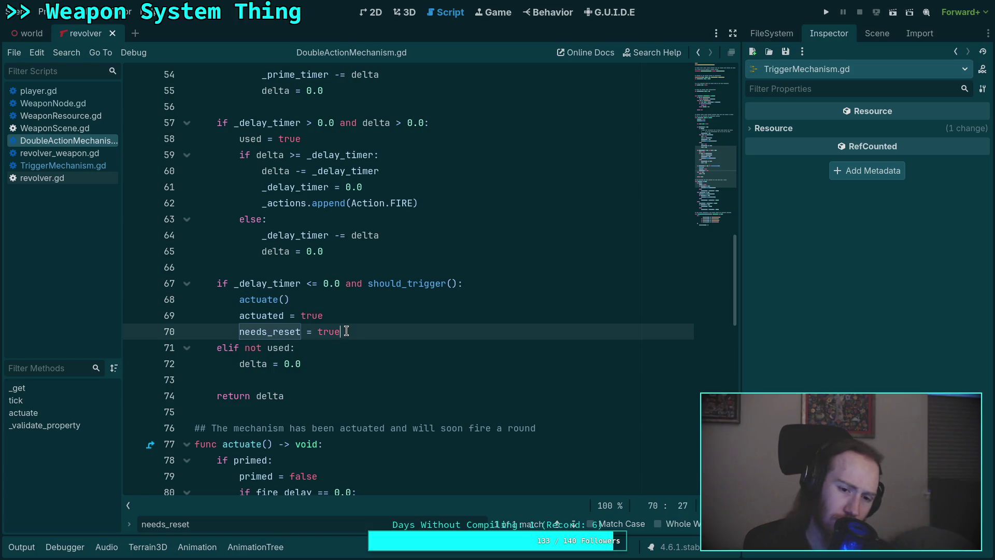
pyautogui.scroll(-2, 356, 327)
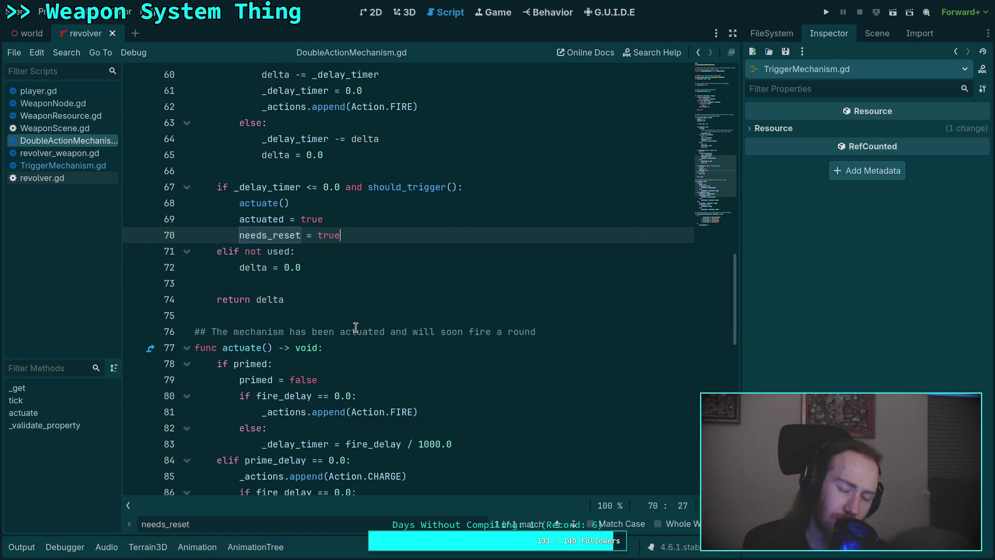
pyautogui.scroll(1, 355, 327)
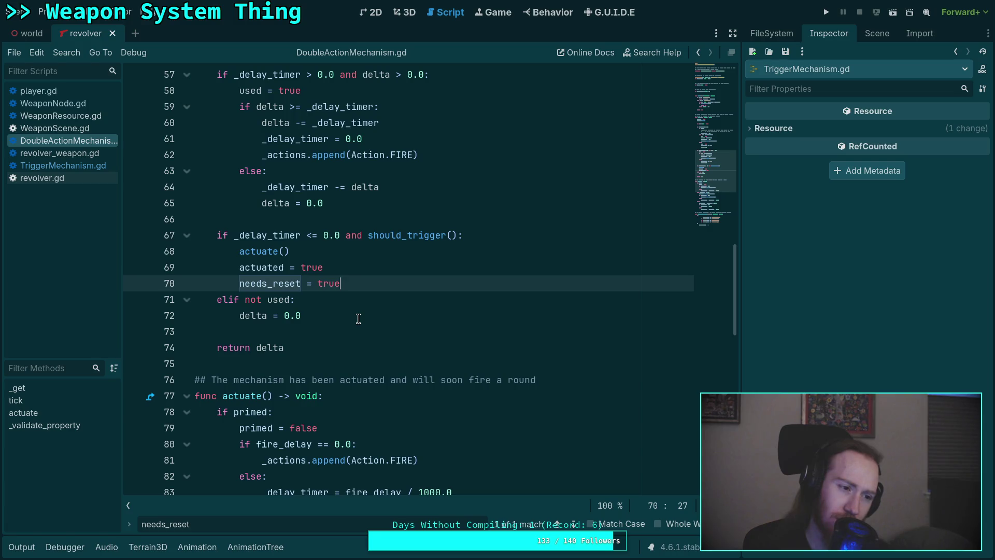
# - Add print('actuated! %.3f' % (float(Time.get_ticks_msec()) / 1000.0)) after needs_reset = true, save, and run
pyautogui.press('Return')
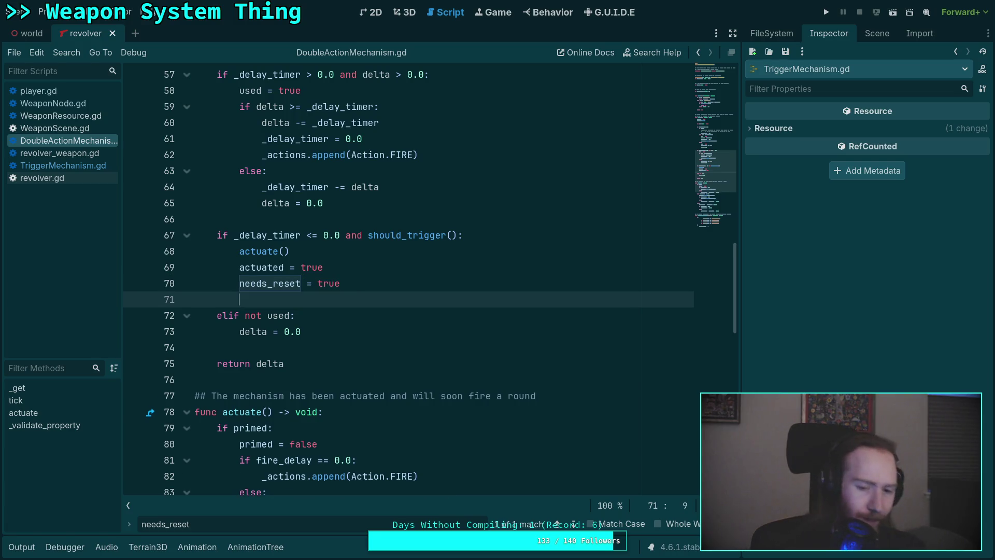
pyautogui.write("print('acti")
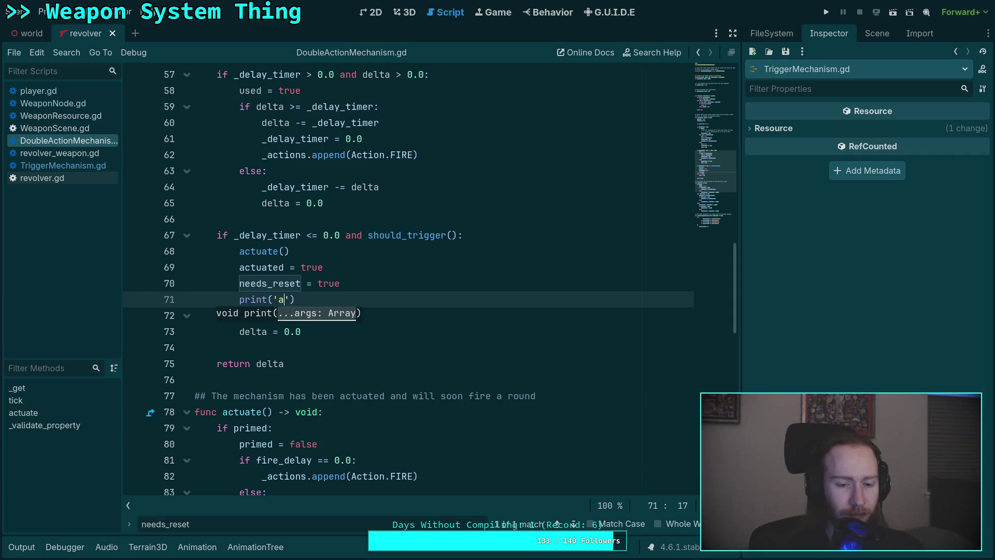
pyautogui.write('uated')
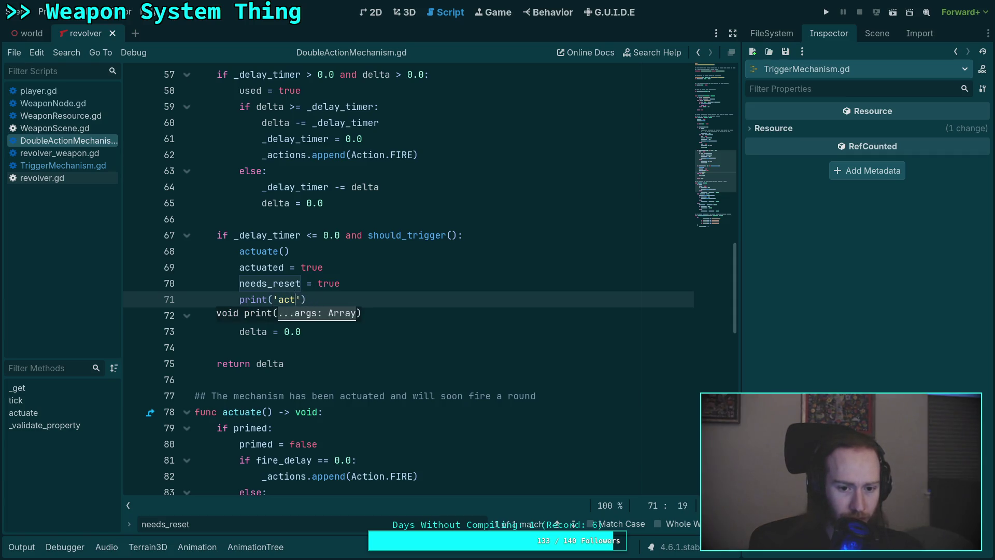
pyautogui.write('! %')
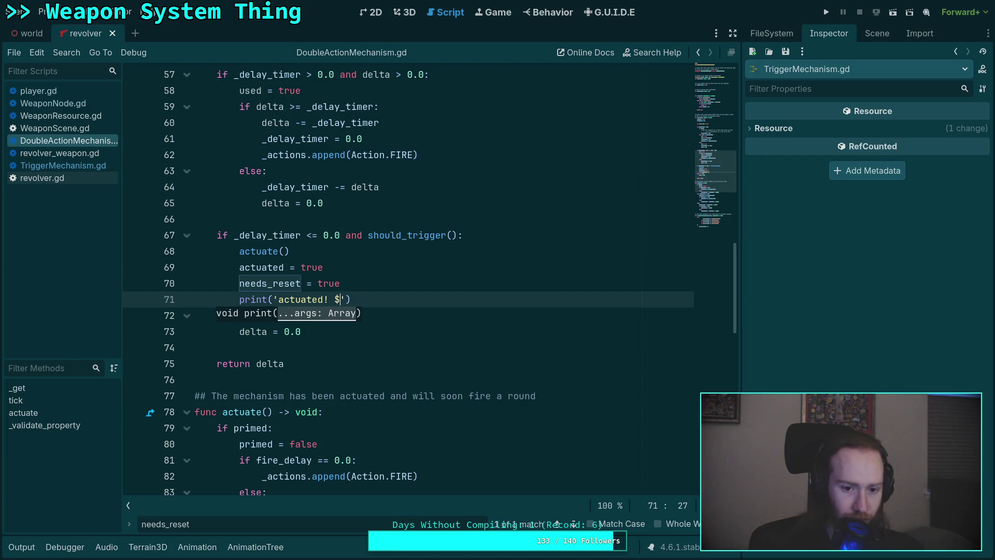
pyautogui.write('.3')
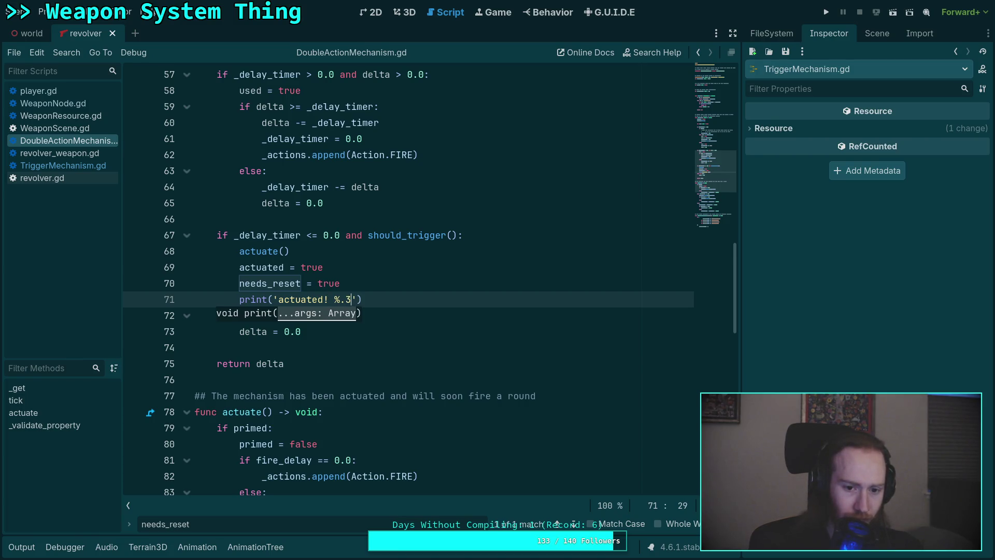
pyautogui.write('f')
pyautogui.write(' % (float(Time.get_t')
pyautogui.press('Return')
pyautogui.write('/')
pyautogui.press('BackSpace')
pyautogui.press('BackSpace')
pyautogui.write(') / 1000.0')
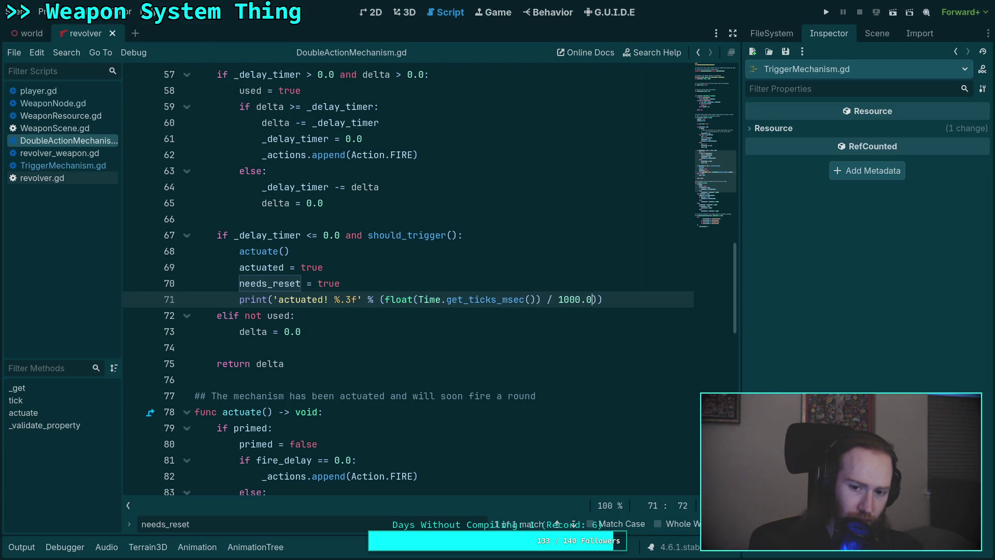
pyautogui.write('))')
pyautogui.hotkey('ctrl', 's')
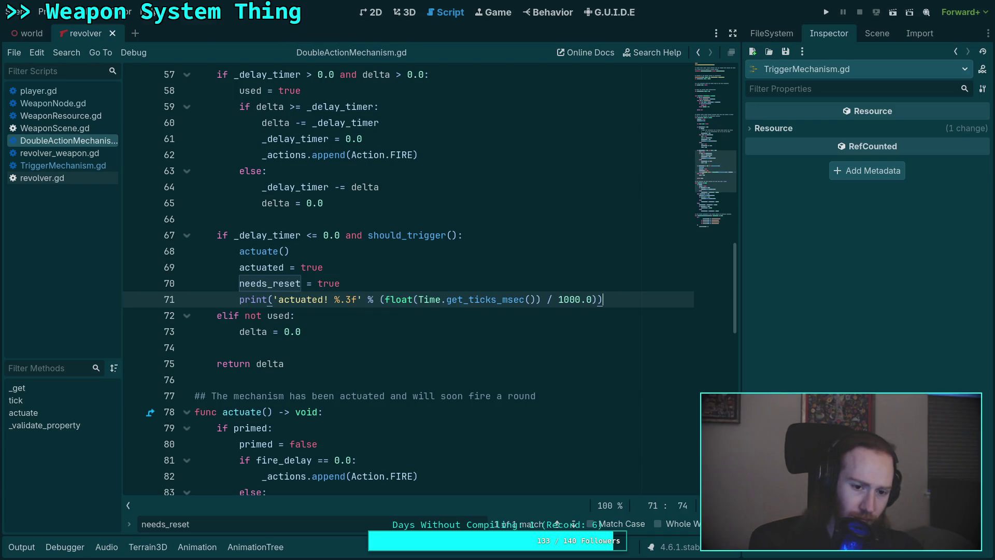
pyautogui.press('F5')
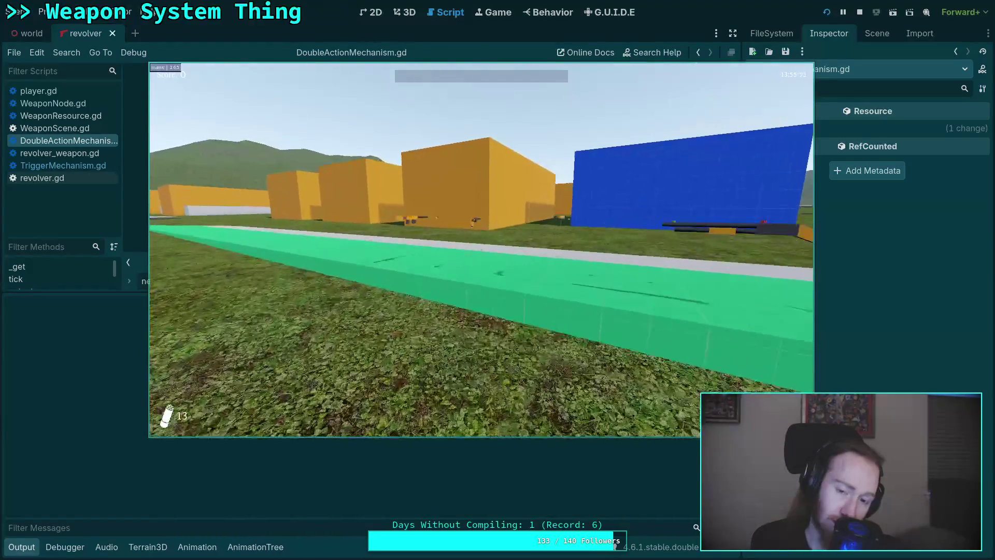
# - Pick up the revolver, fire once, and pause the game
pyautogui.press('w')
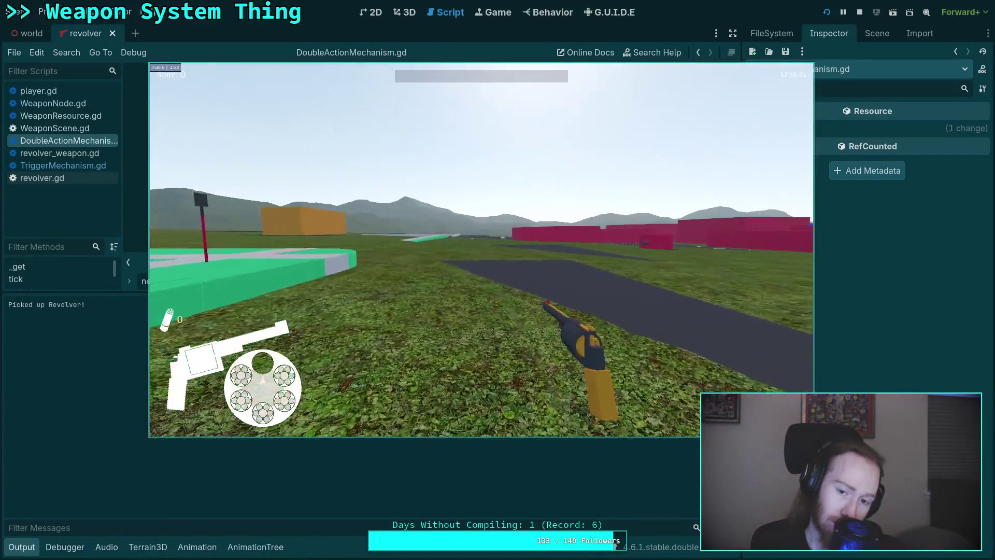
pyautogui.click(481, 249)
pyautogui.press('Escape')
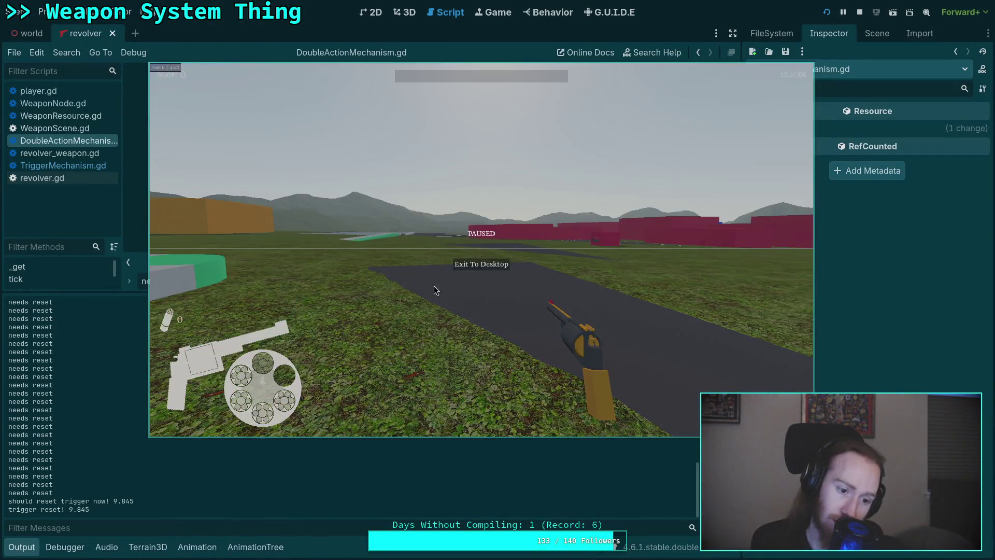
# - Review the logged timestamps and return to the Action.FIRE line in tick()
pyautogui.scroll(5, 310, 396)
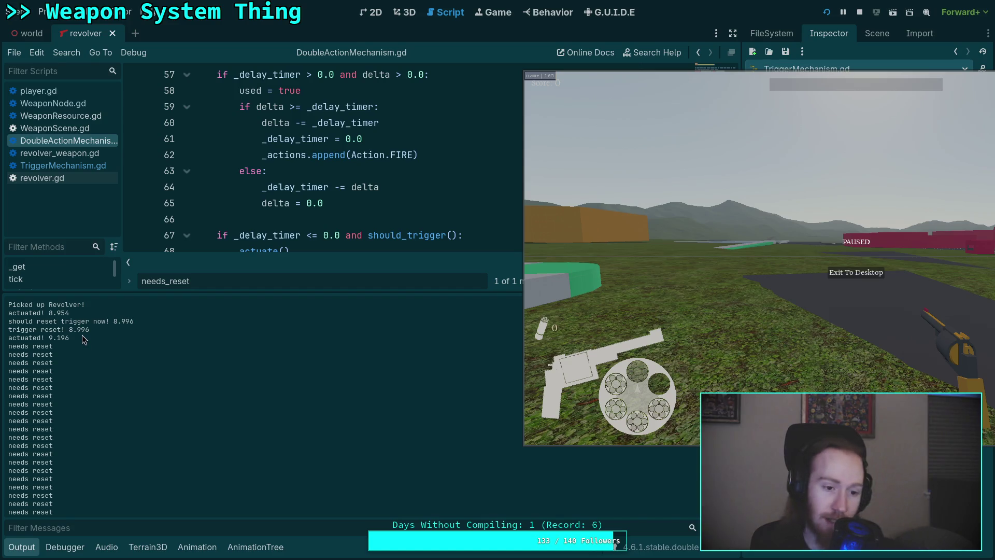
pyautogui.scroll(-2, 339, 212)
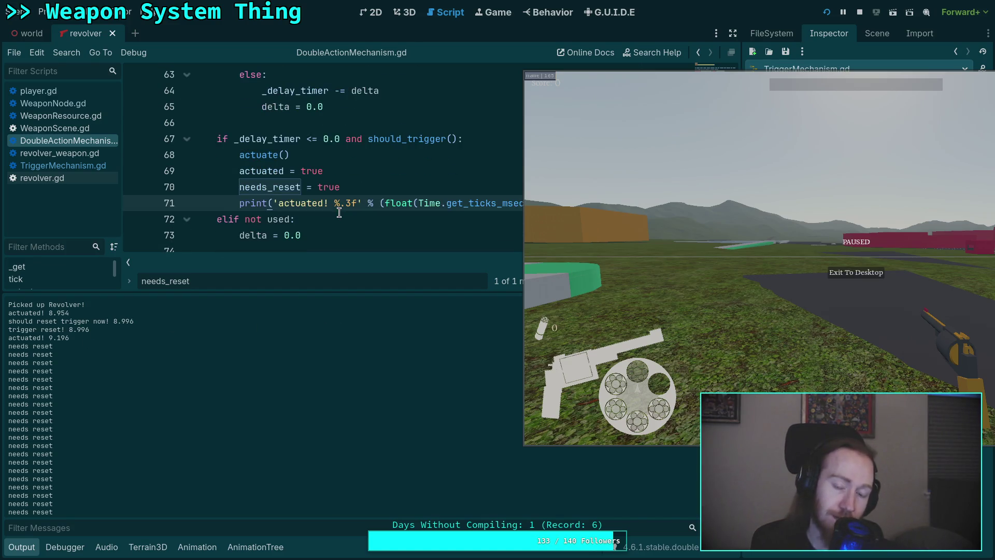
pyautogui.click(353, 188)
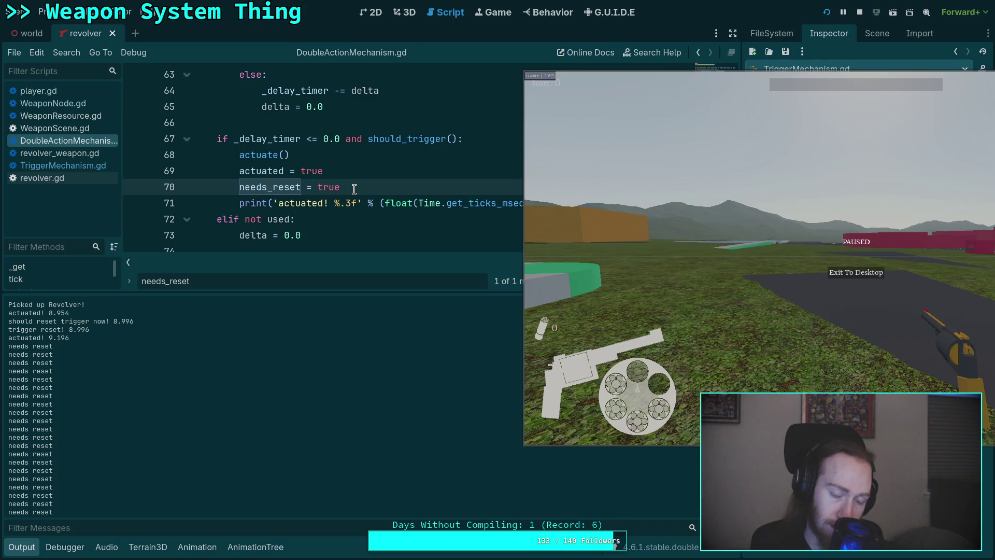
pyautogui.scroll(-1, 354, 188)
pyautogui.scroll(1, 354, 189)
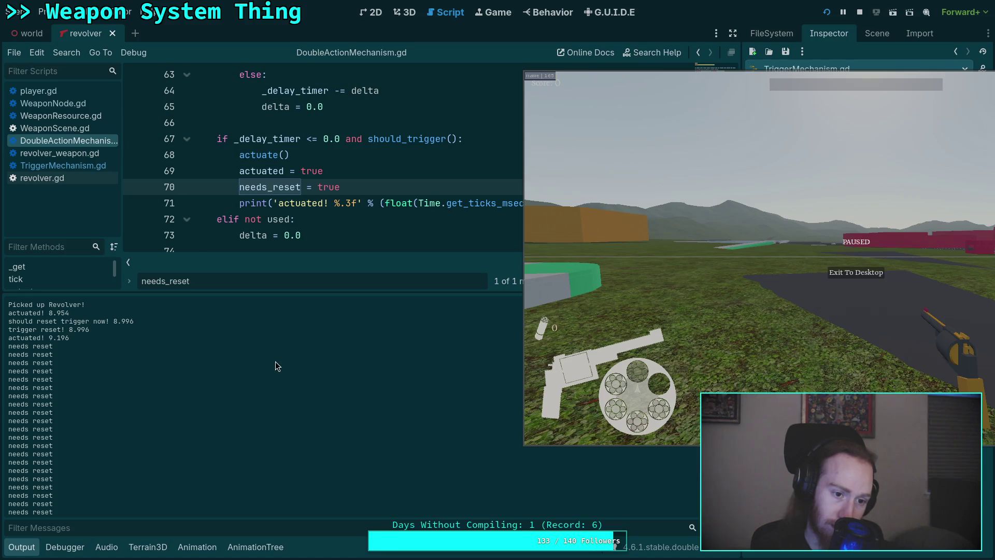
pyautogui.scroll(3, 324, 191)
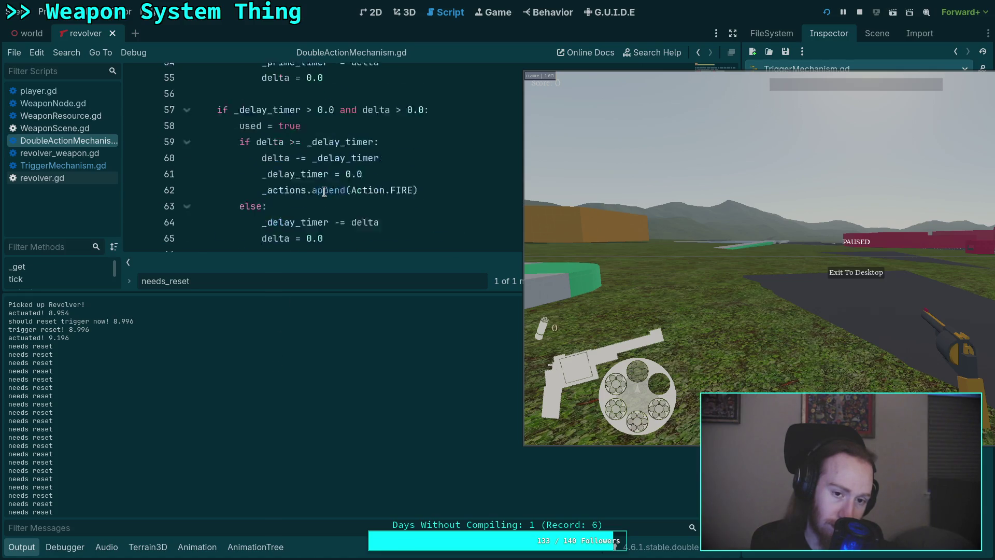
pyautogui.click(456, 203)
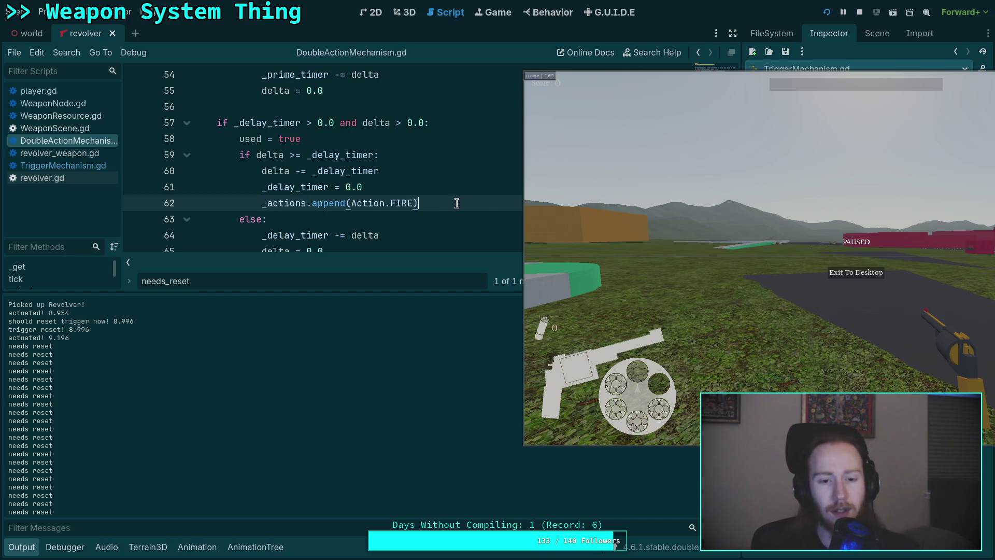
# - Start a 'firing!' print below the Action.FIRE append, stop the game, and copy the actuated print
pyautogui.press('Return')
pyautogui.write('print')
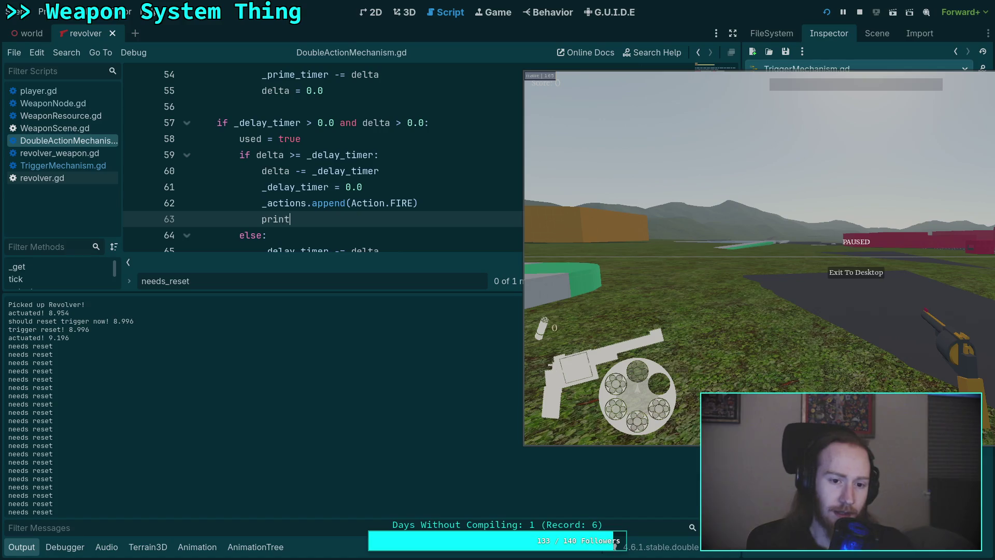
pyautogui.write("('firing! %.")
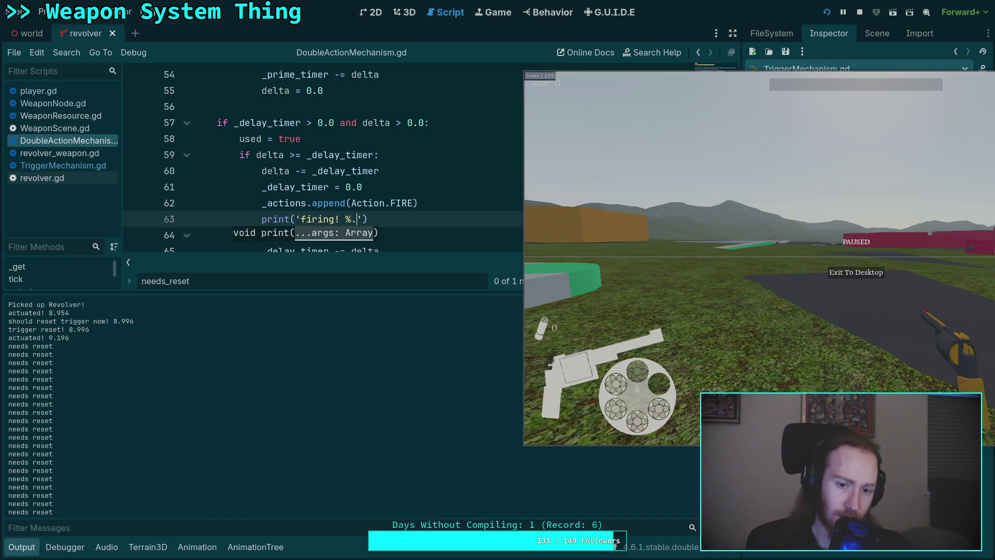
pyautogui.write("3f'")
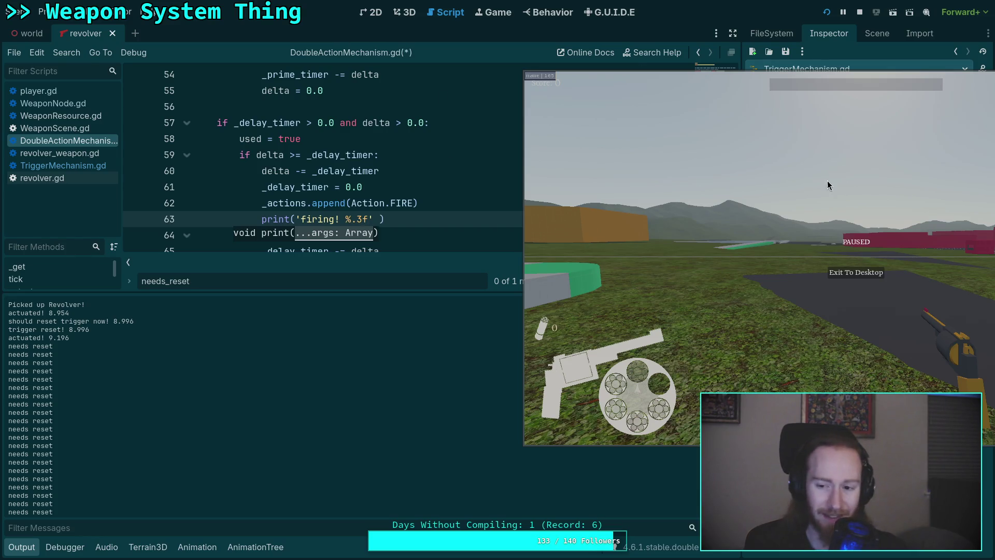
pyautogui.click(858, 12)
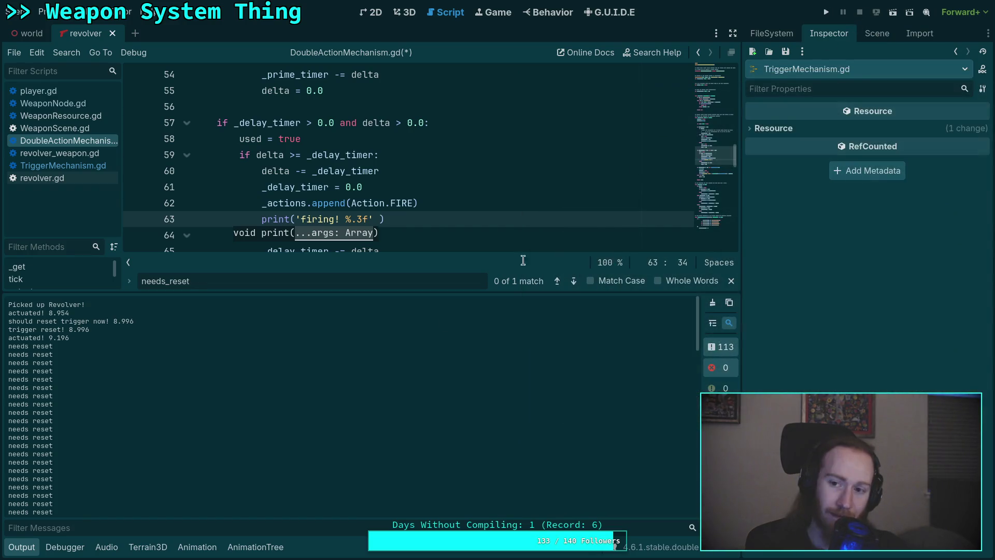
pyautogui.click(24, 550)
pyautogui.click(413, 364)
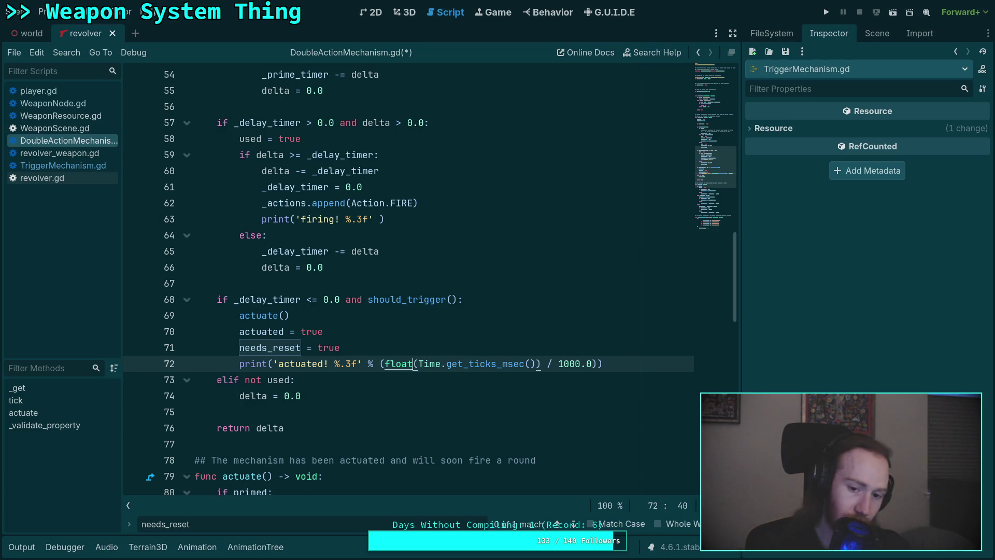
pyautogui.click(414, 201)
pyautogui.click(412, 218)
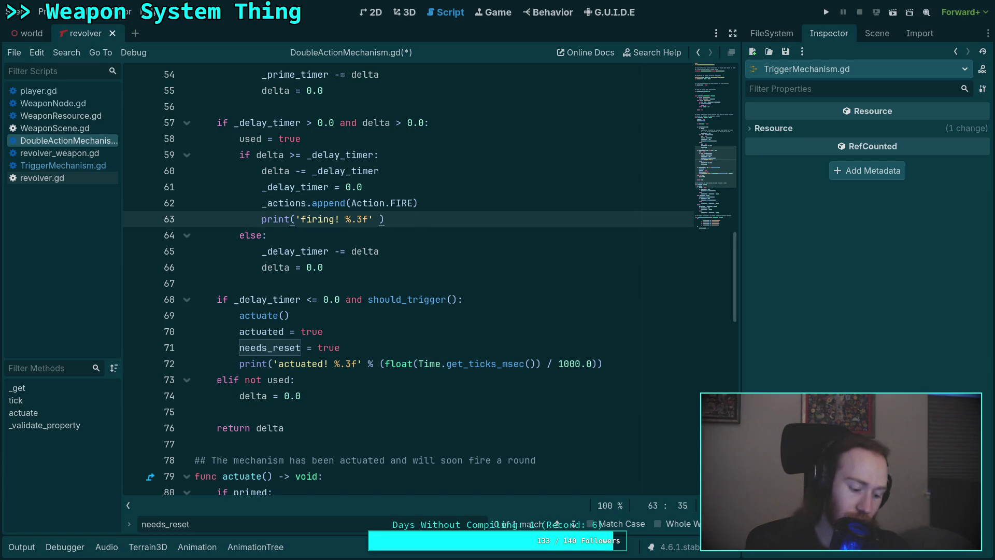
# - Replace the unfinished line with the pasted timestamped print renamed to 'firing! %.3f'
pyautogui.write("print('actuated! %.3f' % (float(Time.get_ticks_msec()) / 1000.0))")
pyautogui.click(240, 220)
pyautogui.press('Tab')
pyautogui.moveTo(410, 232); pyautogui.dragTo(625, 219)
pyautogui.press('BackSpace')
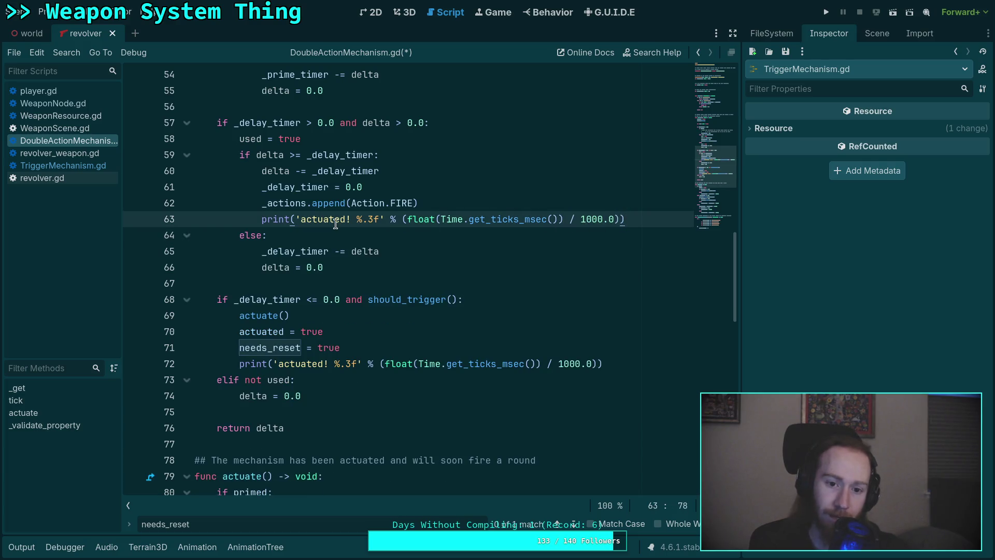
pyautogui.doubleClick(335, 220)
pyautogui.write('firing')
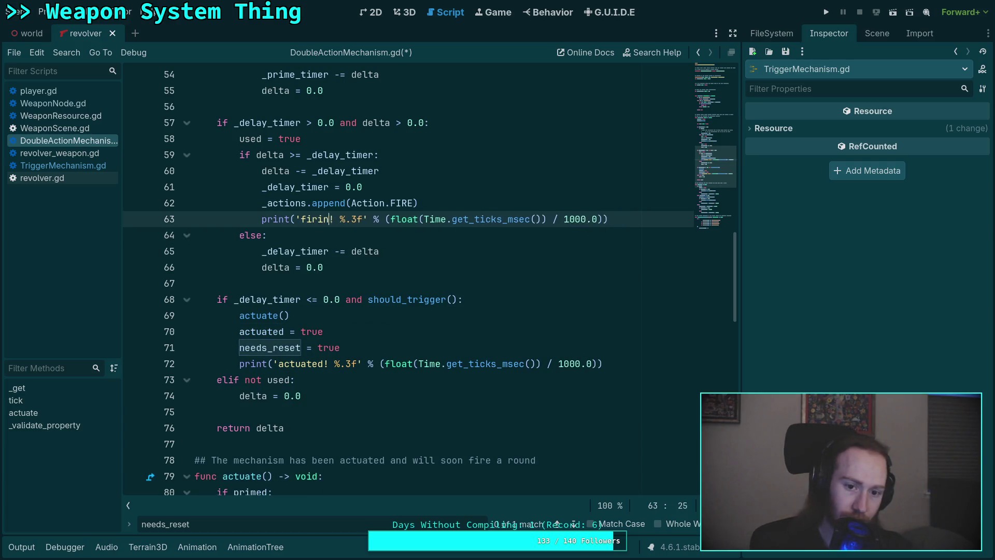
# - Save DoubleActionMechanism.gd with the caret on blank line 67
pyautogui.hotkey('ctrl', 'l')
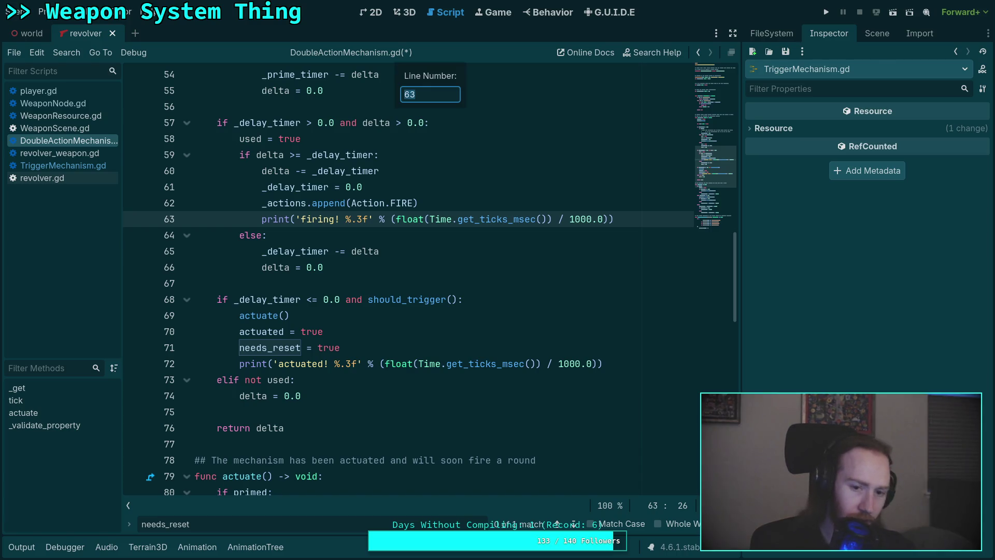
pyautogui.press('Escape')
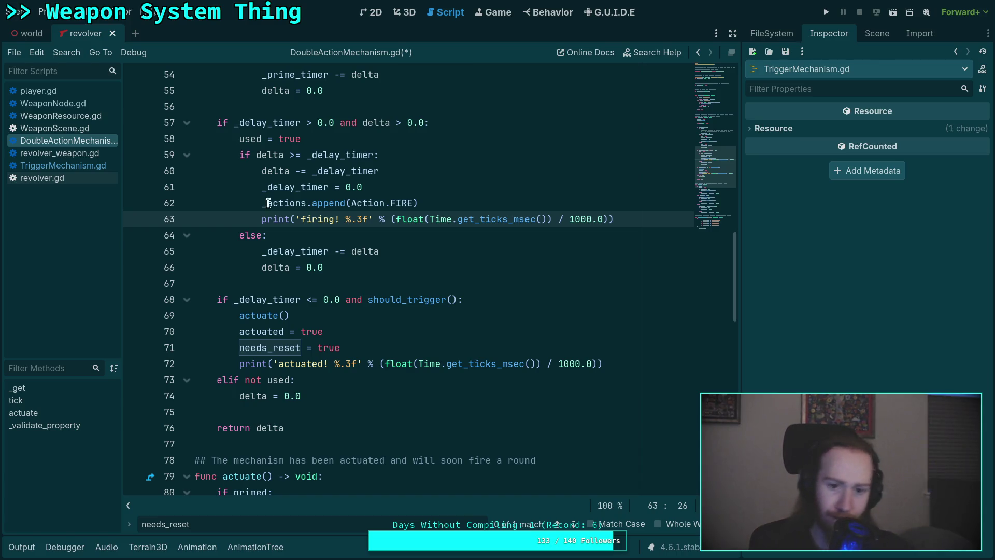
pyautogui.scroll(6, 430, 233)
pyautogui.scroll(-6, 439, 301)
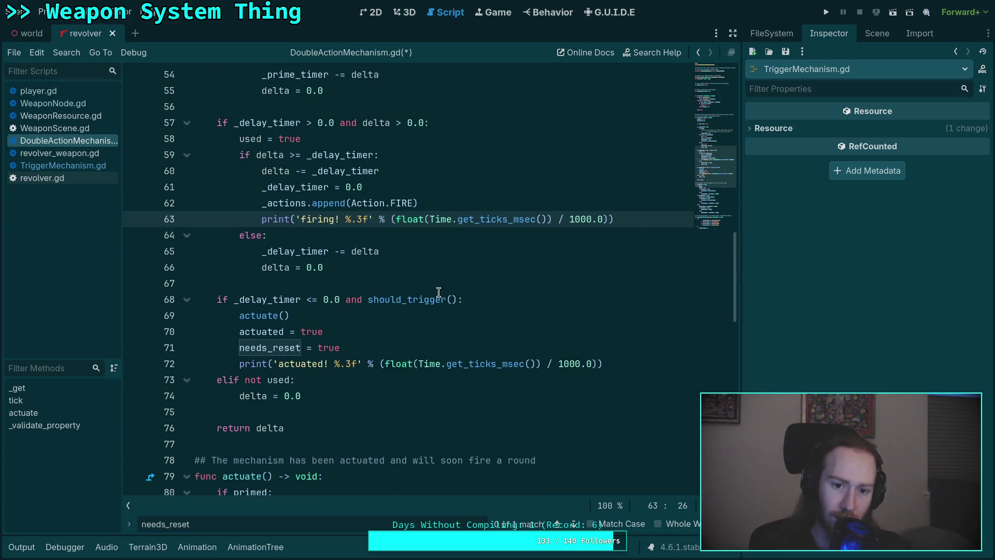
pyautogui.click(486, 285)
pyautogui.hotkey('ctrl', 's')
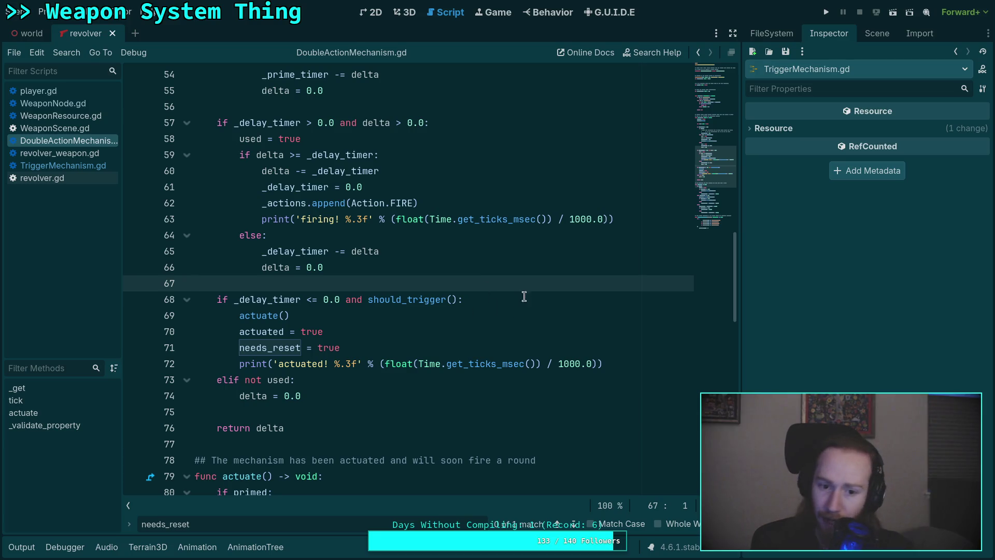
# - Run with F5, note 'firing!' logged at 10.074 and 10.081, then Exit To Desktop
pyautogui.press('F5')
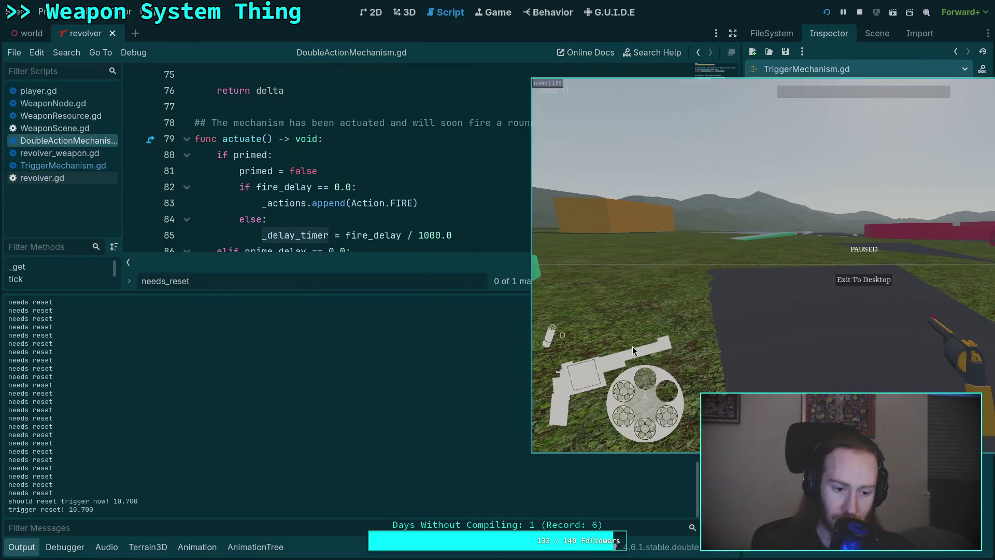
pyautogui.scroll(1, 300, 438)
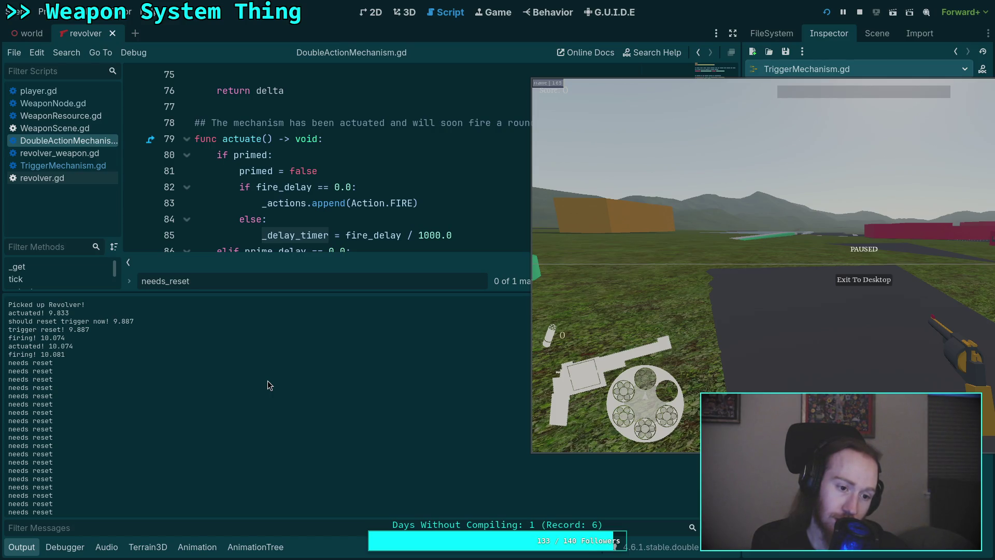
pyautogui.moveTo(849, 285); pyautogui.dragTo(578, 279)
pyautogui.click(574, 279)
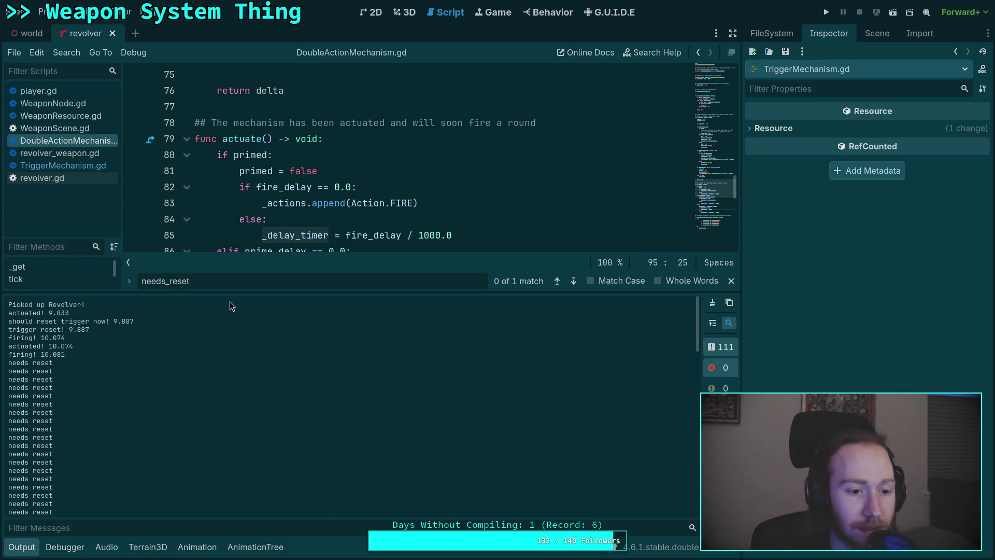
# - Enlarge the code area and start an 'already primed' print under 'if primed:' in actuate()
pyautogui.moveTo(229, 294); pyautogui.dragTo(229, 410)
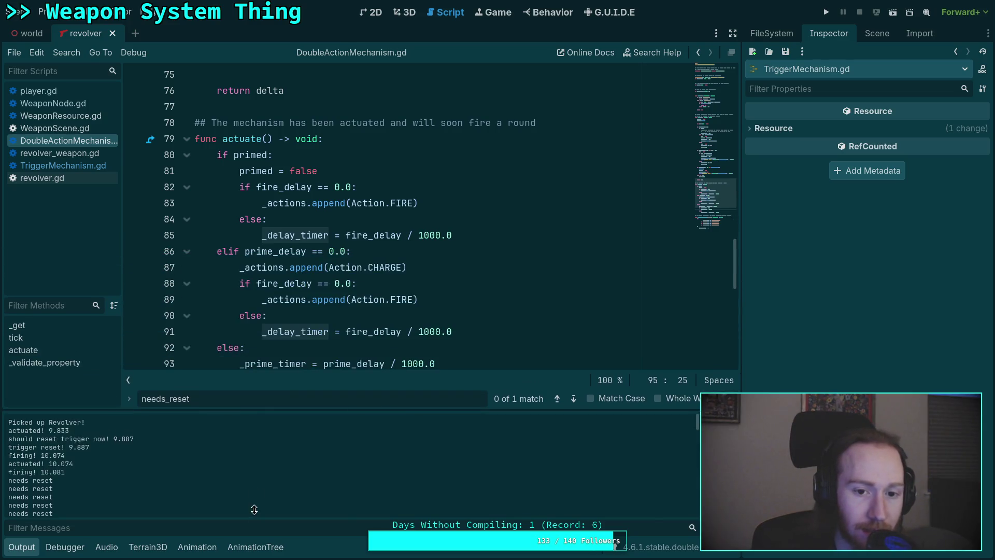
pyautogui.scroll(-1, 355, 328)
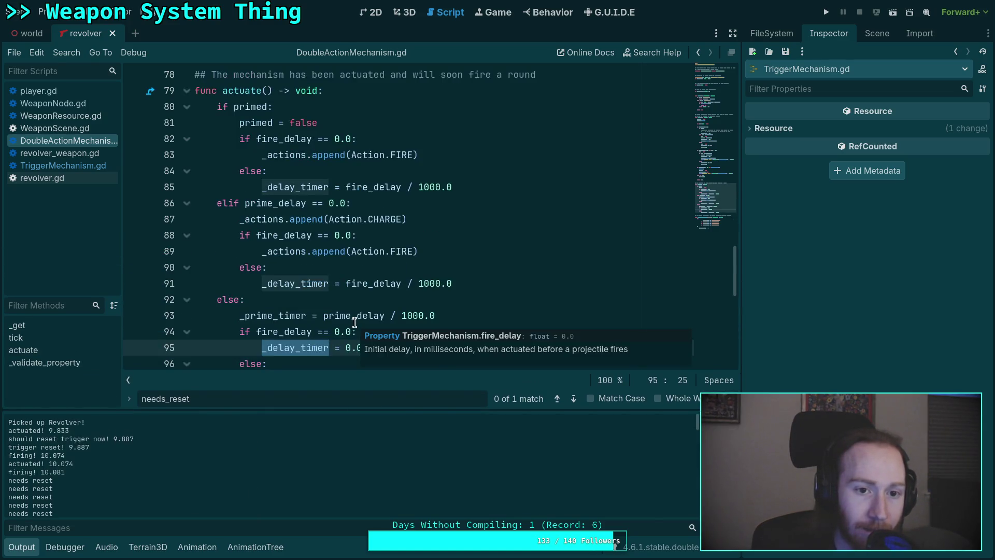
pyautogui.scroll(2, 288, 287)
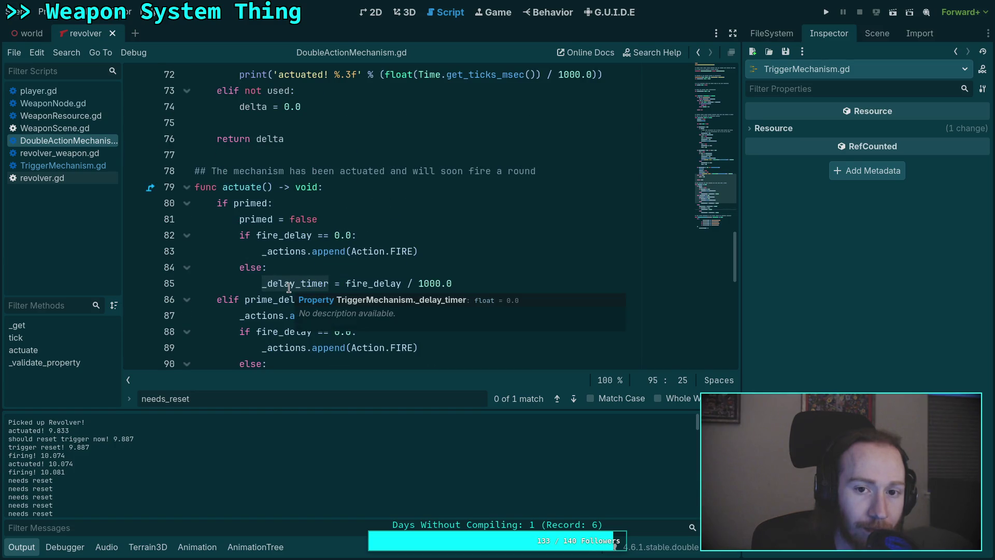
pyautogui.scroll(6, 288, 288)
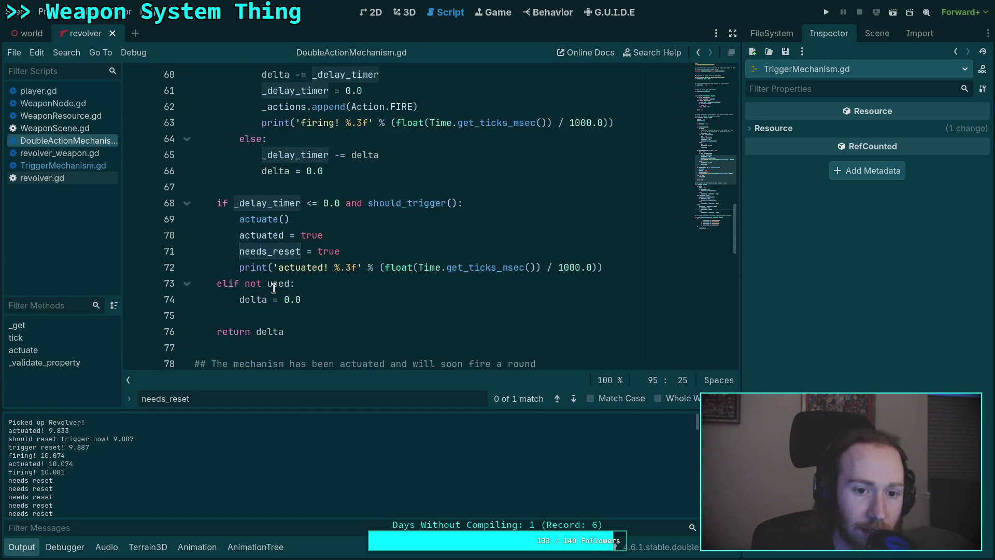
pyautogui.scroll(-7, 266, 287)
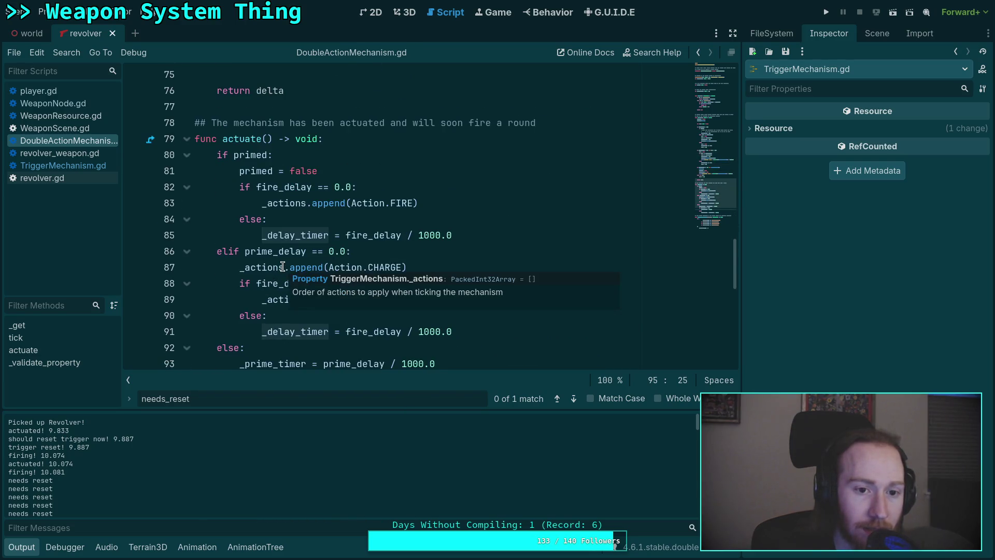
pyautogui.click(539, 218)
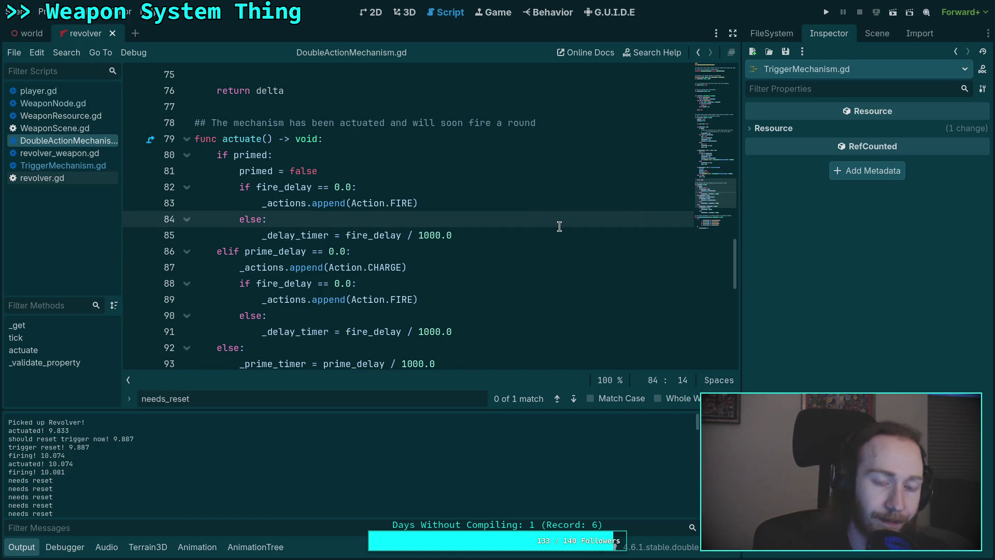
pyautogui.press('Up')
pyautogui.press('Up')
pyautogui.press('Up')
pyautogui.press('Return')
pyautogui.write('print')
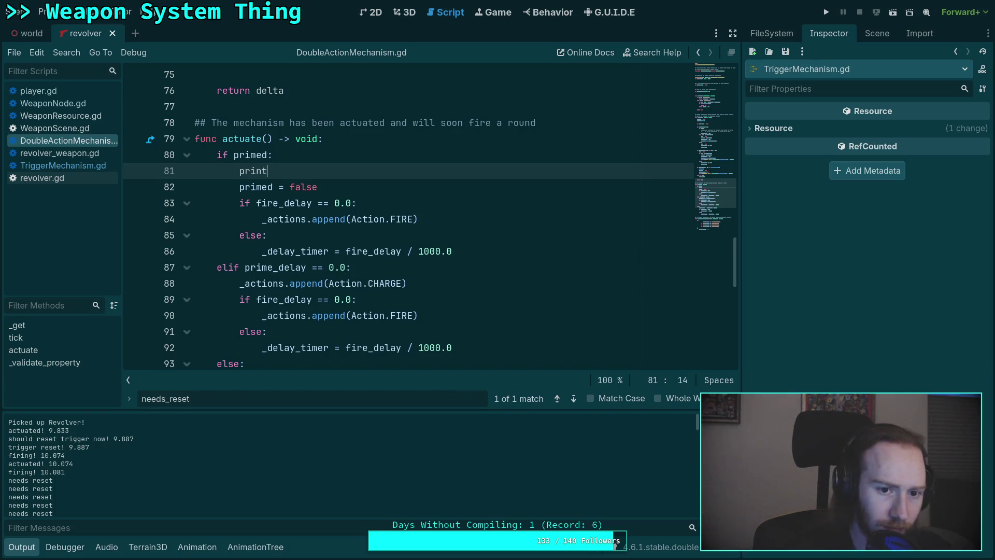
pyautogui.write("('already pr")
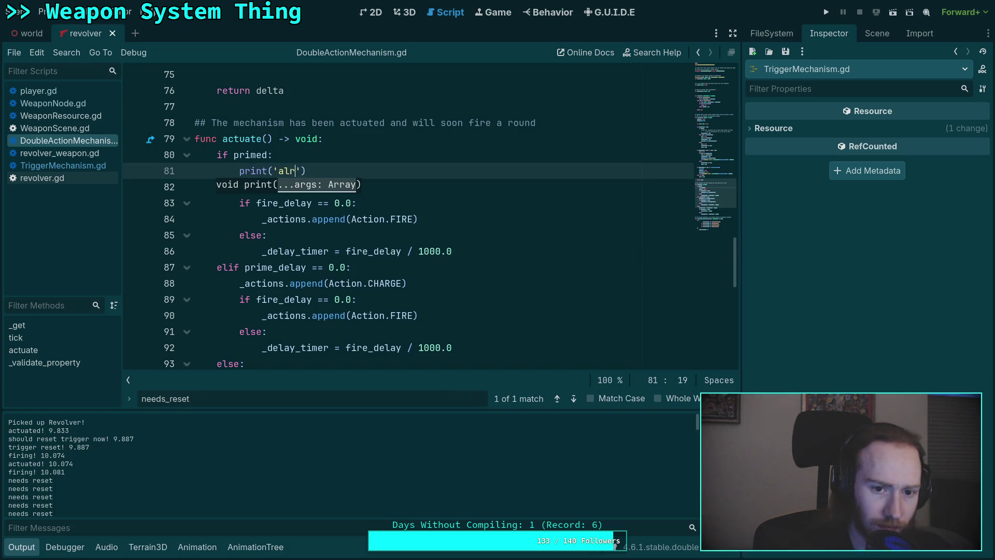
pyautogui.write('imed!')
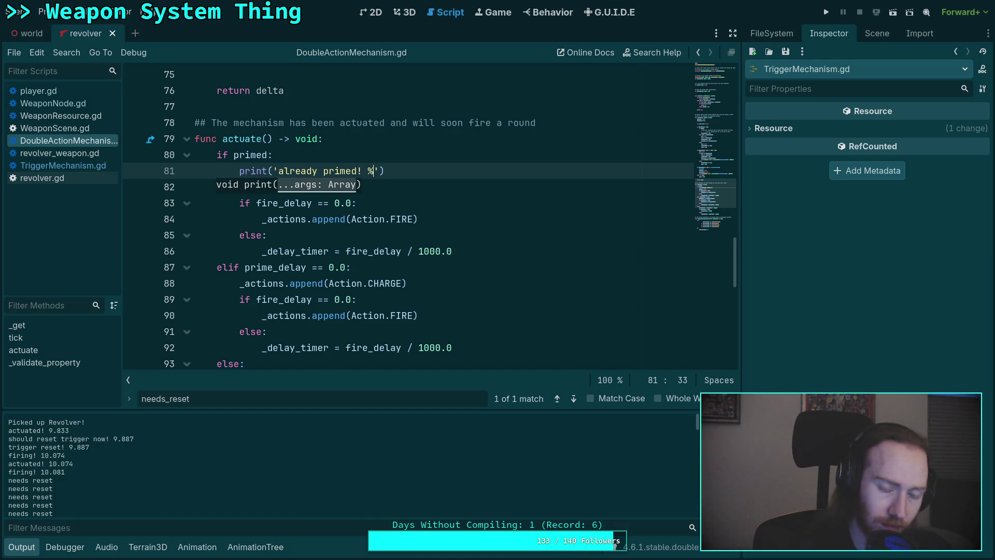
# - Replace it with the pasted timestamped print renamed to 'already primed! %.3f'
pyautogui.write("print('firing! %.3f' % (float(Time.get_ticks_msec()) / 1000.0))")
pyautogui.click(407, 171)
pyautogui.press('Tab')
pyautogui.press('BackSpace')
pyautogui.hotkey('shift', 'Tab')
pyautogui.moveTo(405, 190); pyautogui.dragTo(694, 170)
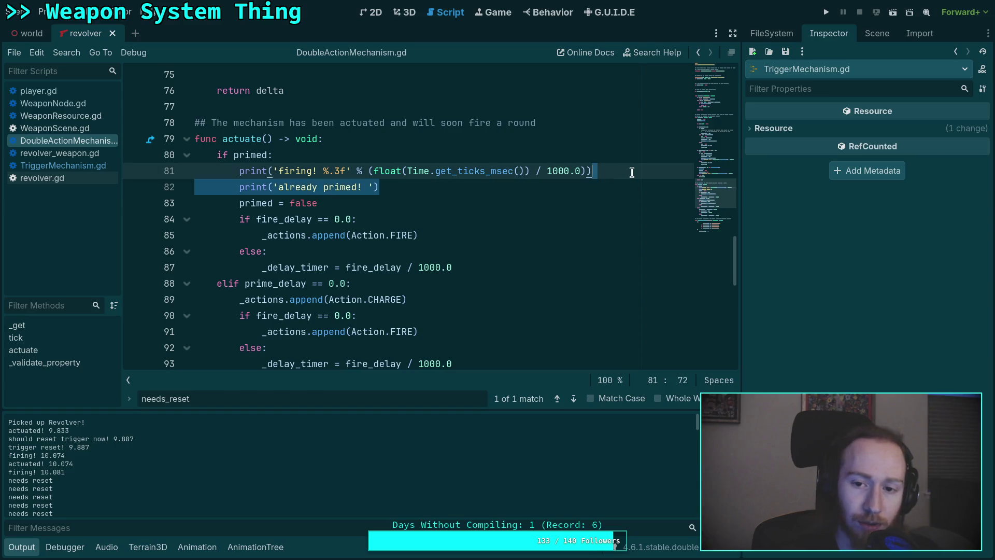
pyautogui.press('BackSpace')
pyautogui.doubleClick(281, 171)
pyautogui.write('already primed')
# - Save the script, clear and enlarge the Output log, and relaunch the game
pyautogui.hotkey('ctrl', 's')
pyautogui.press('F5')
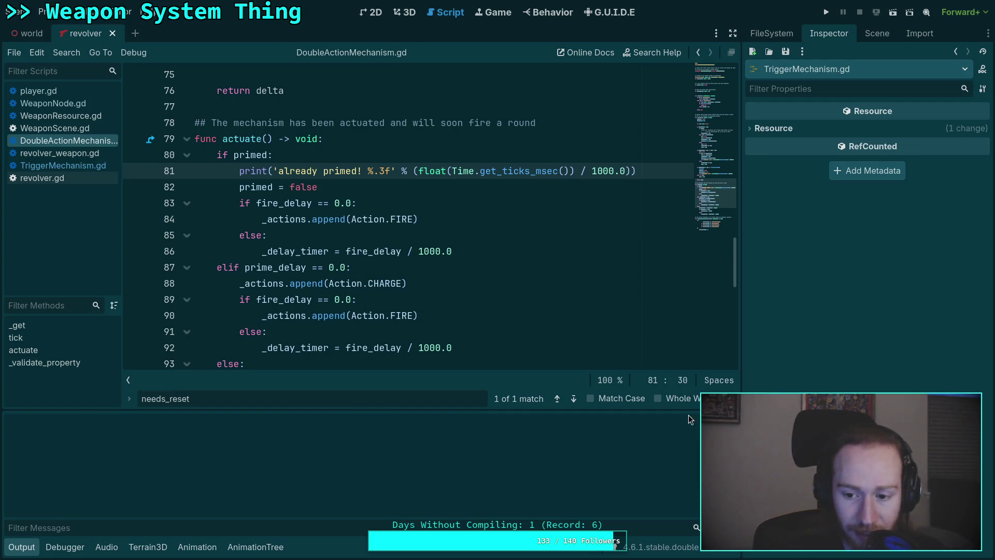
pyautogui.moveTo(625, 407); pyautogui.dragTo(627, 295)
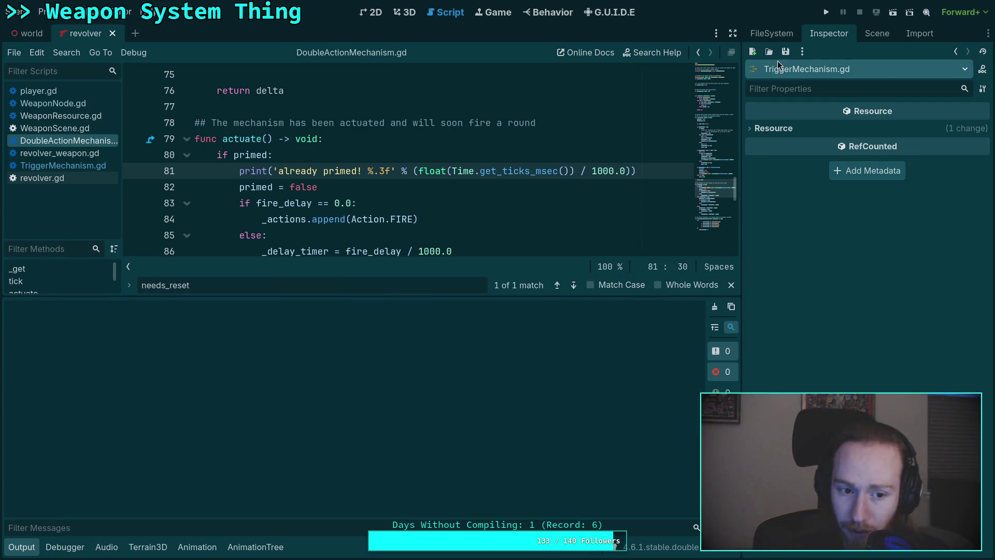
pyautogui.click(826, 12)
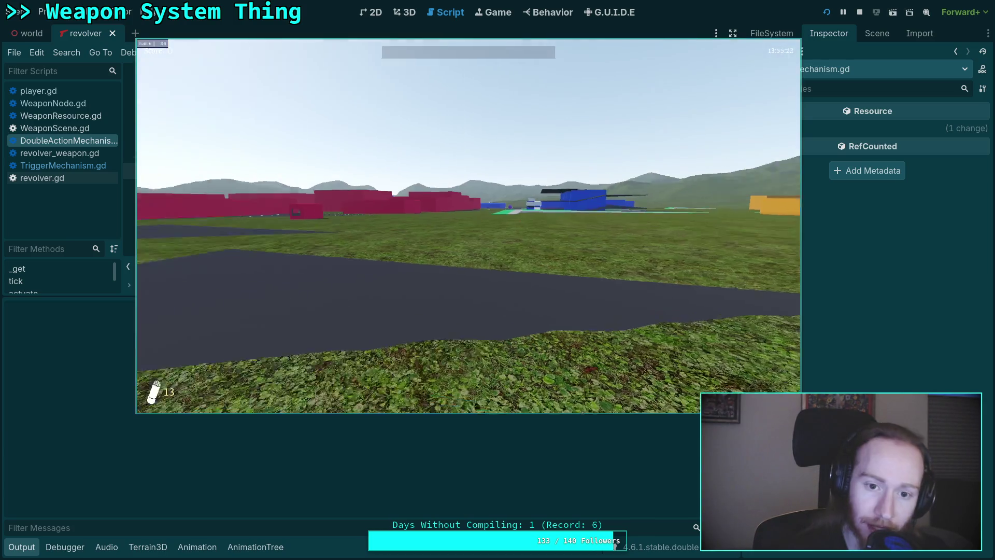
# - Pick up and fire the revolver once, check 'already primed!' at 9.343, then Exit To Desktop
pyautogui.press('e')
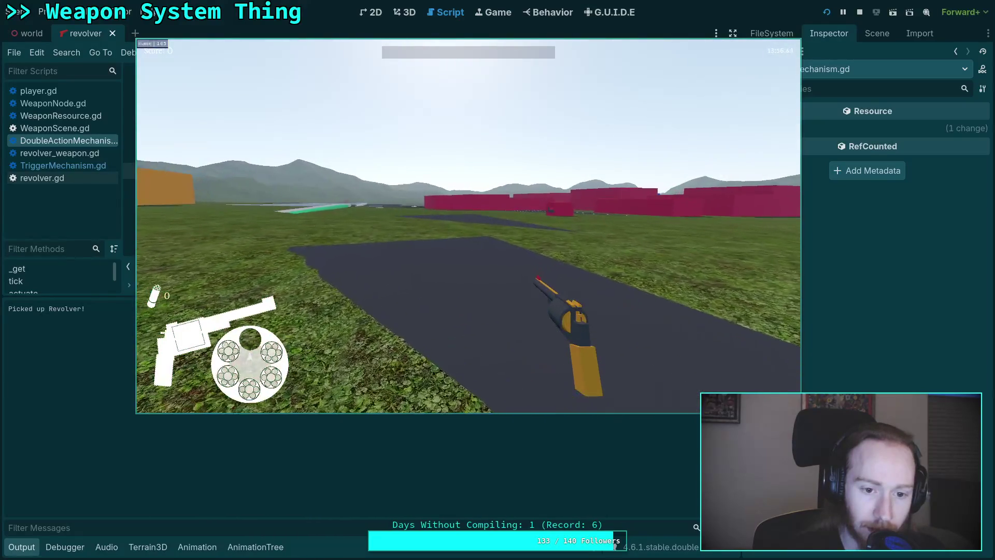
pyautogui.click(468, 225)
pyautogui.press('Escape')
pyautogui.moveTo(289, 271); pyautogui.dragTo(549, 277)
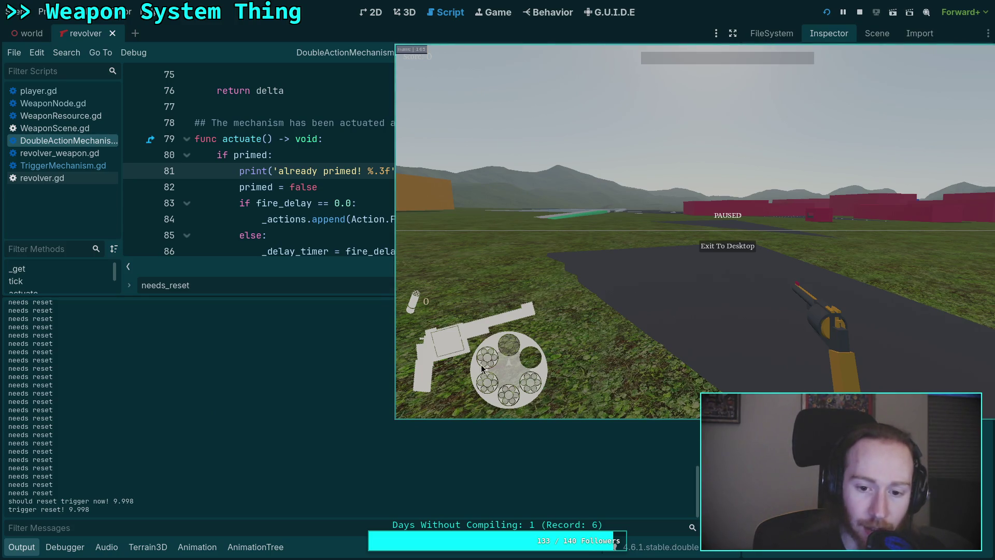
pyautogui.scroll(10, 441, 474)
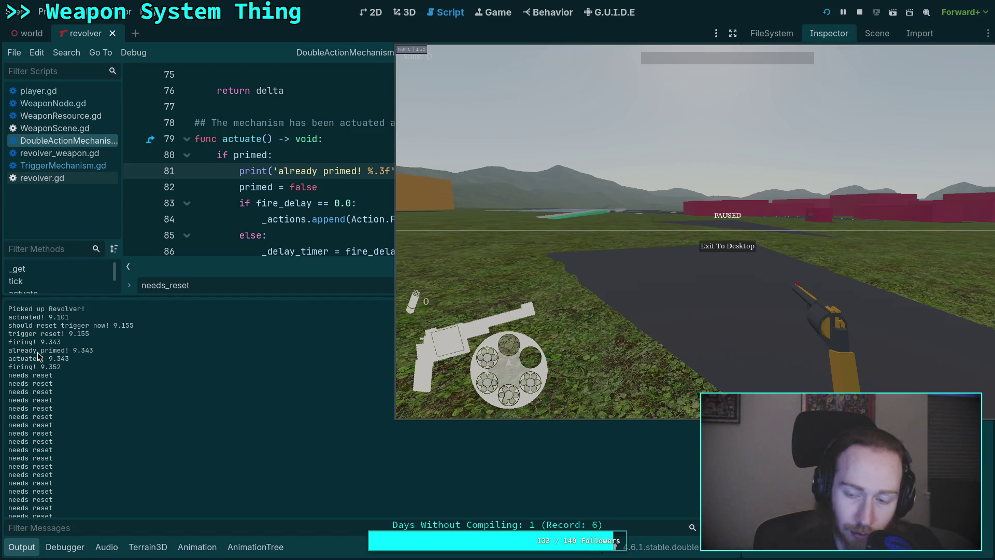
pyautogui.click(745, 252)
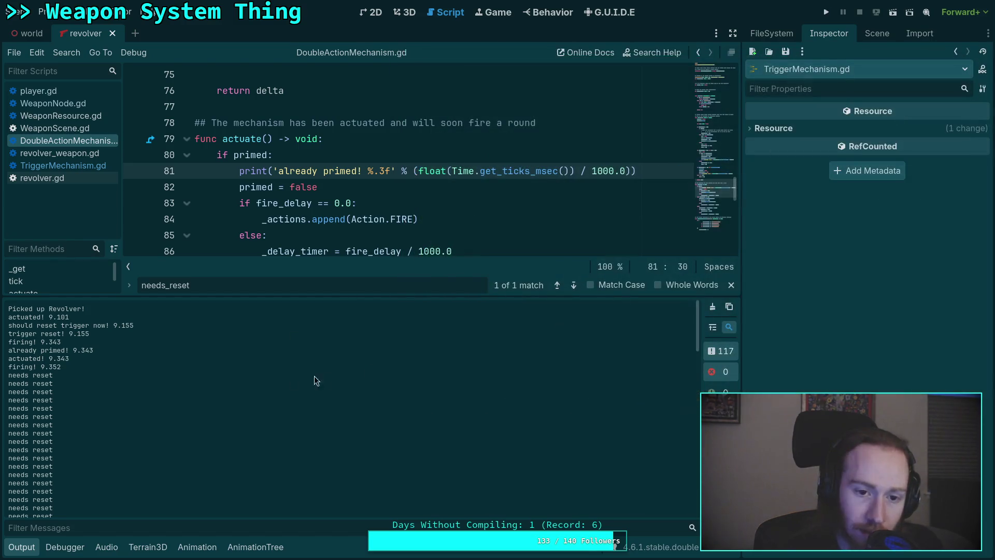
# - Enlarge the code view and start a reset line after the FIRE action in tick
pyautogui.click(22, 546)
pyautogui.scroll(7, 340, 395)
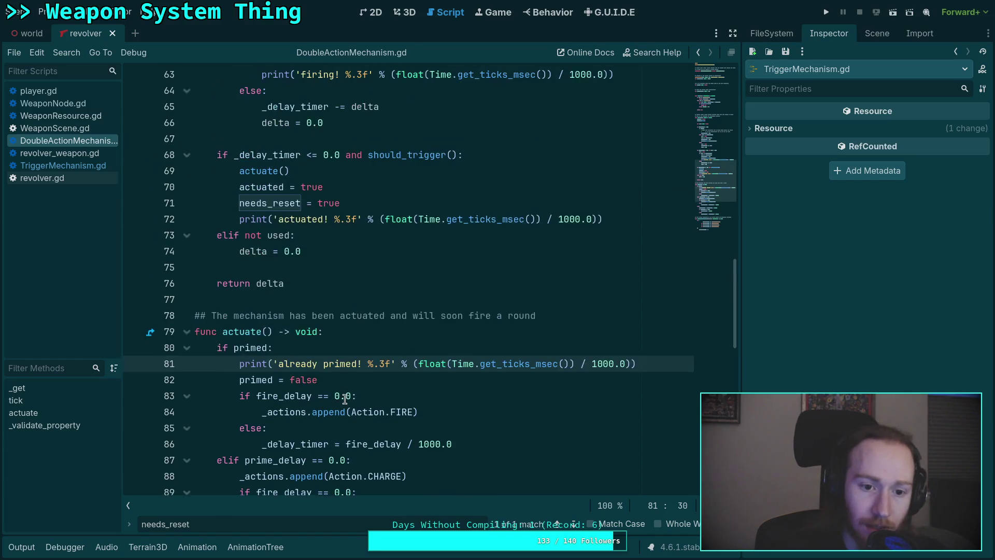
pyautogui.scroll(6, 340, 395)
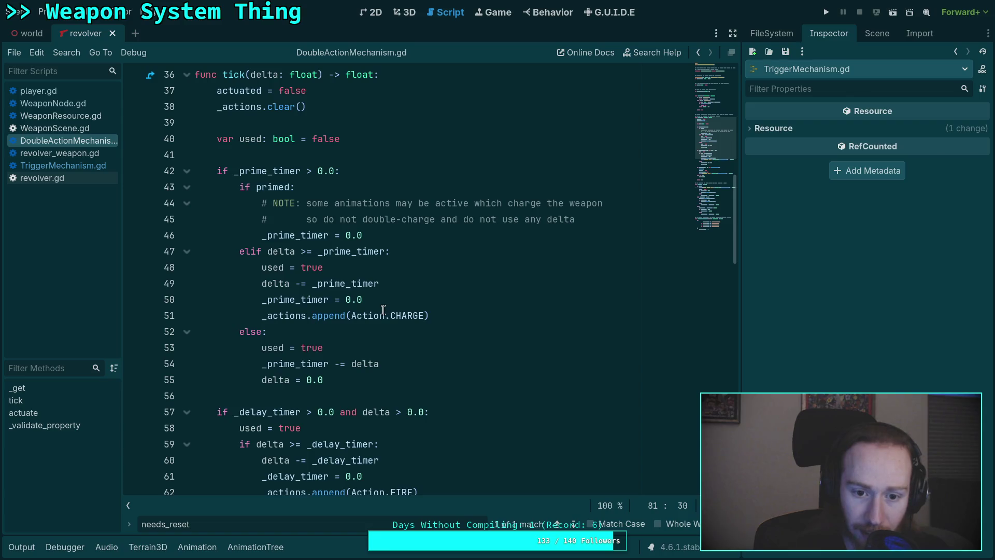
pyautogui.scroll(-4, 383, 310)
pyautogui.click(479, 299)
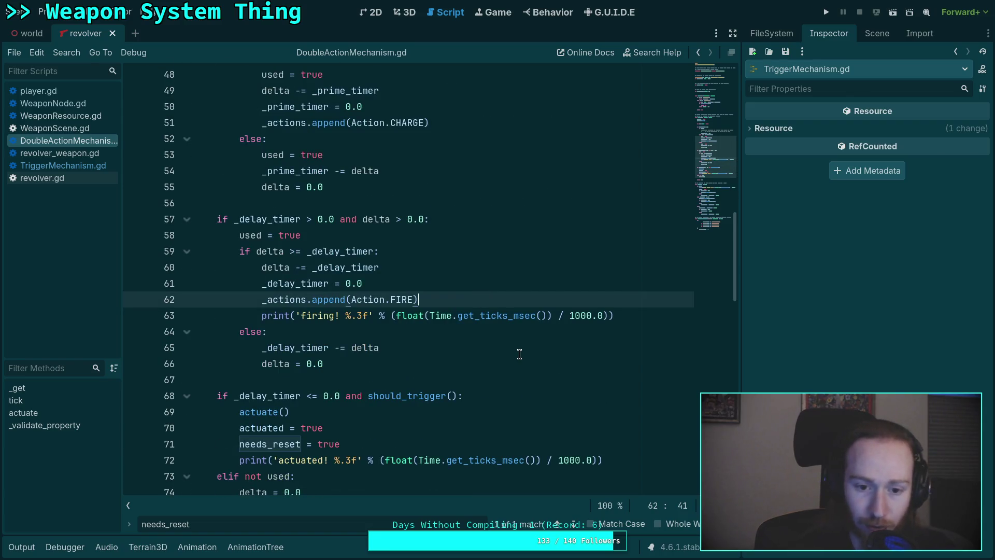
pyautogui.press('Return')
pyautogui.write('.')
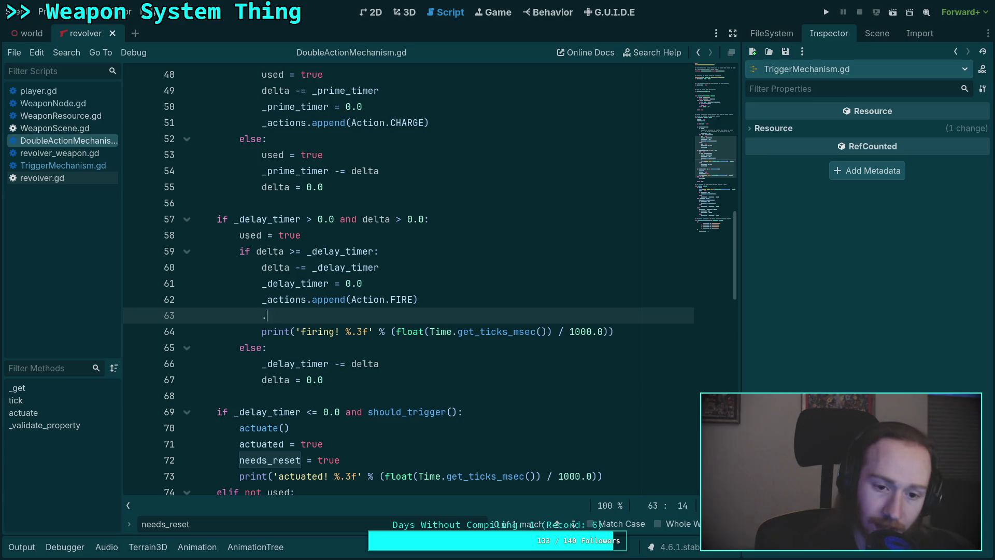
pyautogui.write('re')
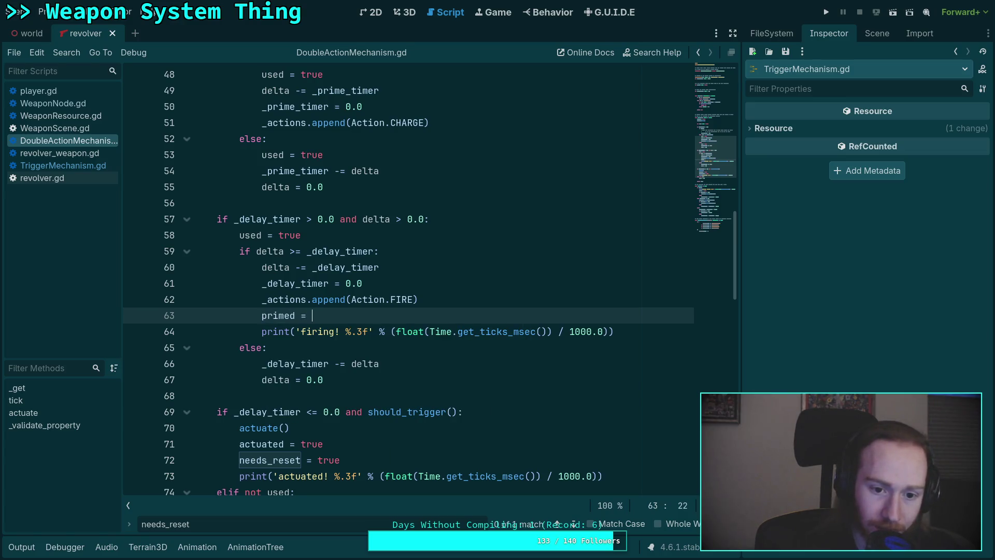
pyautogui.write('se')
# - Insert 'primed = false' after the FIRE append on line 85
pyautogui.scroll(-5, 458, 354)
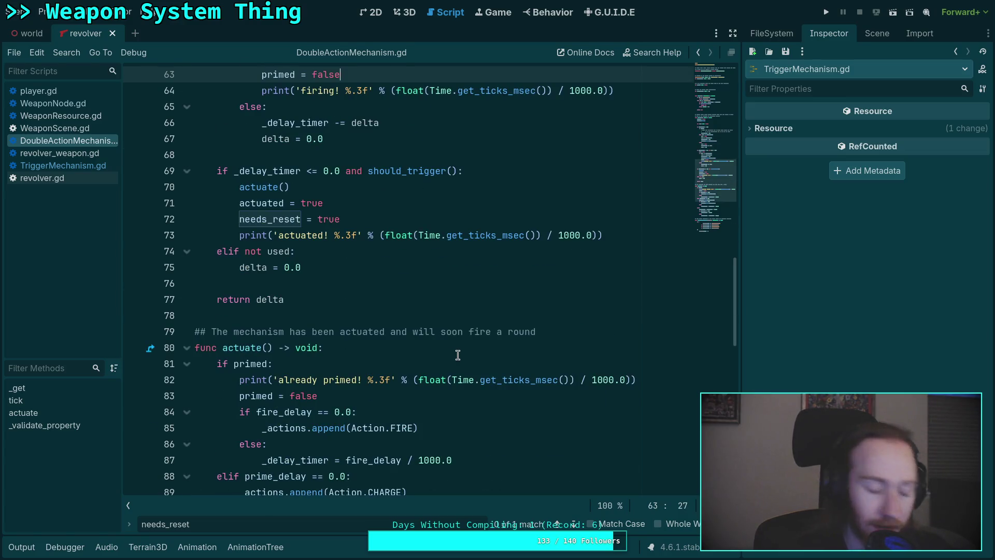
pyautogui.scroll(-2, 460, 357)
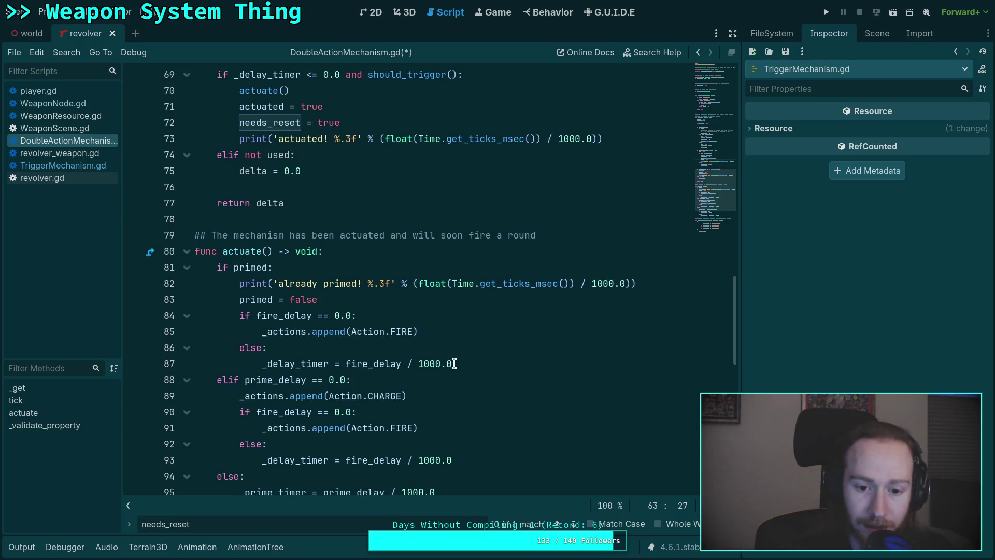
pyautogui.click(461, 332)
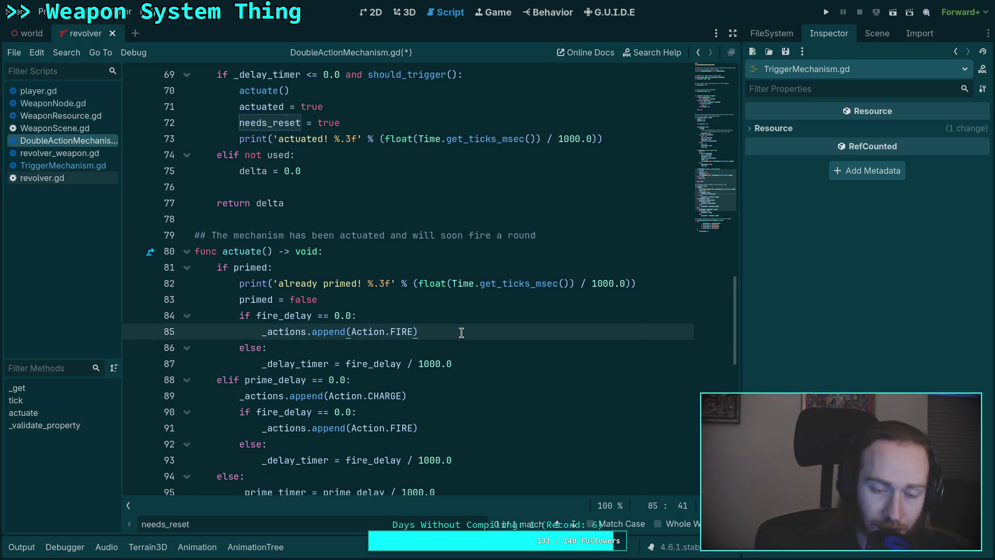
pyautogui.press('Return')
pyautogui.write('primed = false')
pyautogui.press('Return')
pyautogui.press('BackSpace')
pyautogui.press('BackSpace')
pyautogui.press('BackSpace')
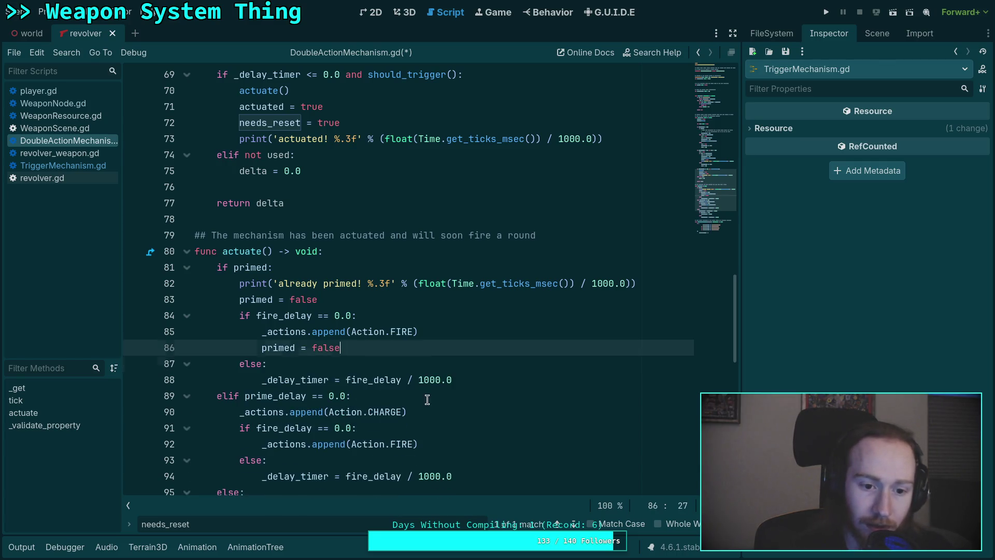
# - Put 'primed = false' below the second FIRE append, save the script, and run the project
pyautogui.scroll(-3, 451, 355)
pyautogui.click(457, 299)
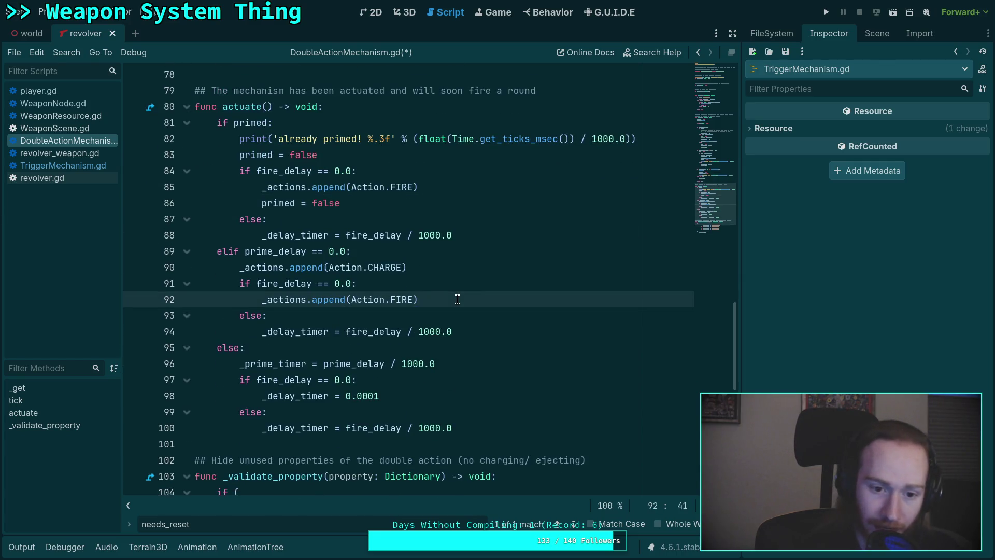
pyautogui.write('primed = false')
pyautogui.press('Up')
pyautogui.hotkey('alt', 'Down')
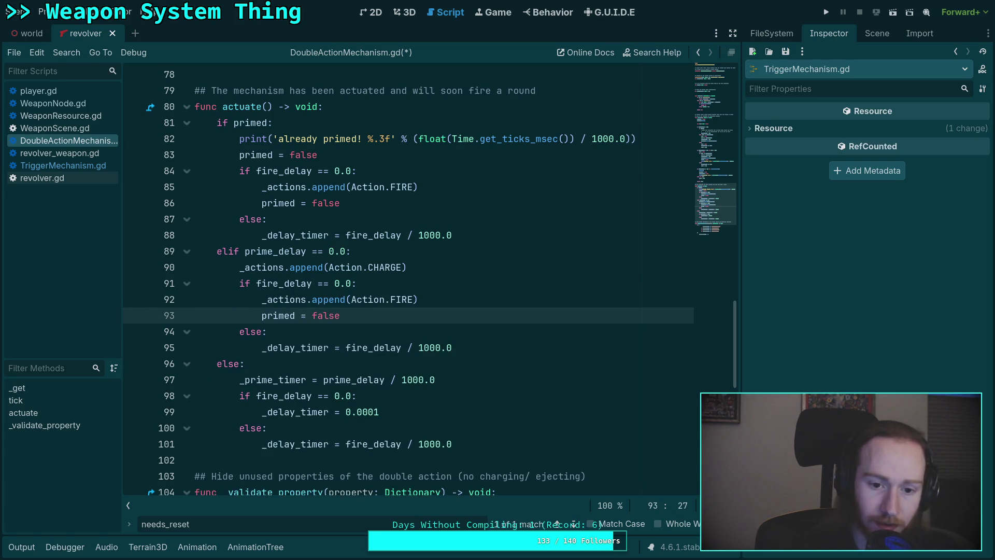
pyautogui.scroll(-2, 475, 384)
pyautogui.scroll(4, 476, 384)
pyautogui.scroll(8, 476, 384)
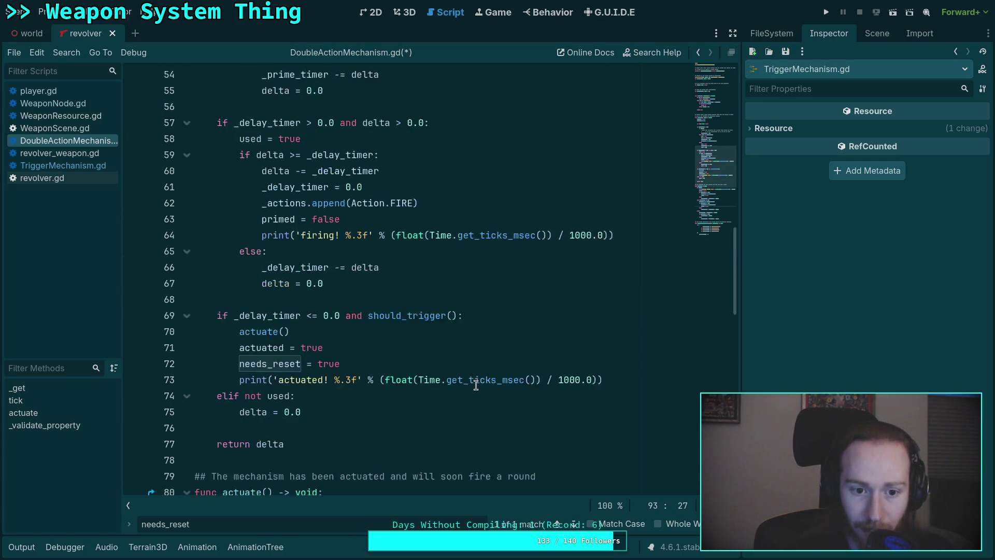
pyautogui.hotkey('ctrl', 's')
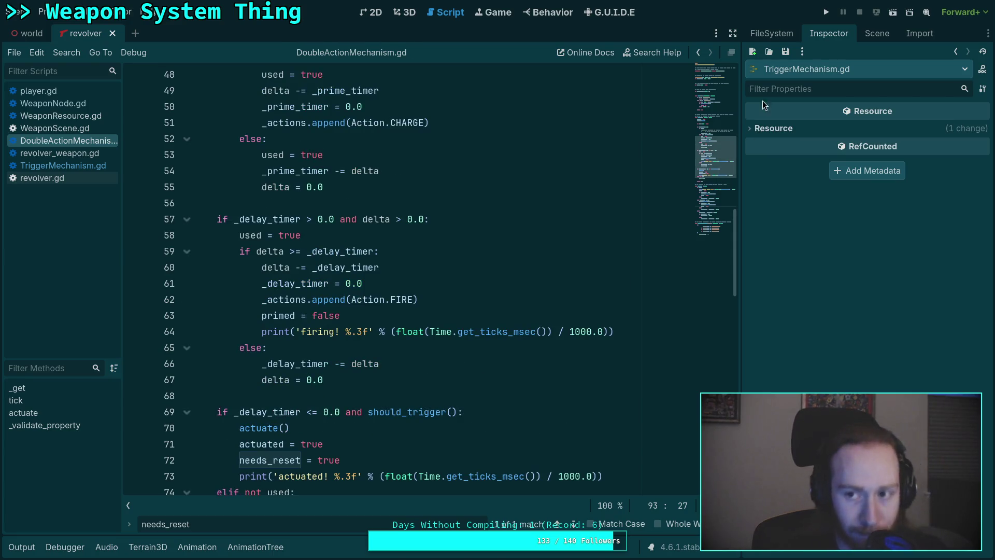
pyautogui.click(827, 12)
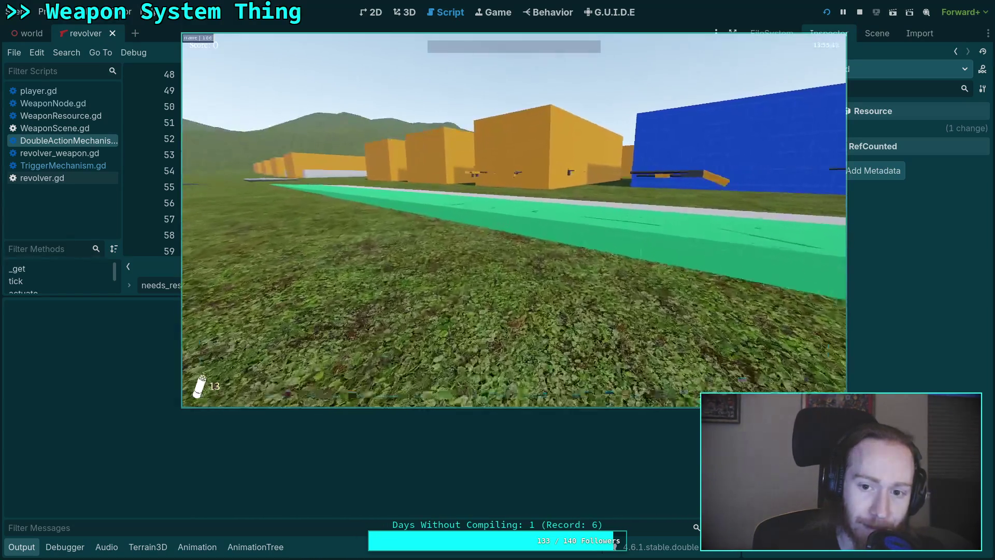
# - Pick up the revolver, fire once, and compare the 'actuated!' and 'firing!' messages in Output
pyautogui.press('e')
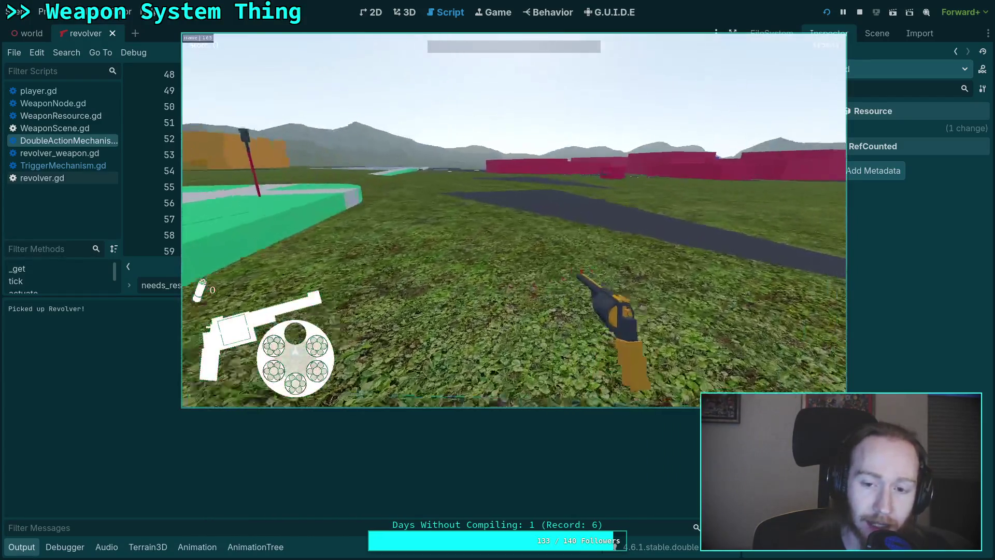
pyautogui.press('w')
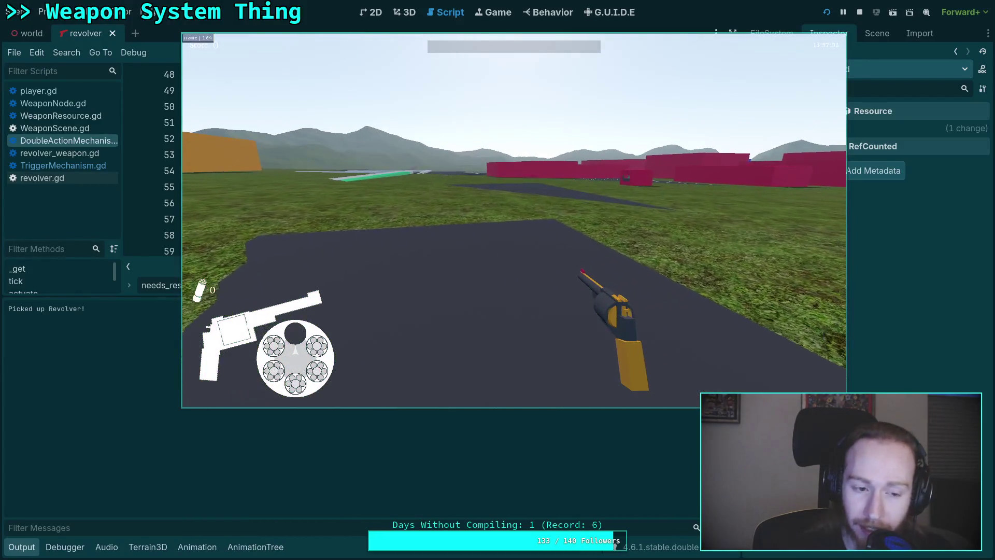
pyautogui.click(434, 308)
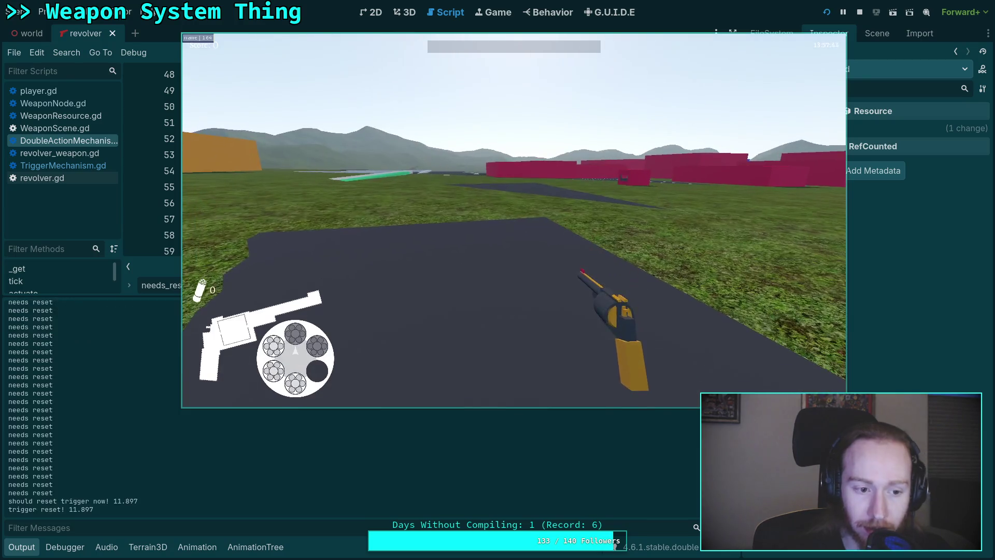
pyautogui.press('Escape')
pyautogui.moveTo(434, 309); pyautogui.dragTo(655, 313)
pyautogui.scroll(5, 533, 446)
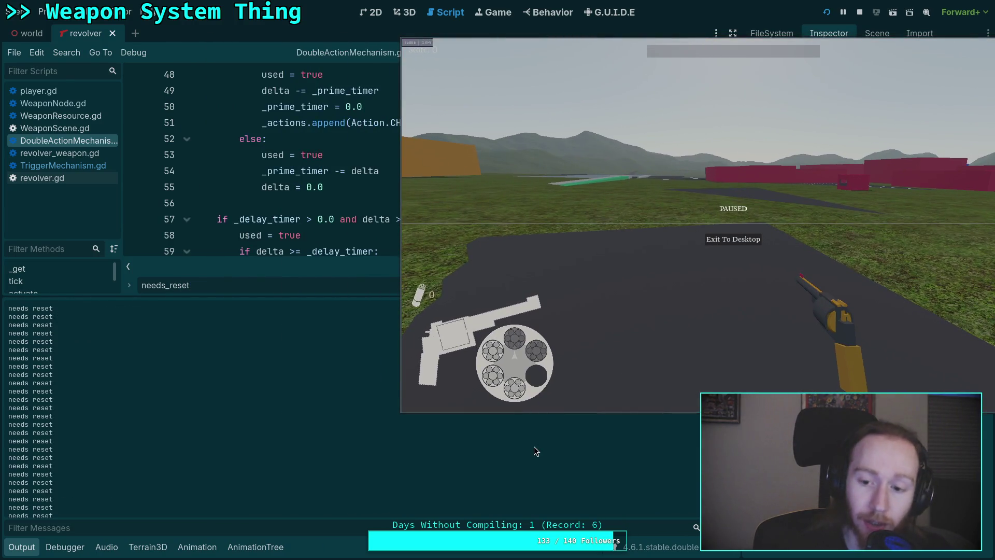
pyautogui.scroll(1, 333, 458)
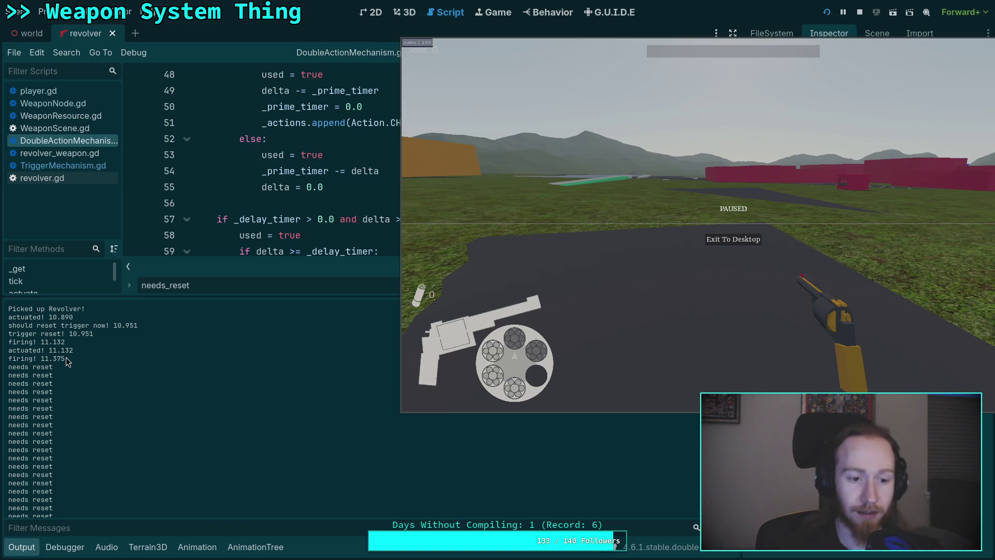
# - Resume the game, pausing and resuming twice more
pyautogui.click(673, 285)
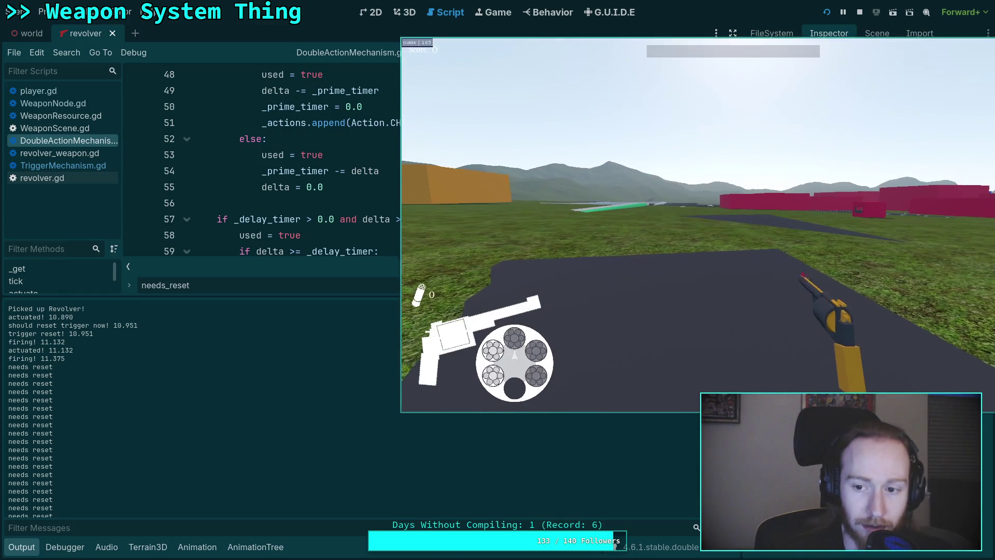
pyautogui.press('Escape')
pyautogui.click(801, 269)
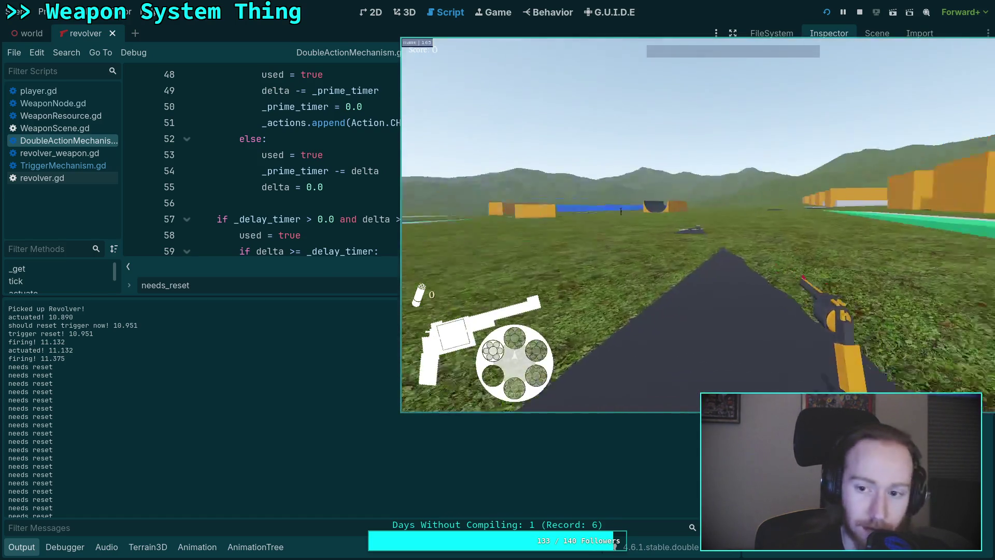
pyautogui.press('Escape')
pyautogui.click(625, 307)
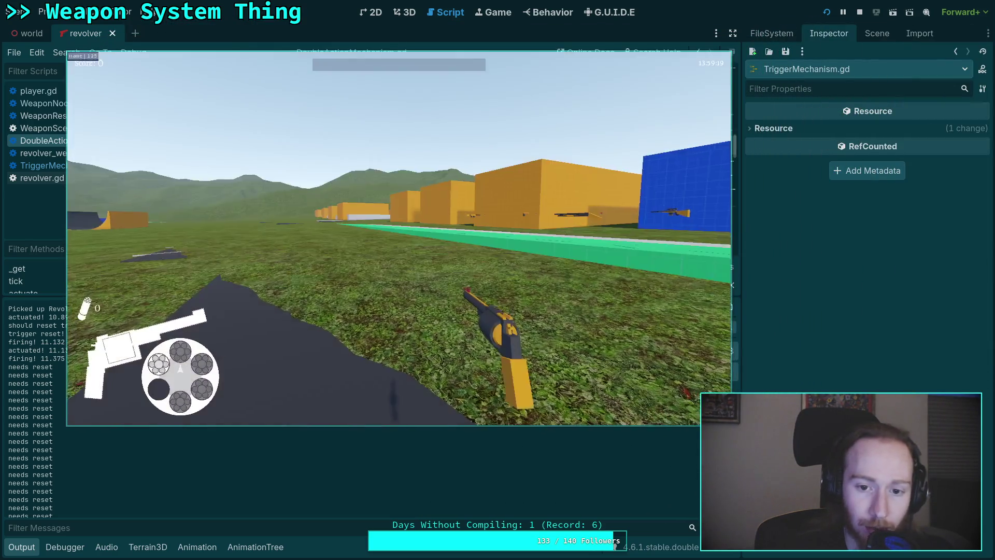
# - Walk forward and fire single revolver shots, opening the cylinder between them
pyautogui.press('w')
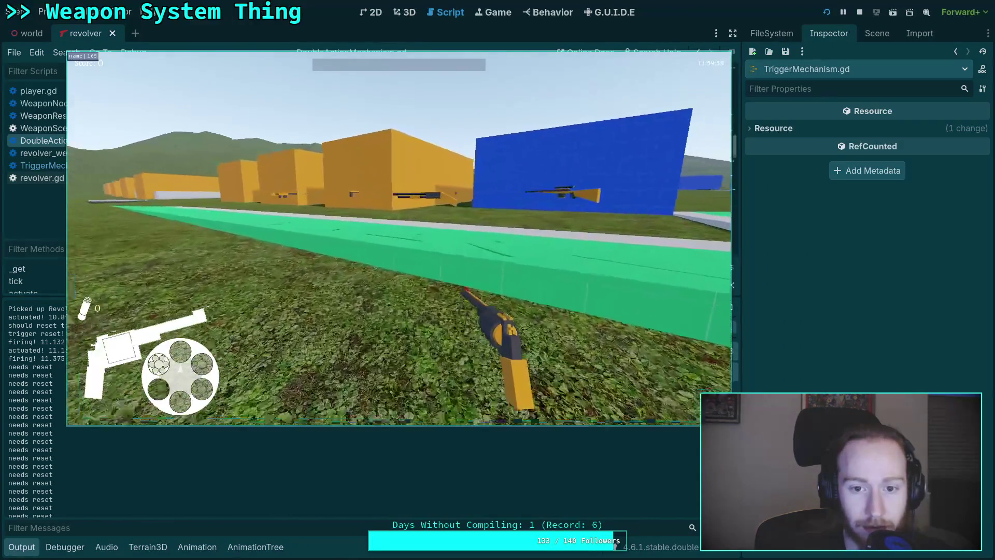
pyautogui.press('r')
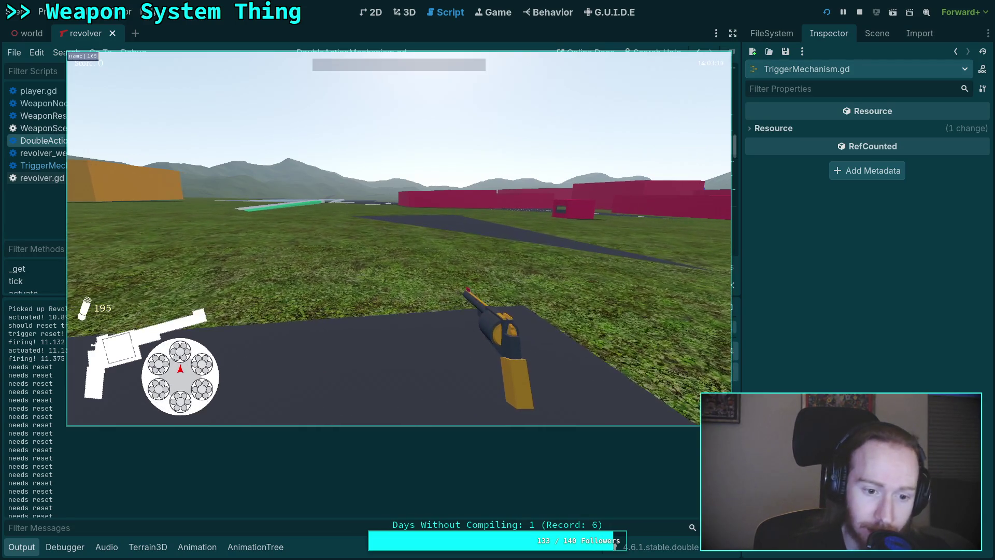
pyautogui.click(399, 239)
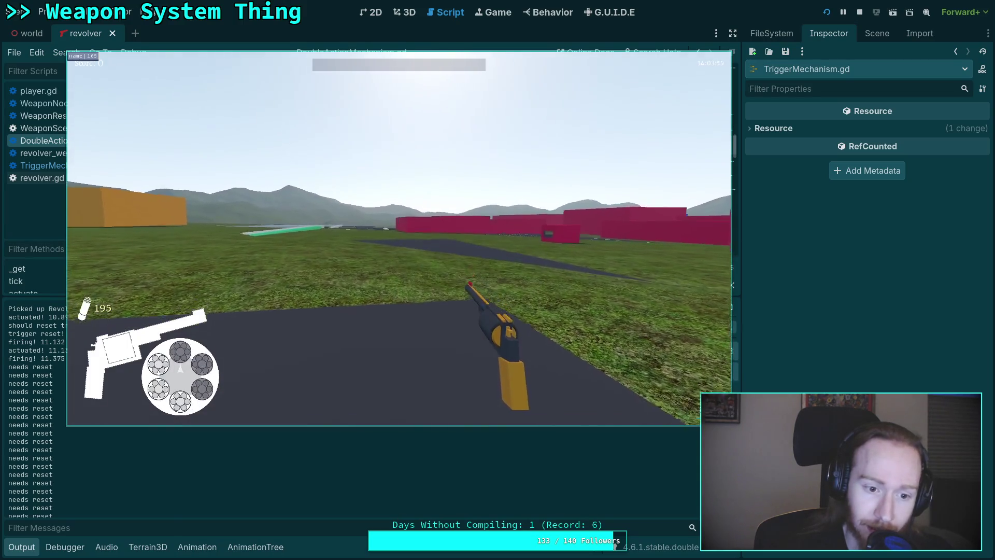
pyautogui.press('r')
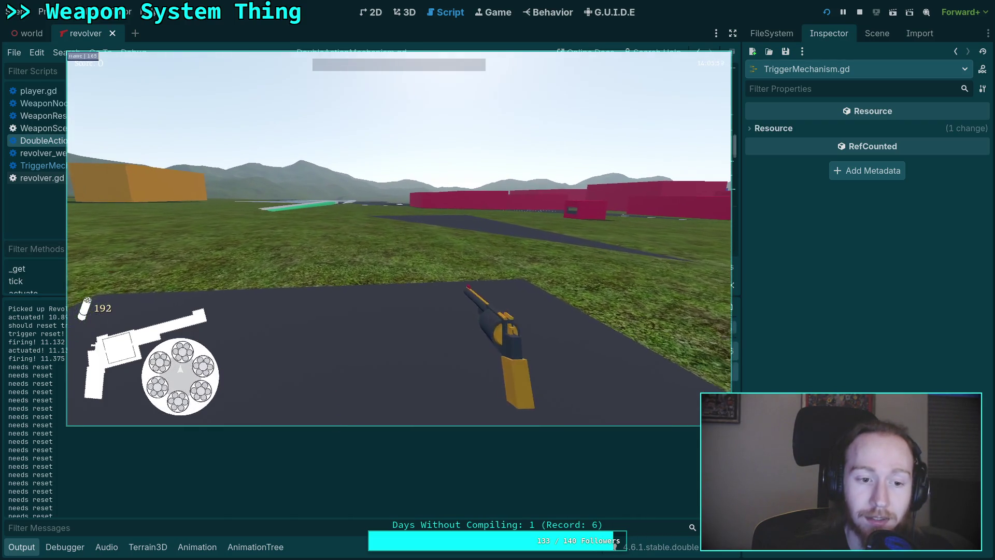
pyautogui.click(399, 238)
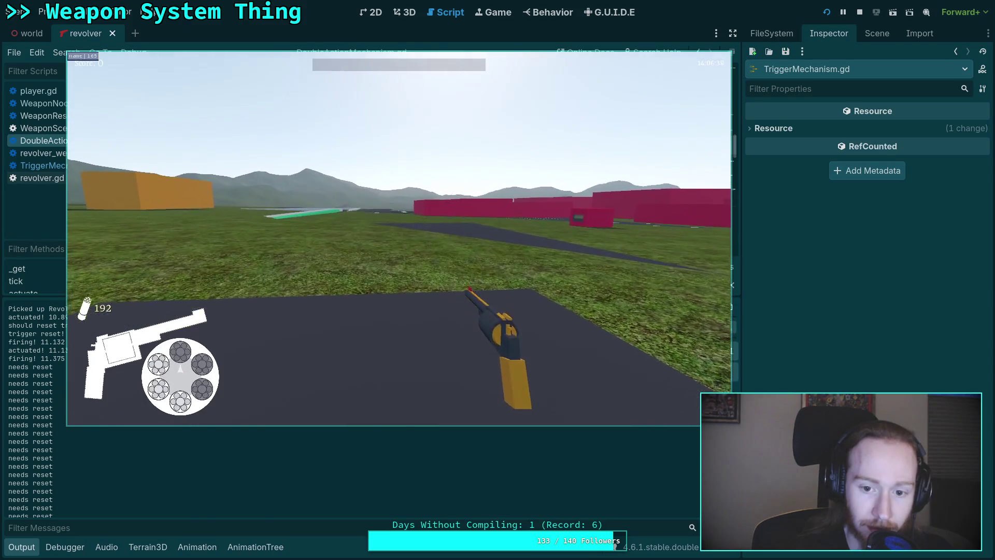
pyautogui.press('r')
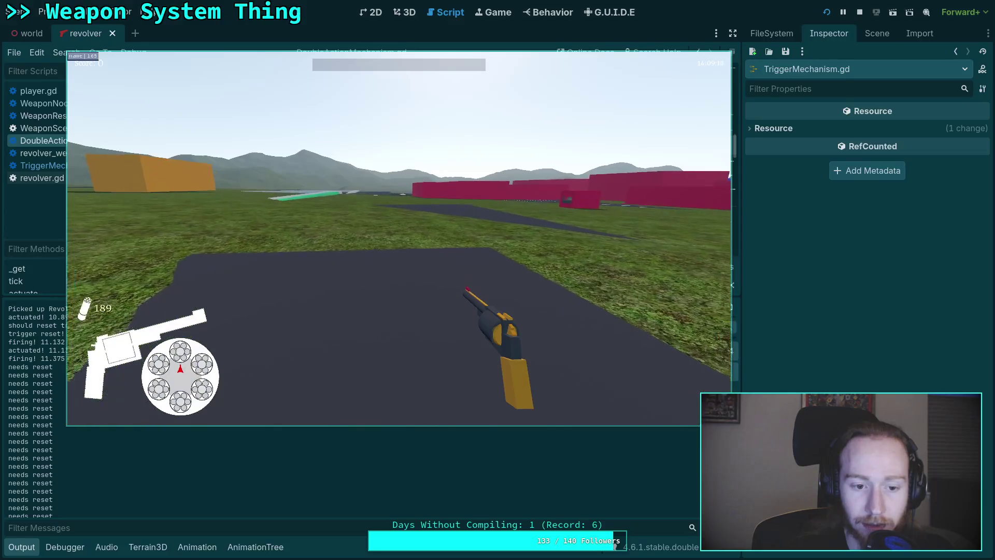
pyautogui.scroll(-1, 399, 238)
pyautogui.scroll(1, 399, 239)
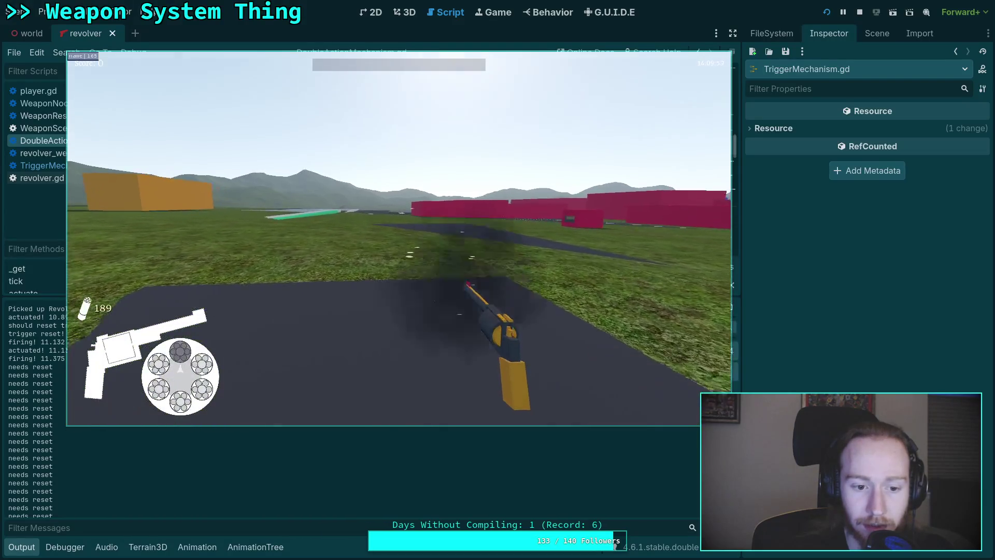
# - Fire two quick shots and eject the spent casings
pyautogui.press('r')
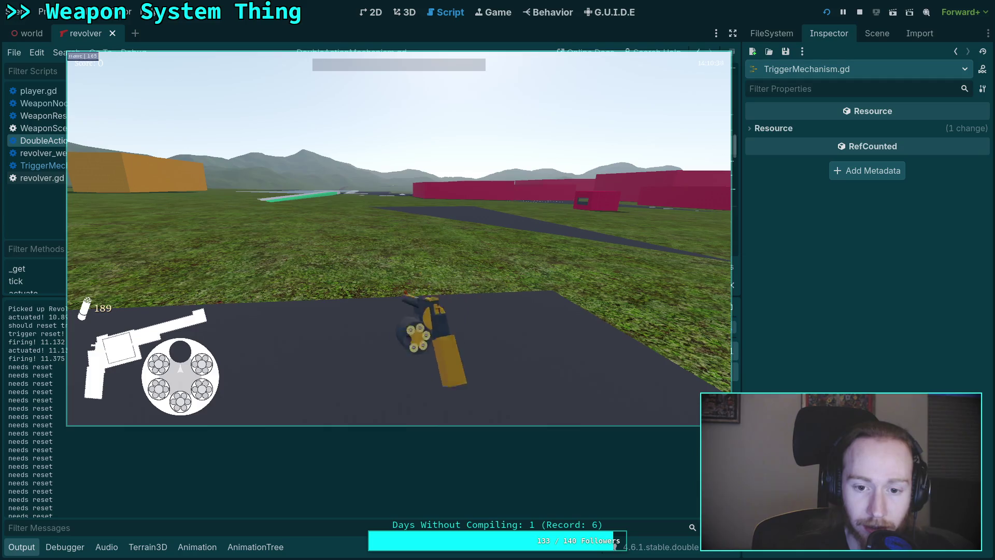
pyautogui.scroll(-1, 399, 238)
pyautogui.scroll(1, 399, 239)
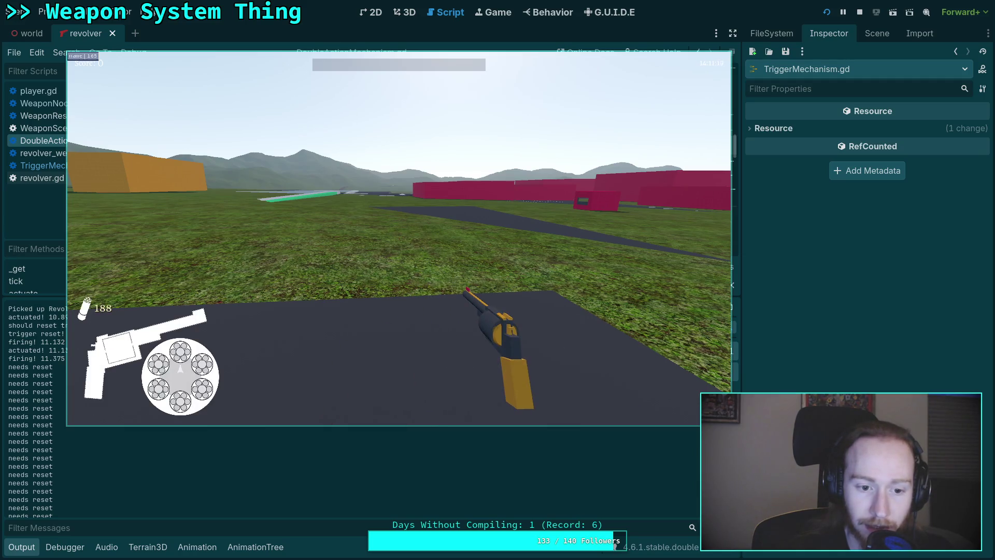
pyautogui.click(399, 238)
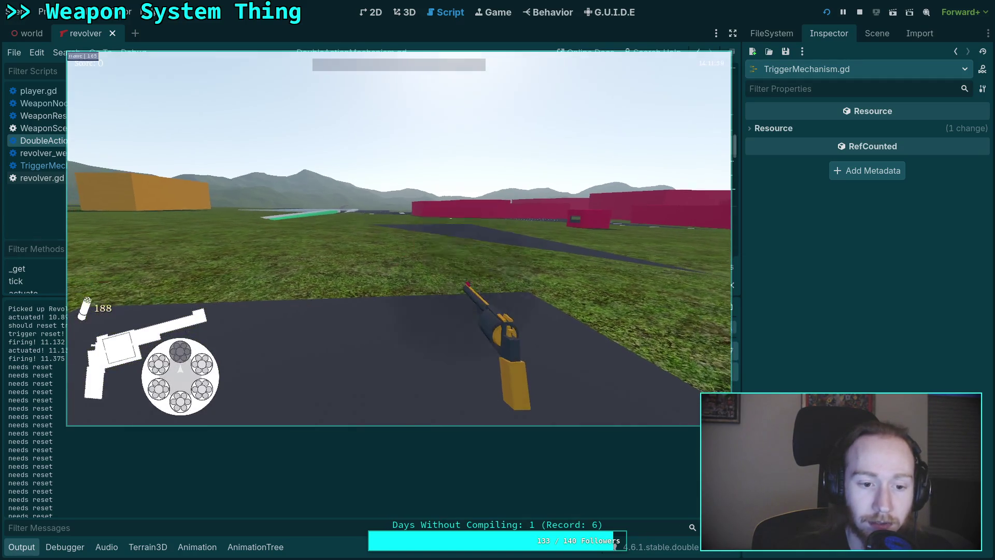
pyautogui.click(399, 238)
pyautogui.press('r')
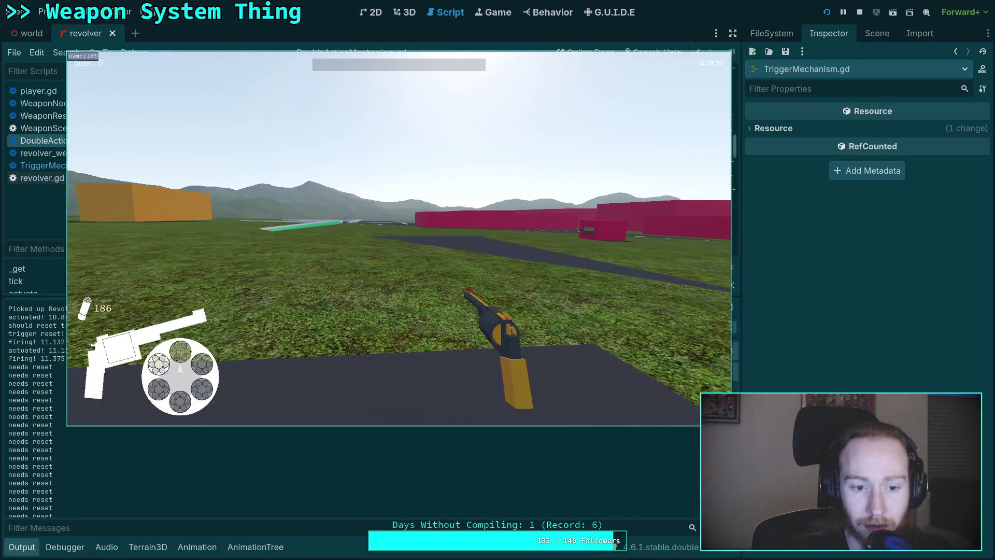
# - Empty the cylinder and load cartridges back into it
pyautogui.press('r')
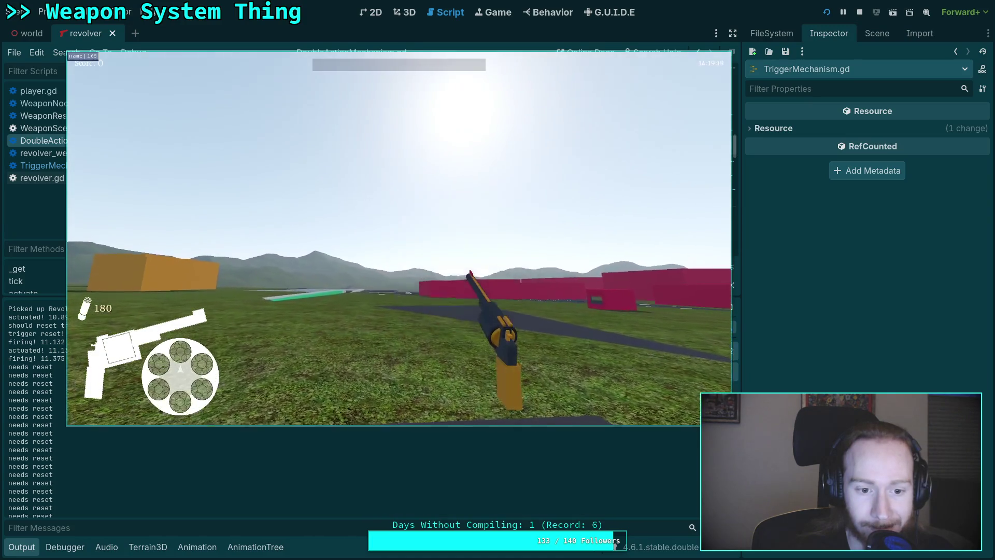
pyautogui.press('r')
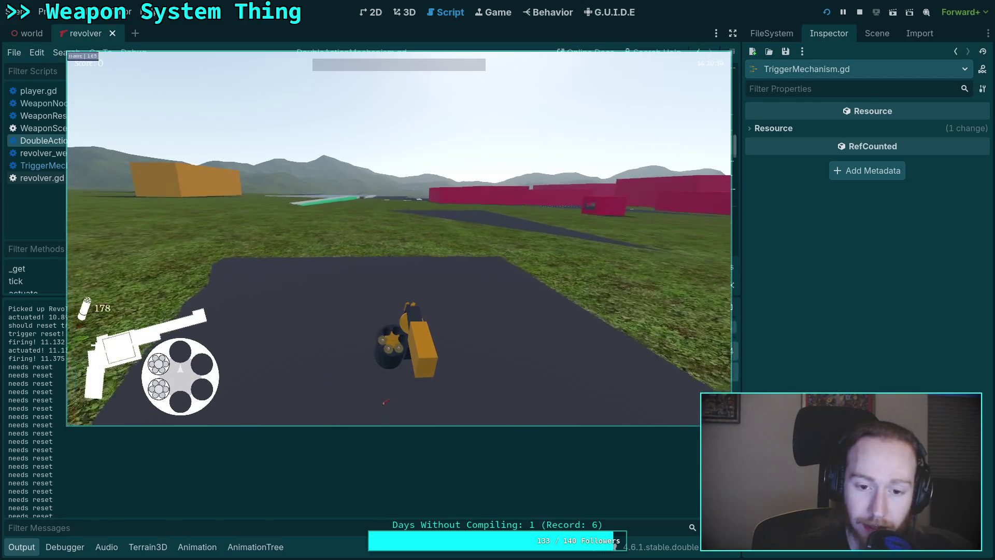
pyautogui.press('r')
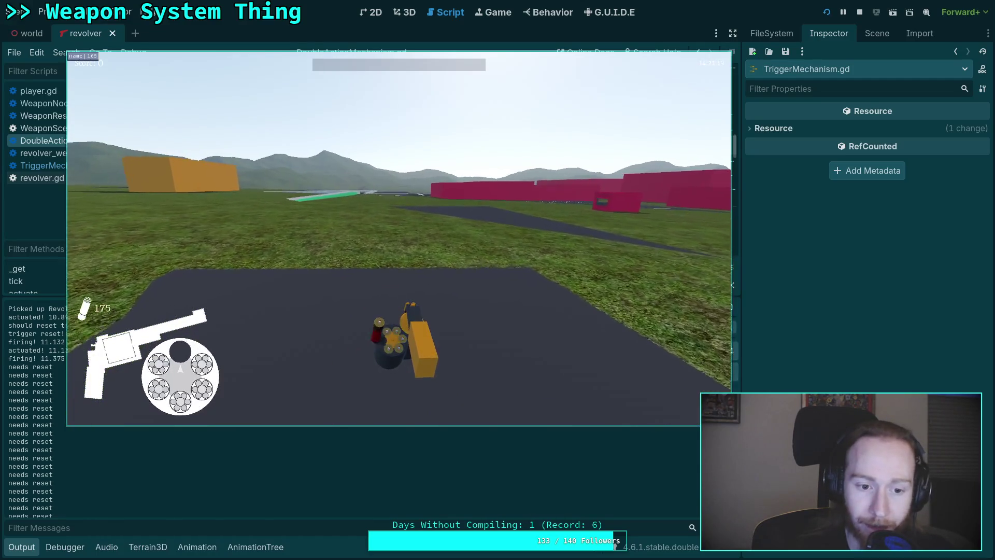
pyautogui.press('r')
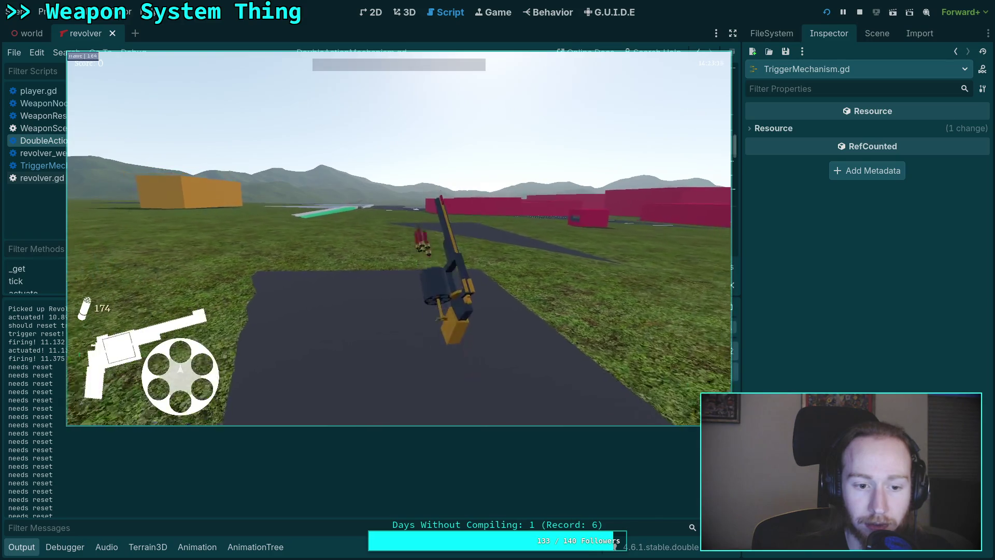
pyautogui.press('r')
pyautogui.press('r')
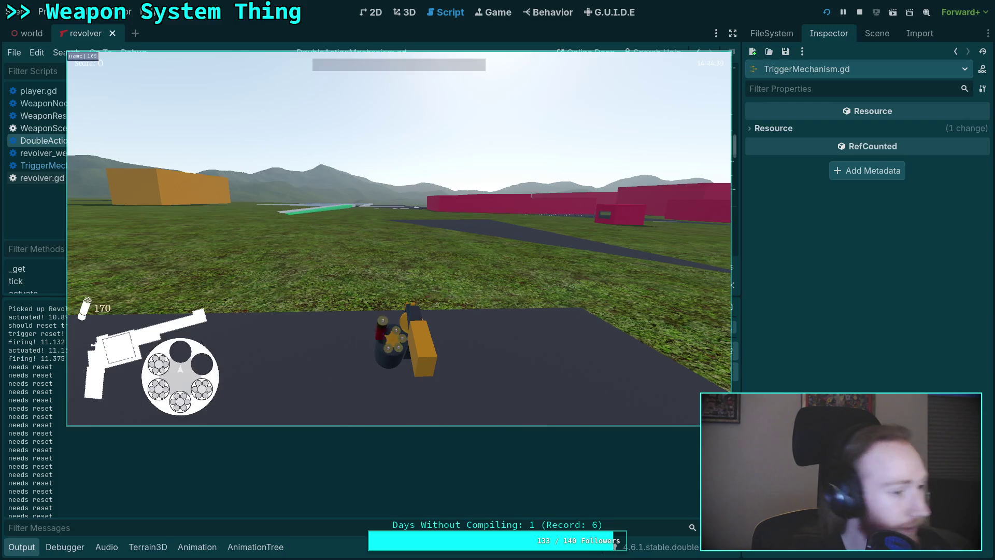
pyautogui.press('r')
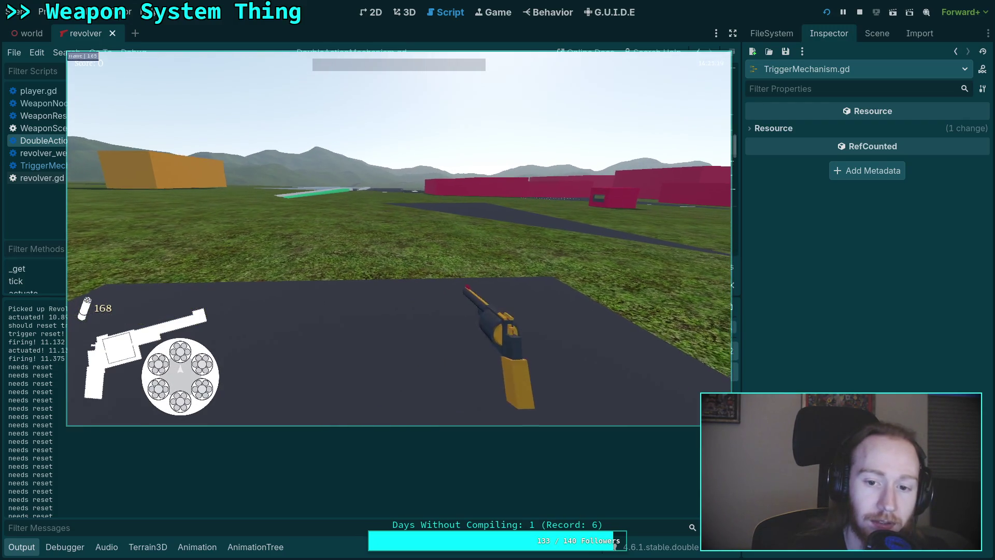
# - Fire two shots, reload, then fire three more rounds and reload again
pyautogui.click(399, 238)
pyautogui.click(399, 239)
pyautogui.press('r')
pyautogui.press('r')
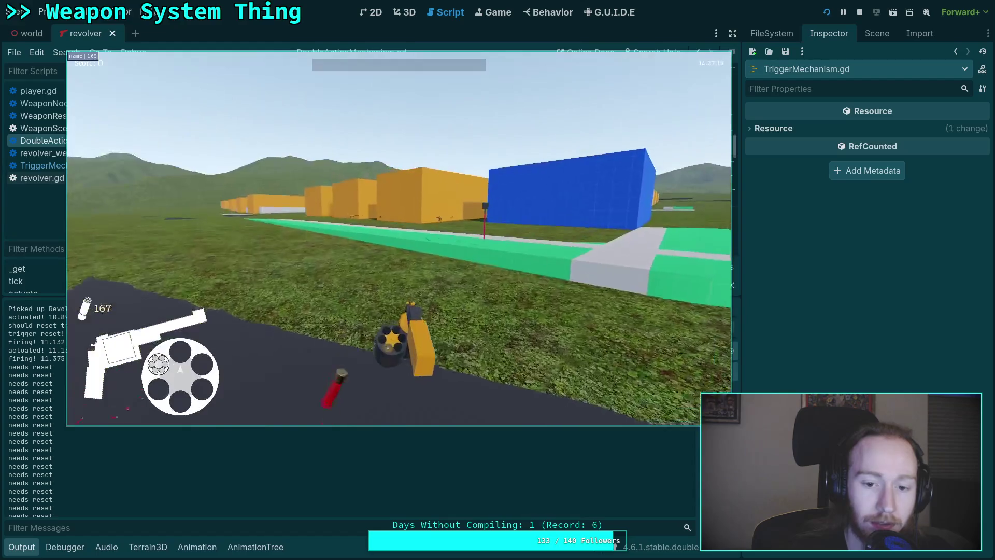
pyautogui.press('r')
pyautogui.press('r')
pyautogui.press('r')
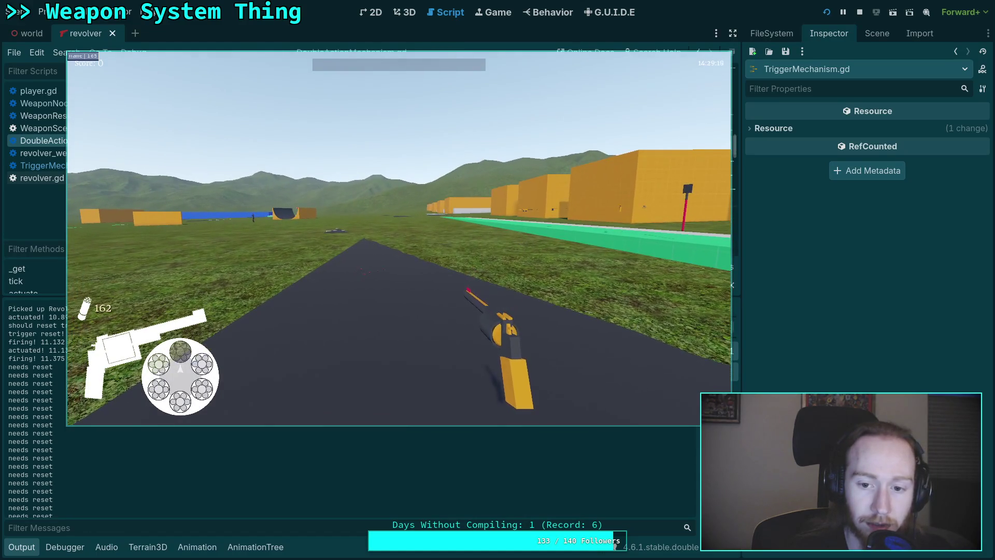
pyautogui.click(399, 238)
pyautogui.click(399, 238)
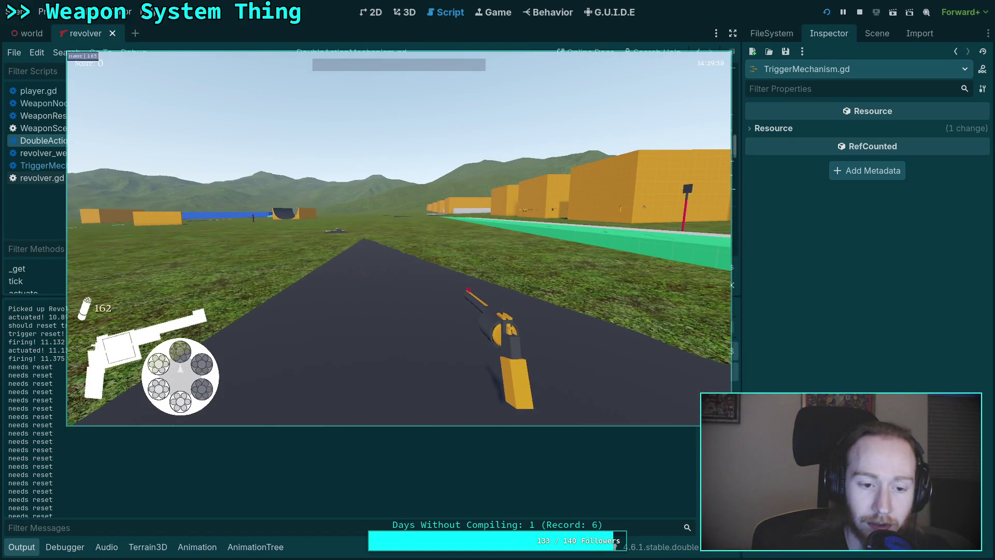
pyautogui.click(399, 239)
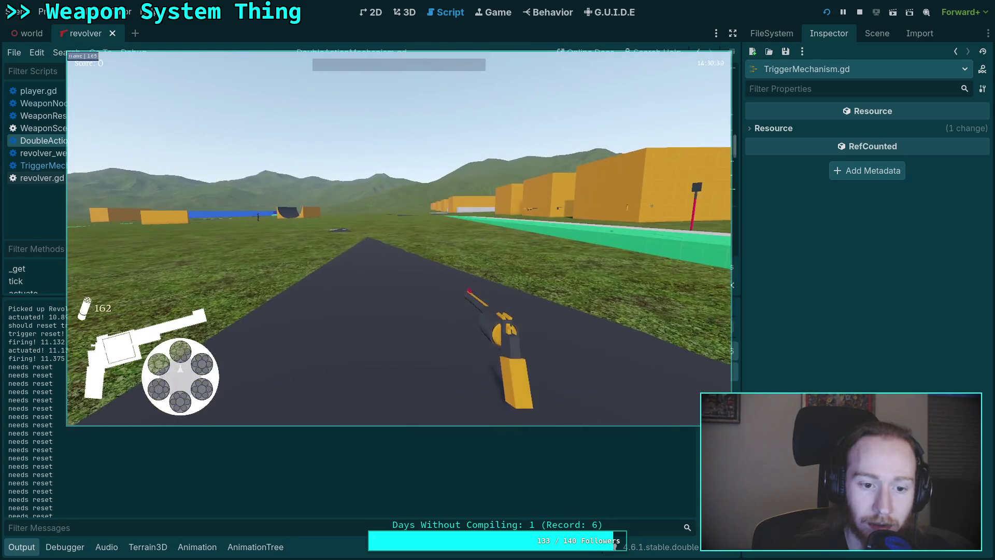
pyautogui.press('r')
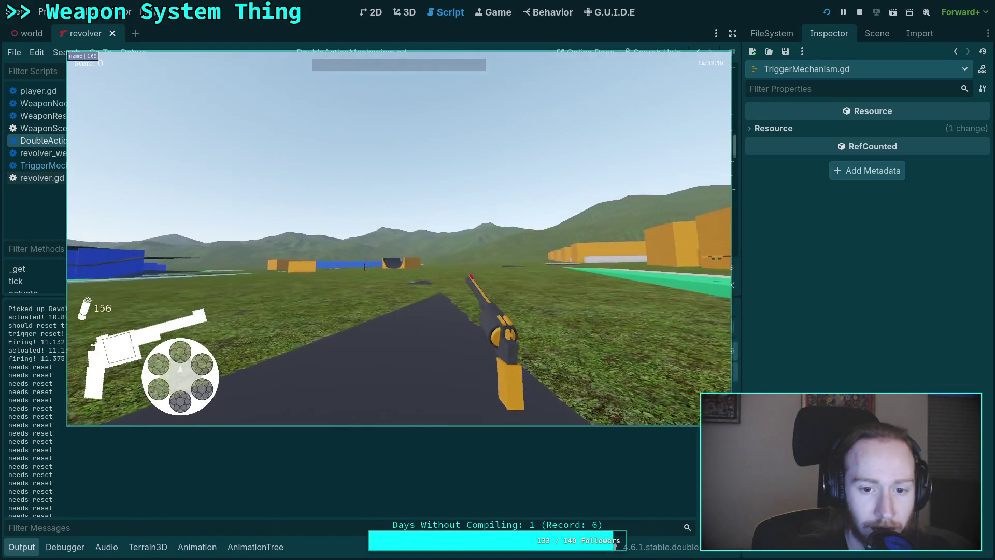
# - Eject the spent shells and load every chamber before closing the cylinder
pyautogui.press('r')
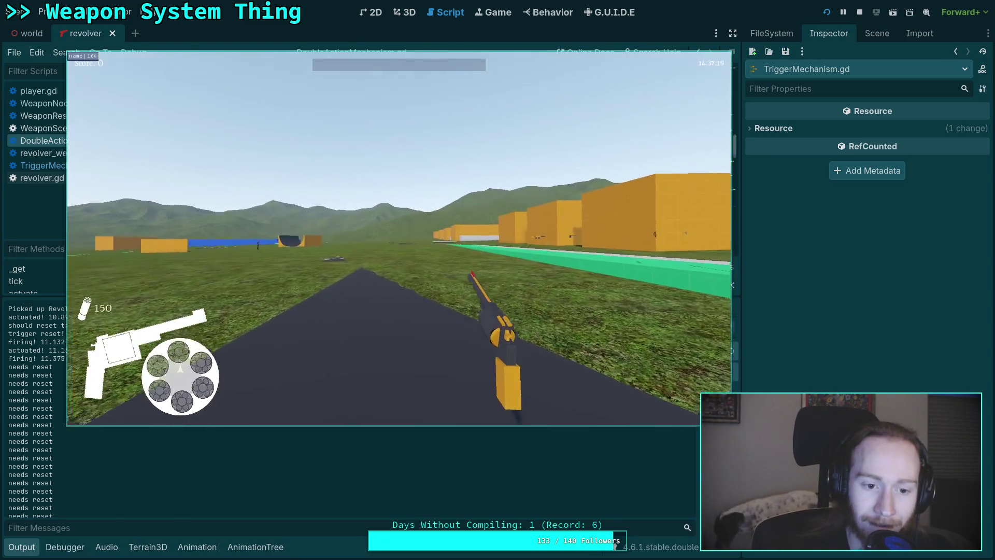
pyautogui.press('r')
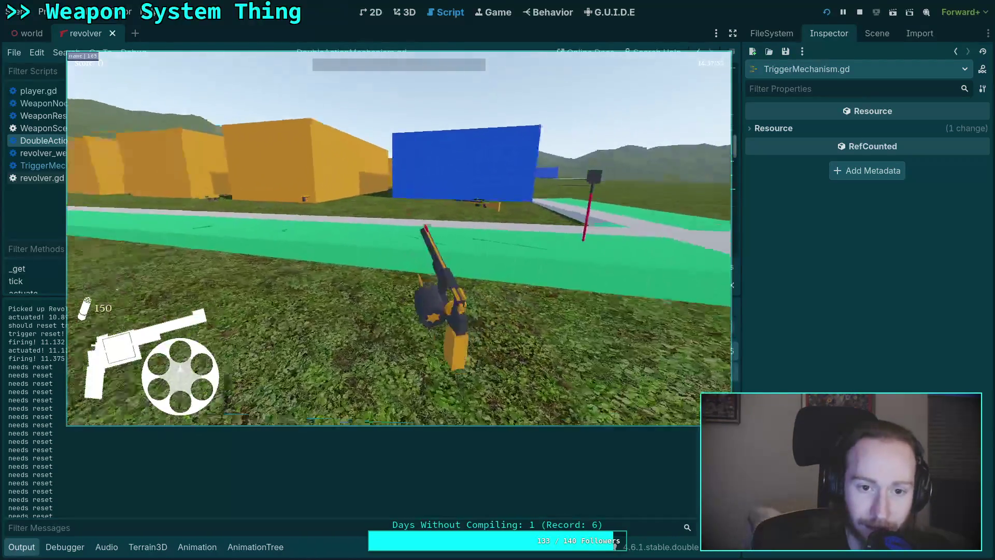
pyautogui.press('r')
pyautogui.press('r')
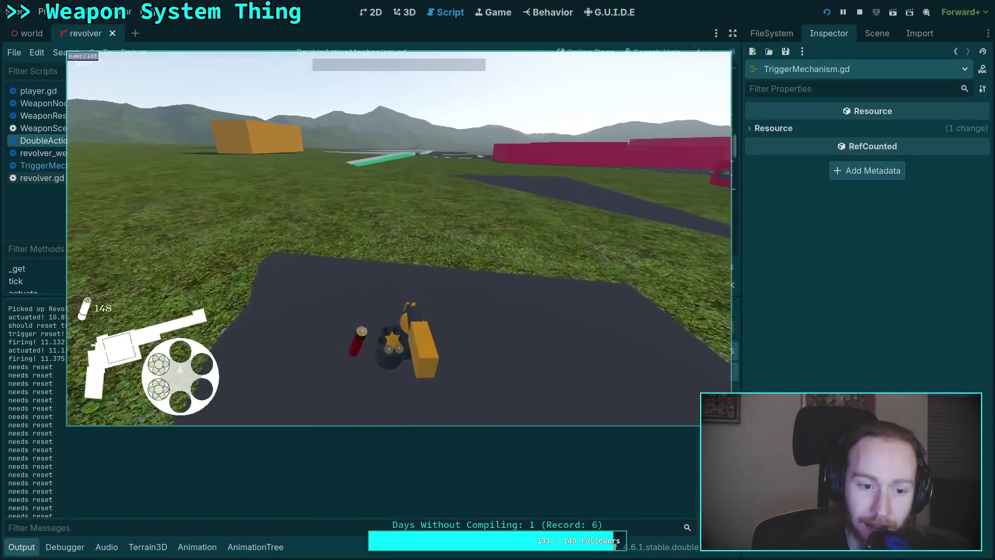
pyautogui.press('r')
pyautogui.press('r')
pyautogui.press('r')
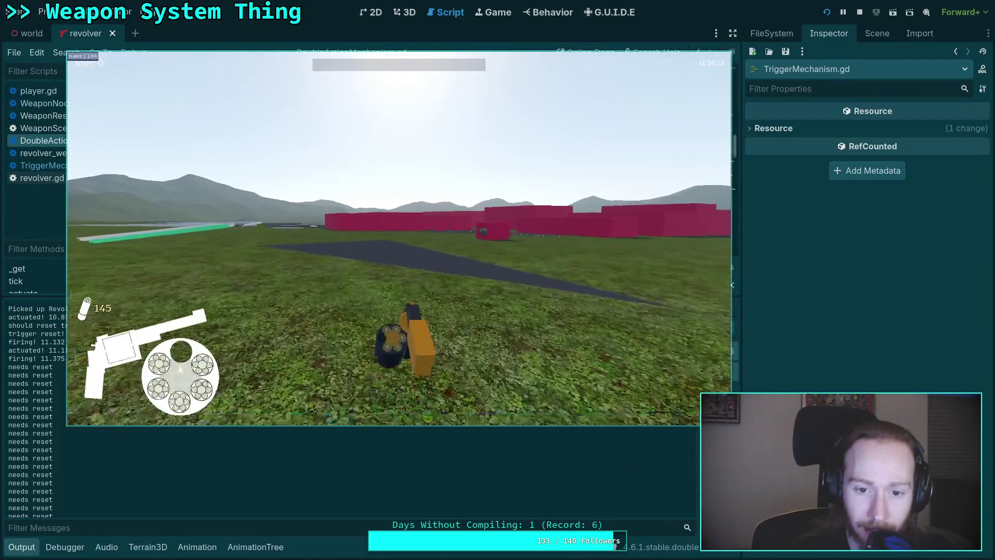
pyautogui.press('r')
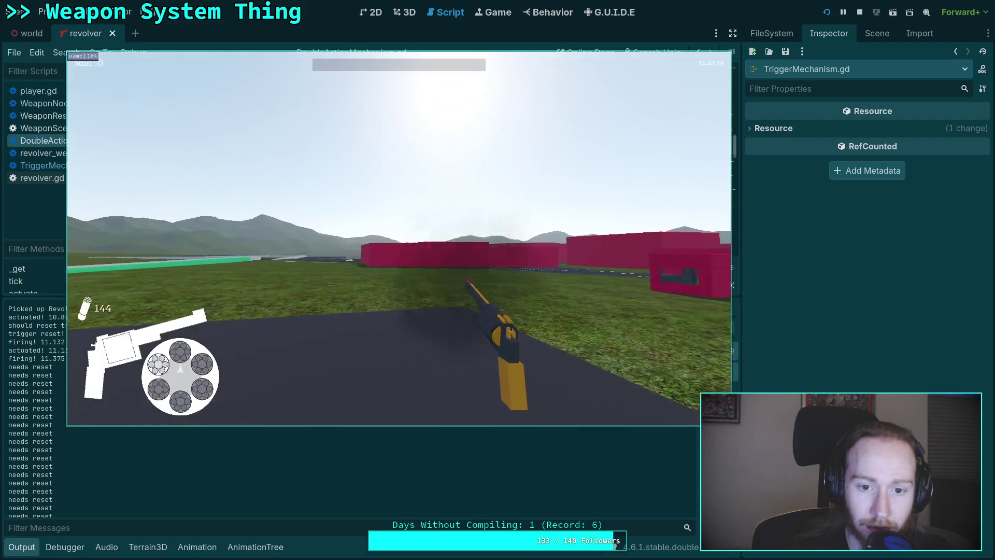
# - Empty and reload the cylinder once more, then stop the game with F8
pyautogui.press('r')
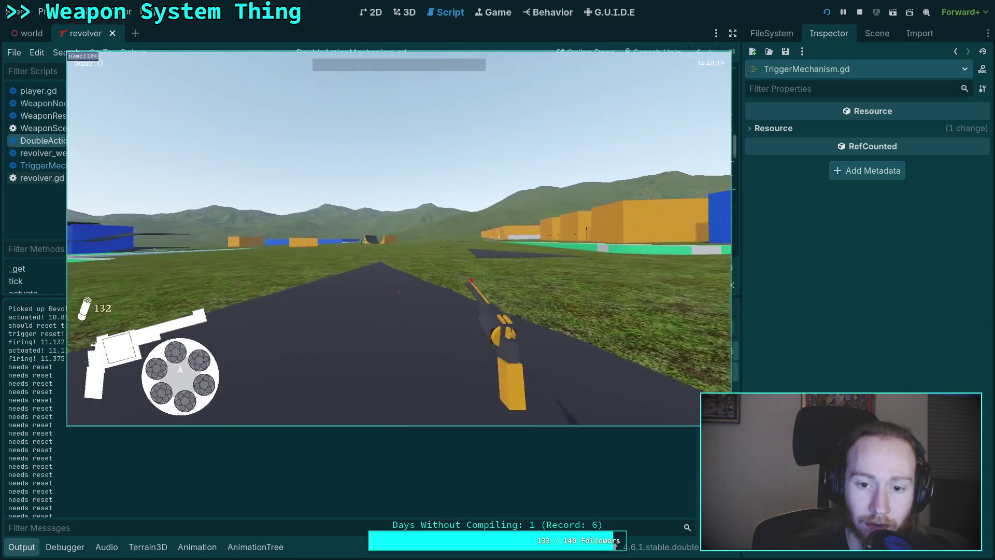
pyautogui.press('r')
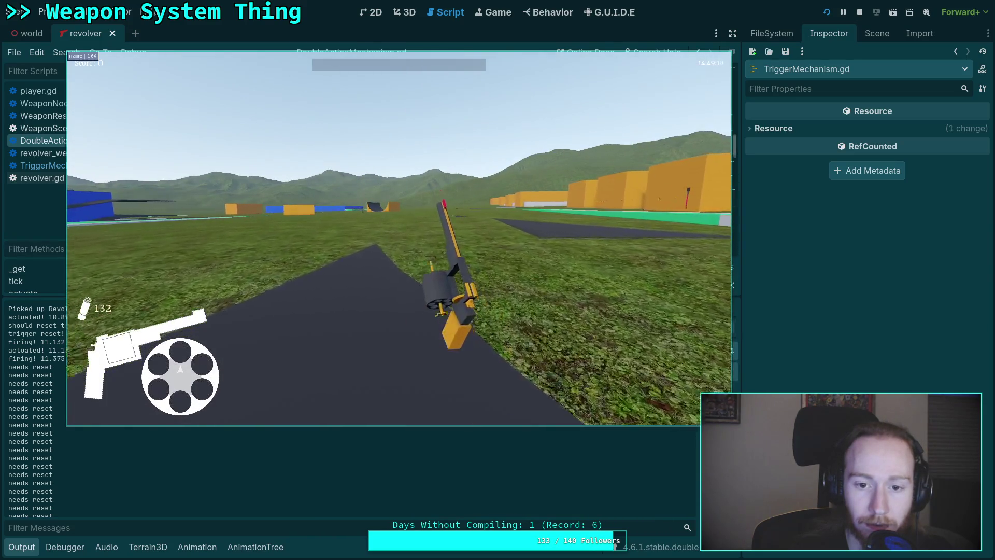
pyautogui.press('r')
pyautogui.press('r')
pyautogui.press('r')
pyautogui.press('r')
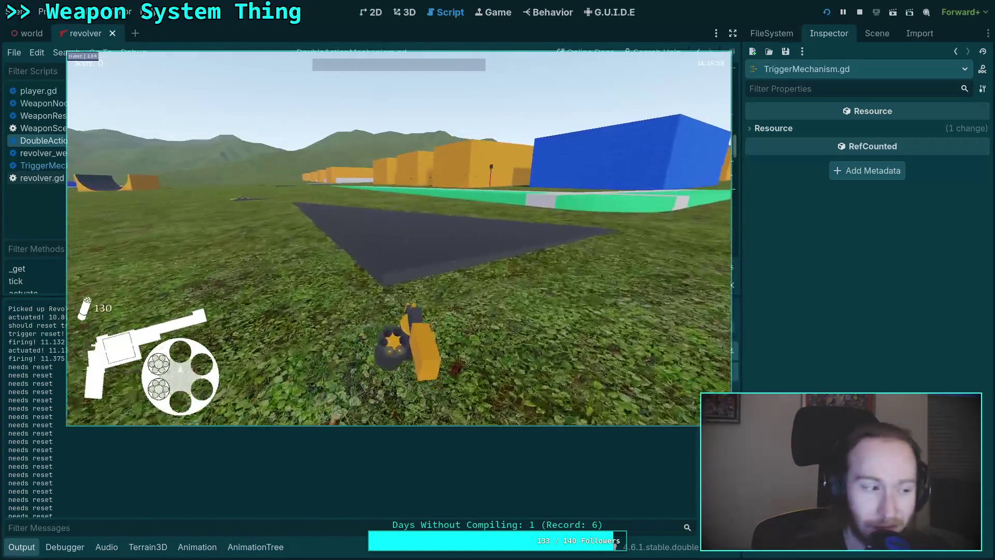
pyautogui.press('r')
pyautogui.press('r')
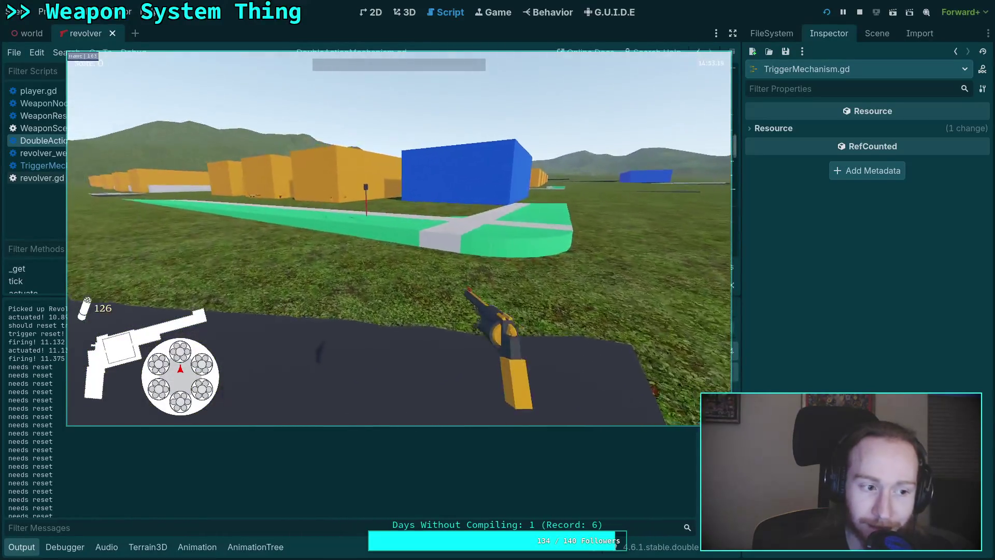
pyautogui.press('F8')
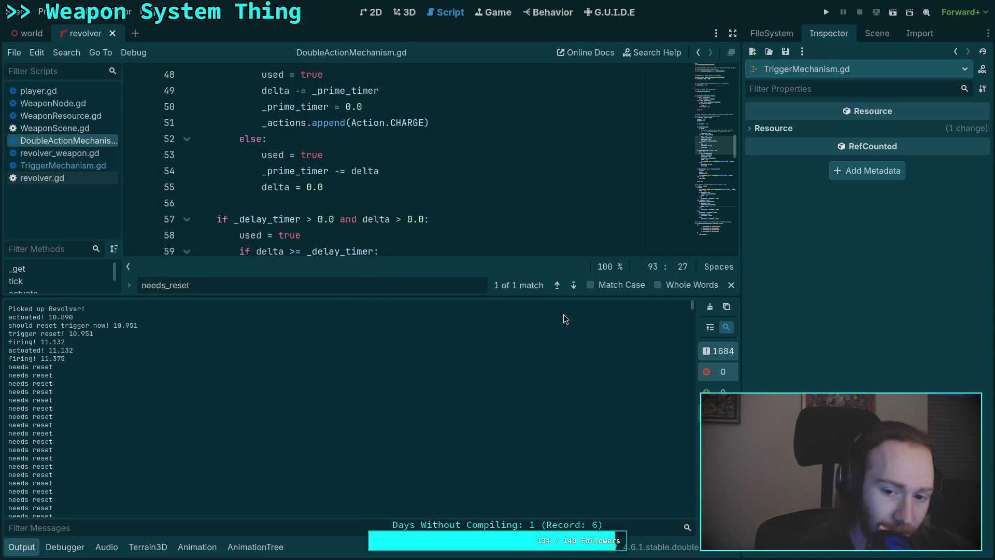
# - Hide the Output log and delete the 'firing' and 'actuated' prints in DoubleActionMechanism.gd
pyautogui.moveTo(694, 309); pyautogui.dragTo(701, 557)
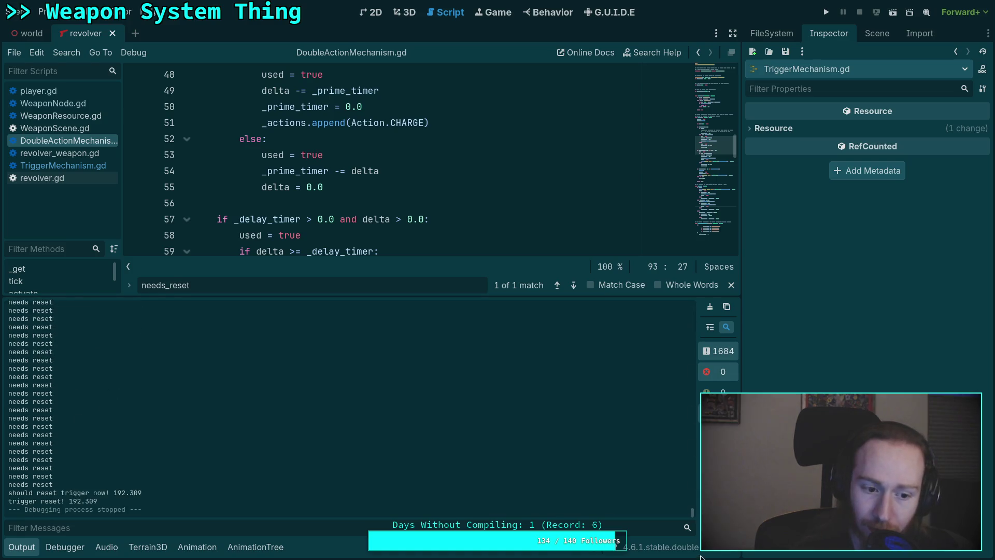
pyautogui.click(19, 547)
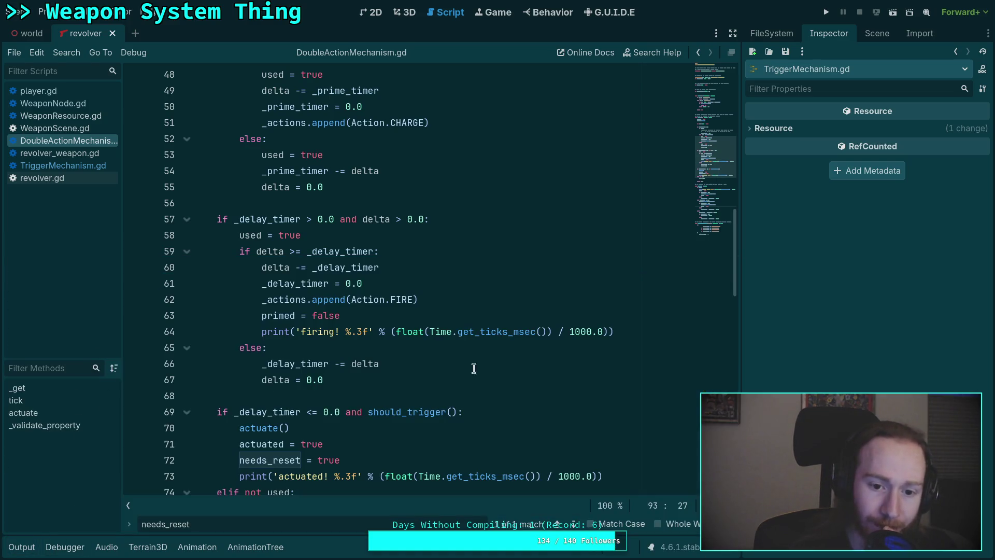
pyautogui.moveTo(651, 338); pyautogui.dragTo(632, 320)
pyautogui.press('BackSpace')
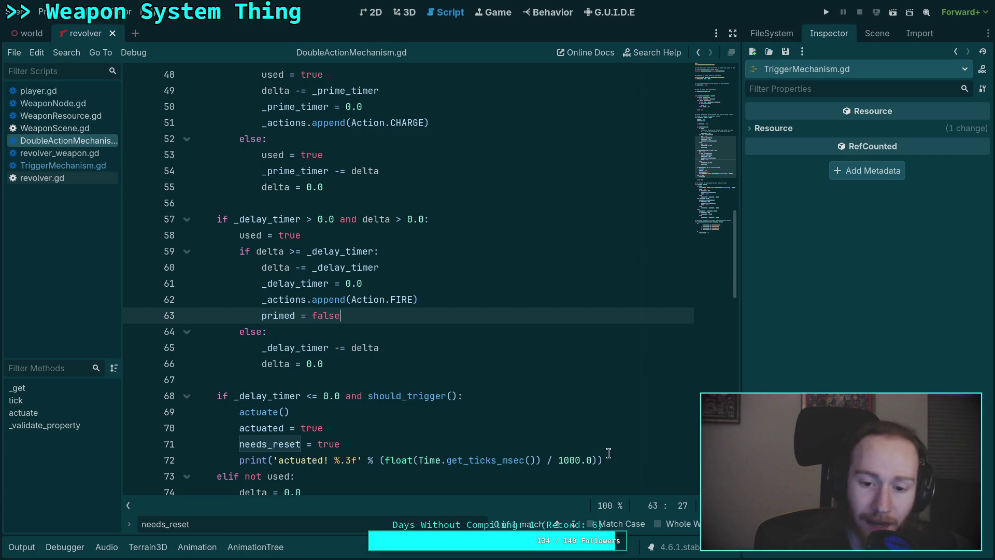
pyautogui.click(623, 439)
pyautogui.moveTo(623, 440); pyautogui.dragTo(628, 460)
pyautogui.press('BackSpace')
# - Delete the 'already primed' debug print further down the script
pyautogui.scroll(-4, 575, 438)
pyautogui.click(643, 395)
pyautogui.moveTo(644, 395); pyautogui.dragTo(437, 381)
pyautogui.press('BackSpace')
pyautogui.scroll(-3, 386, 391)
pyautogui.scroll(-7, 387, 391)
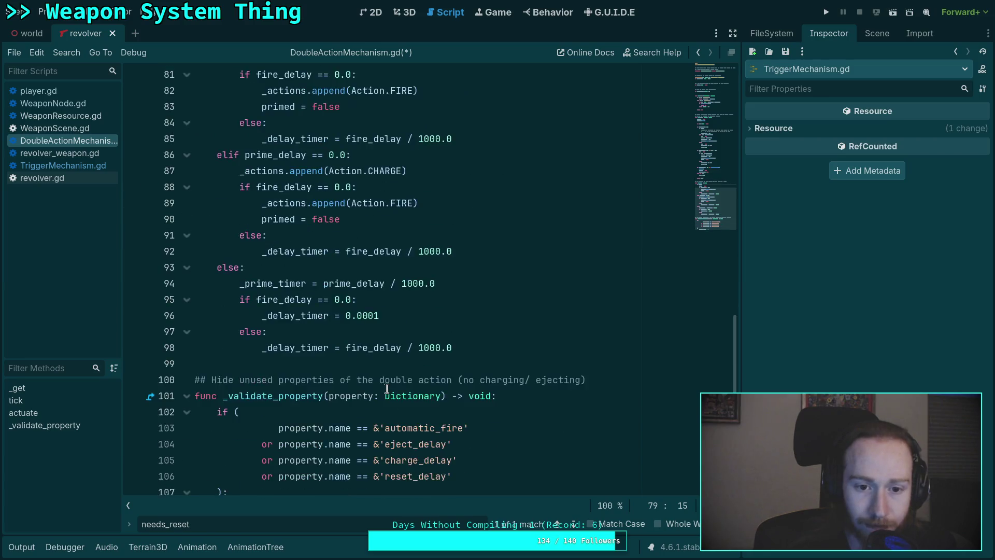
pyautogui.scroll(15, 386, 389)
pyautogui.scroll(4, 386, 388)
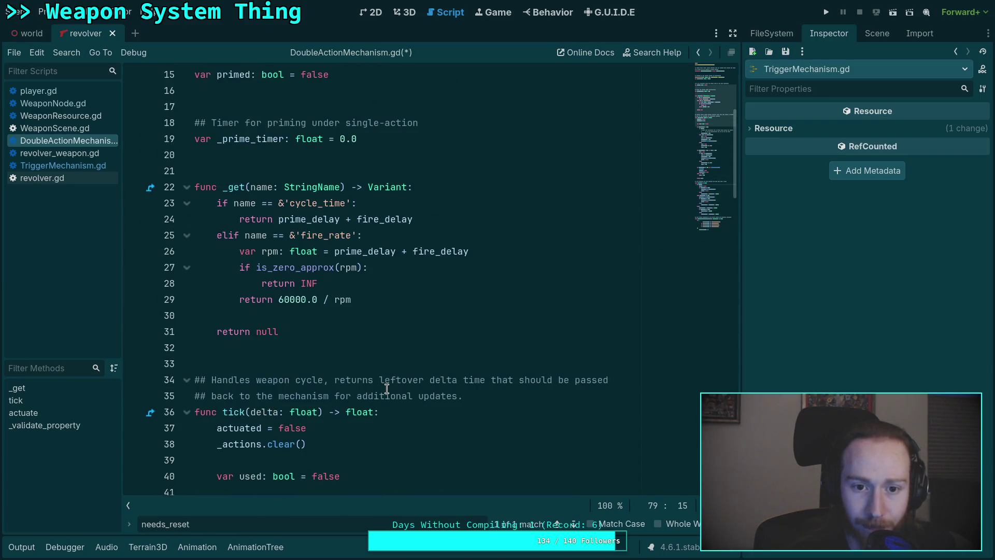
# - Remove the 'trigger reset', 'needs reset' and 'firing' prints from TriggerMechanism.gd, save, and relaunch the game
pyautogui.click(67, 166)
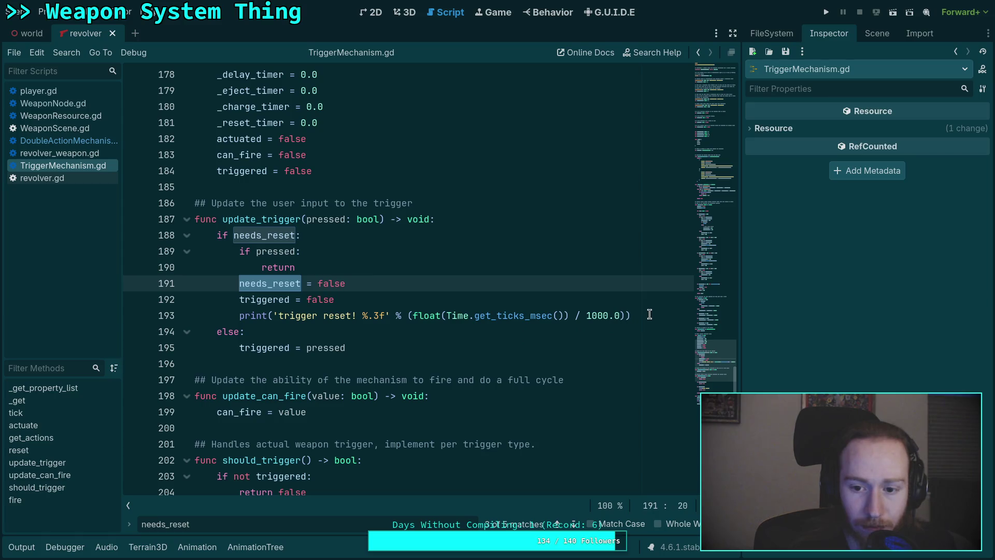
pyautogui.moveTo(649, 314); pyautogui.dragTo(650, 300)
pyautogui.press('BackSpace')
pyautogui.scroll(-6, 545, 338)
pyautogui.click(376, 283)
pyautogui.moveTo(376, 283); pyautogui.dragTo(375, 268)
pyautogui.press('BackSpace')
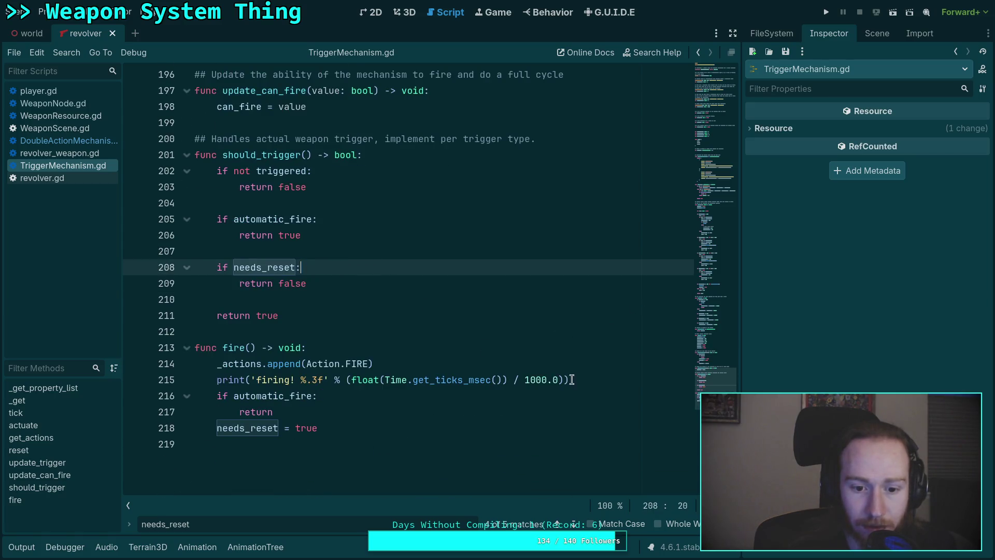
pyautogui.moveTo(571, 380); pyautogui.dragTo(588, 366)
pyautogui.press('BackSpace')
pyautogui.hotkey('ctrl', 's')
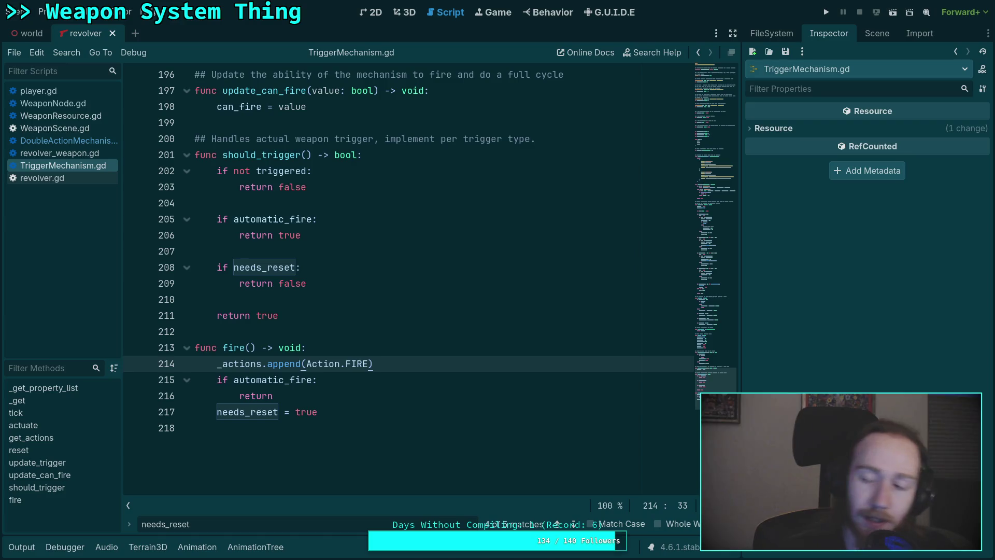
pyautogui.click(822, 17)
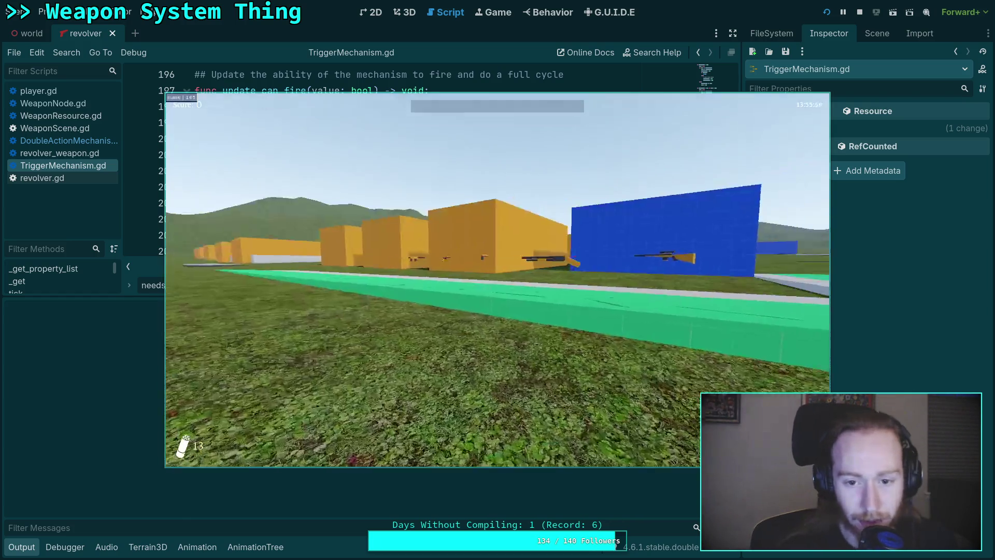
# - Pick up the revolver, then walk over and pick up the shotgun
pyautogui.press('w')
pyautogui.press('e')
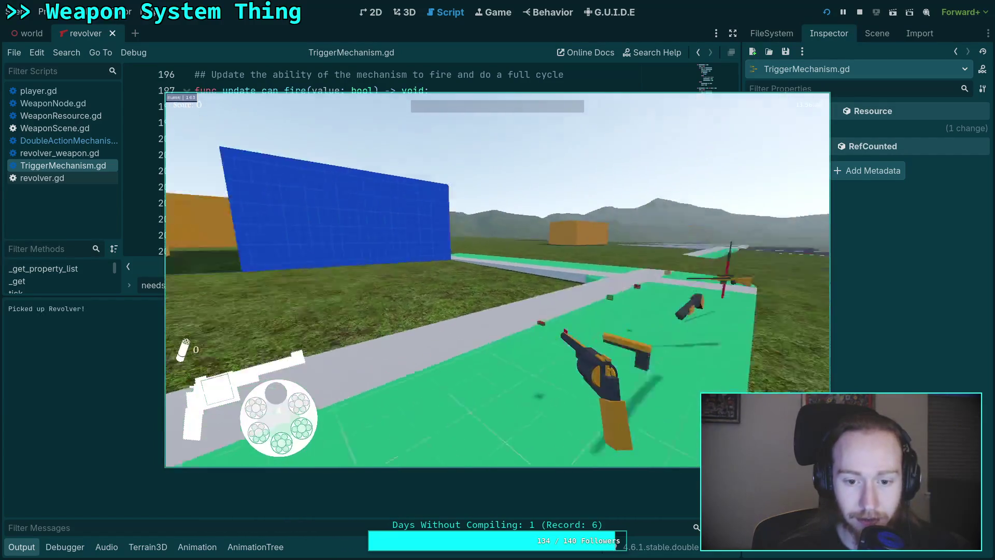
pyautogui.press('w')
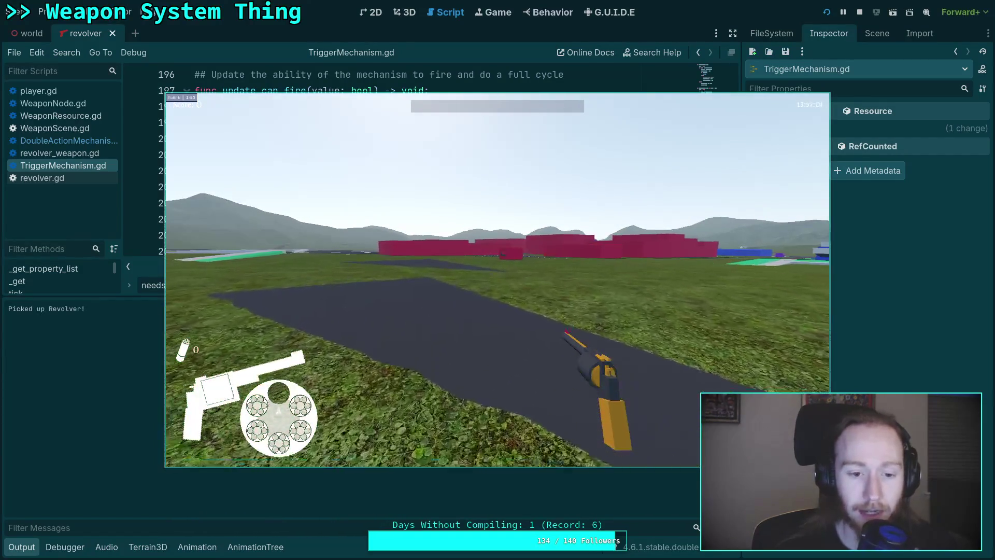
pyautogui.press('w')
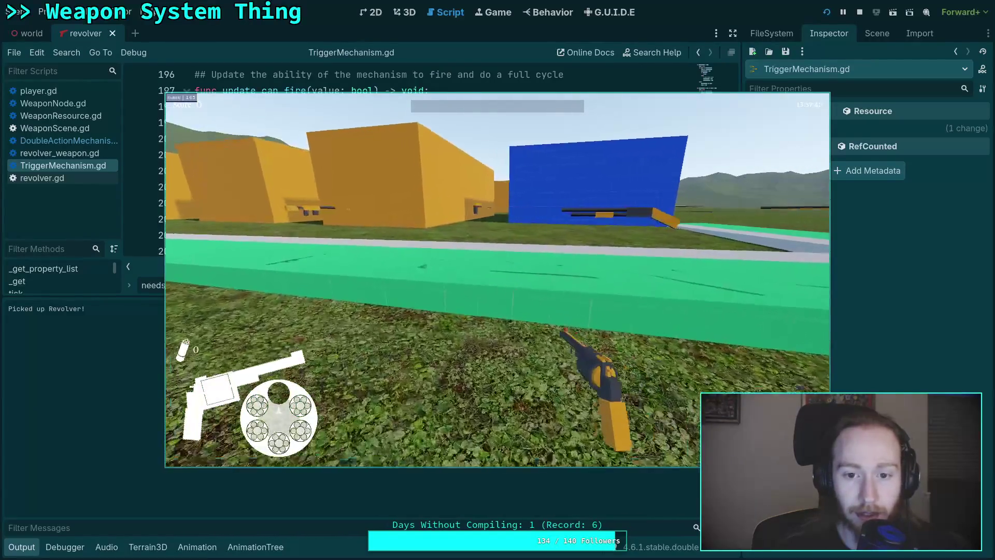
pyautogui.press('w')
pyautogui.press('e')
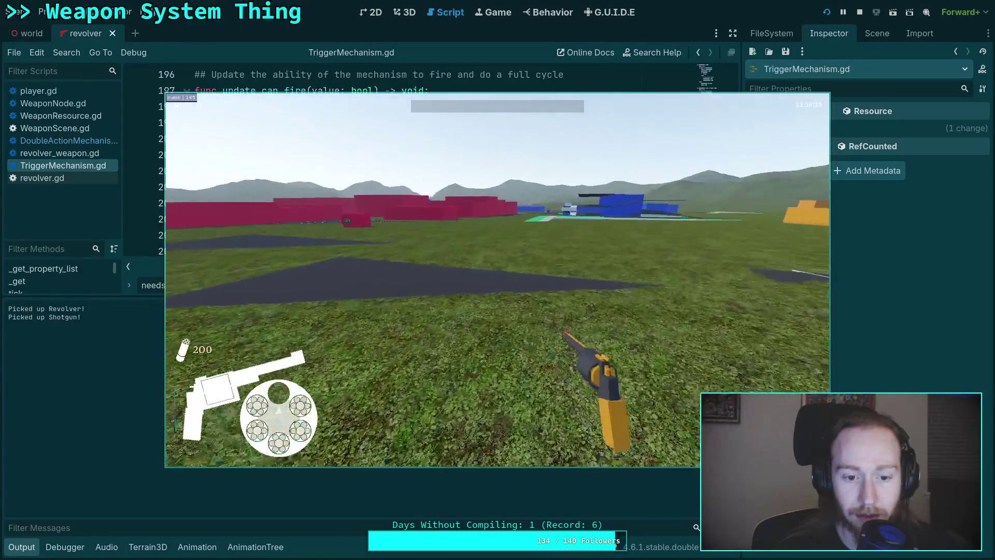
# - Reload the revolver, then quit the game to the desktop
pyautogui.press('w')
pyautogui.press('r')
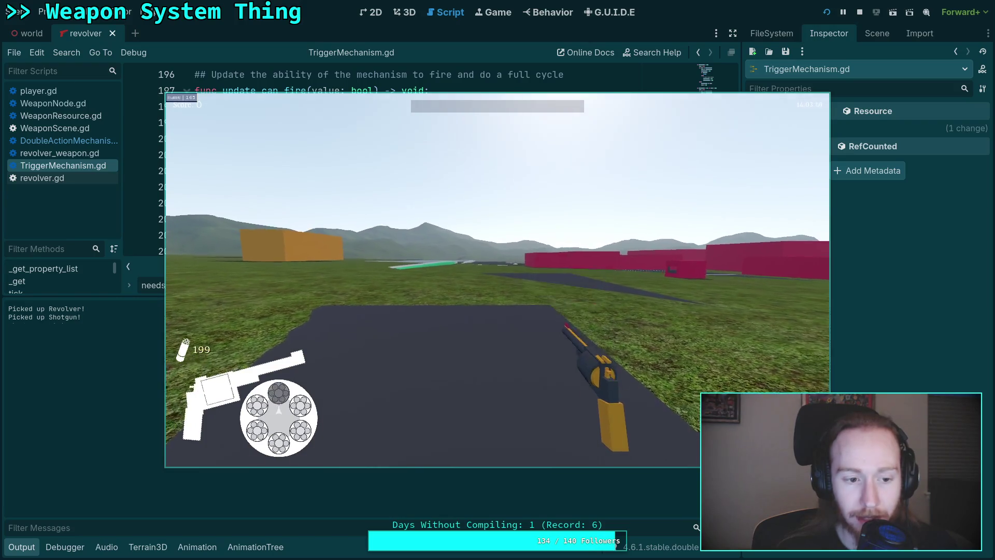
pyautogui.press('Escape')
pyautogui.click(499, 298)
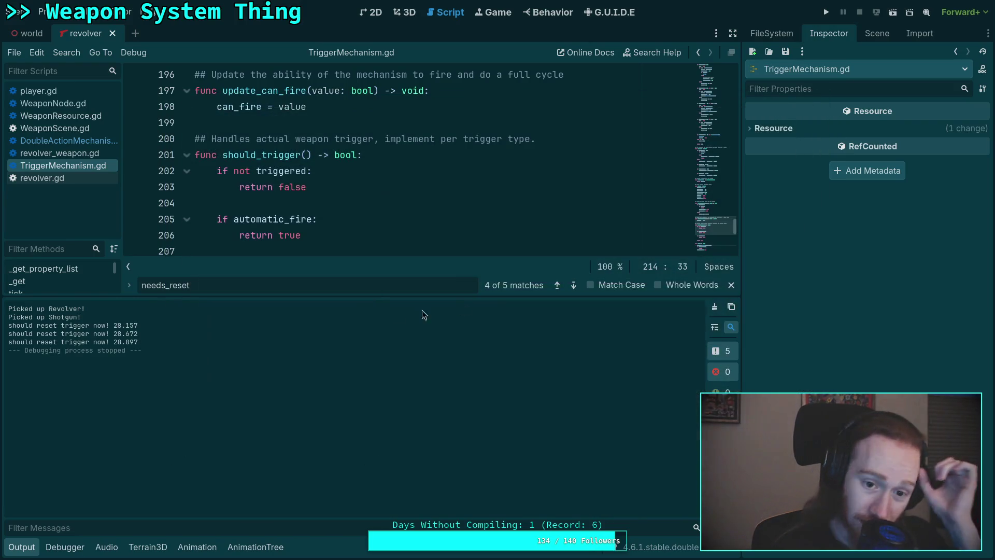
# - Delete the triggered-check debug print on lines 427–428 of WeaponNode.gd, then go to the terminal
pyautogui.click(21, 546)
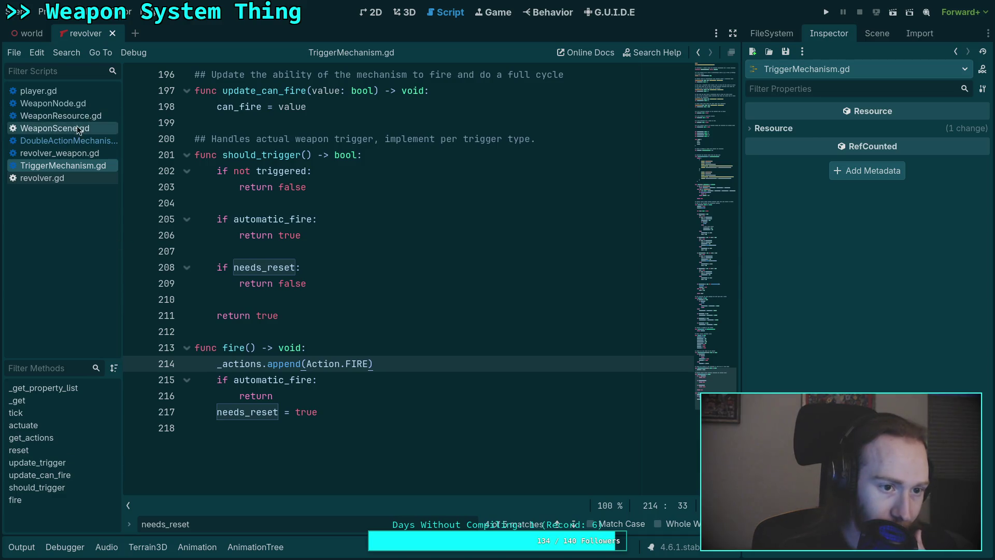
pyautogui.click(82, 106)
pyautogui.moveTo(216, 172); pyautogui.dragTo(217, 204)
pyautogui.press('BackSpace')
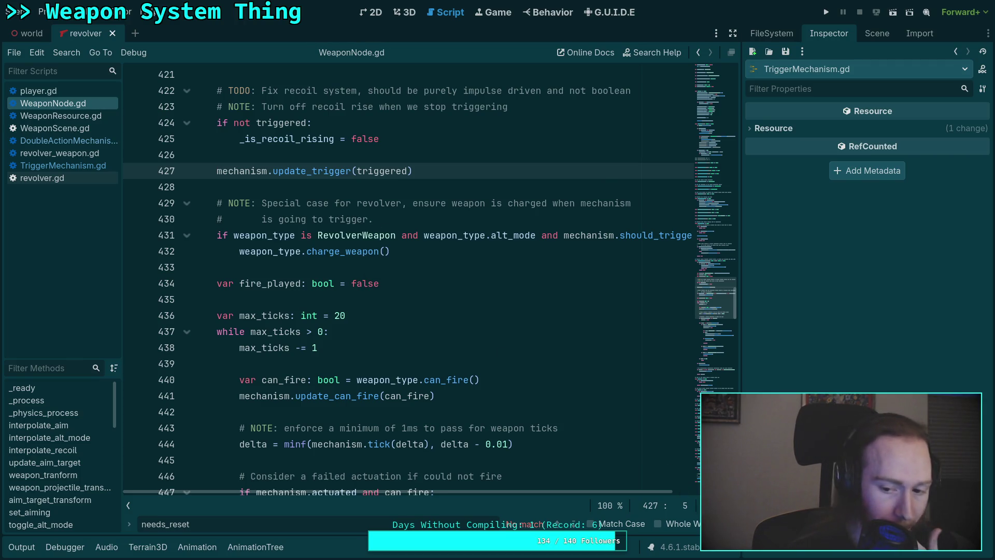
pyautogui.press('Escape')
pyautogui.click(409, 329)
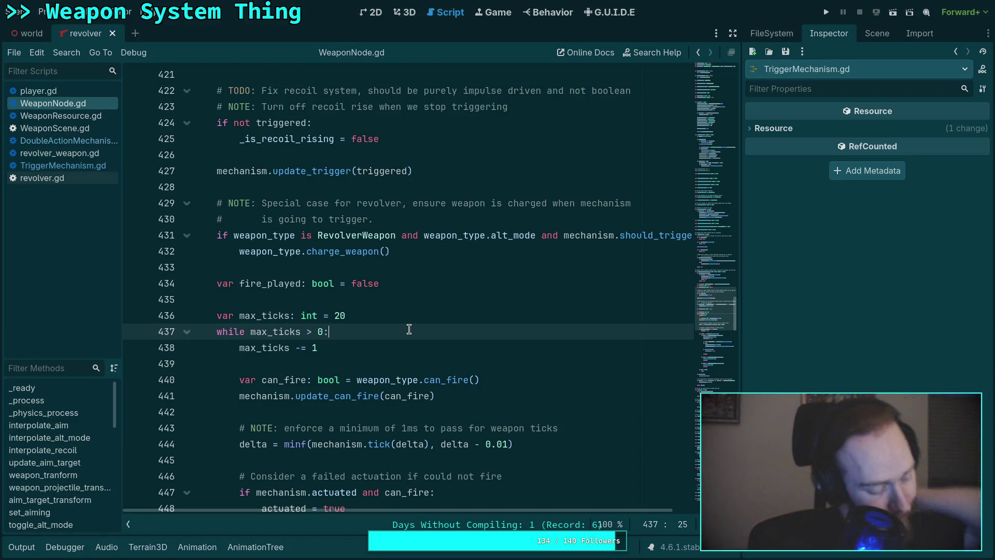
pyautogui.press('super+1')
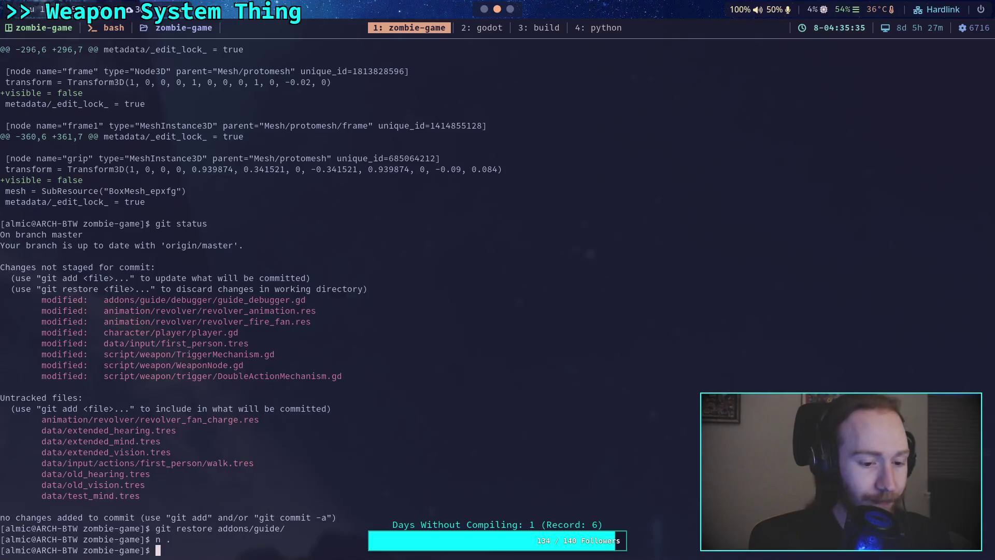
pyautogui.write('git status')
# - Run git status and git diff, then scroll through the start of the diff
pyautogui.press('Return')
pyautogui.write('git di')
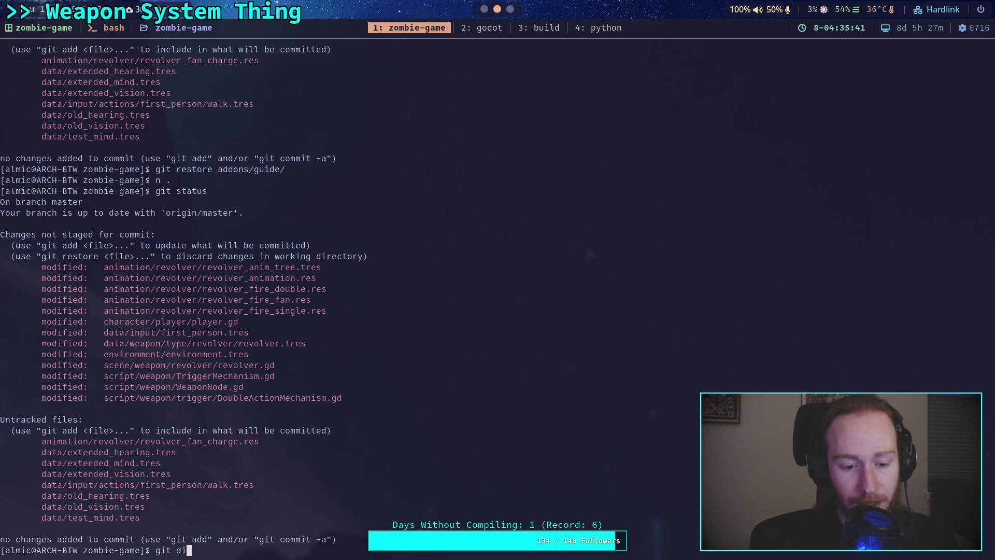
pyautogui.write('ff')
pyautogui.press('Return')
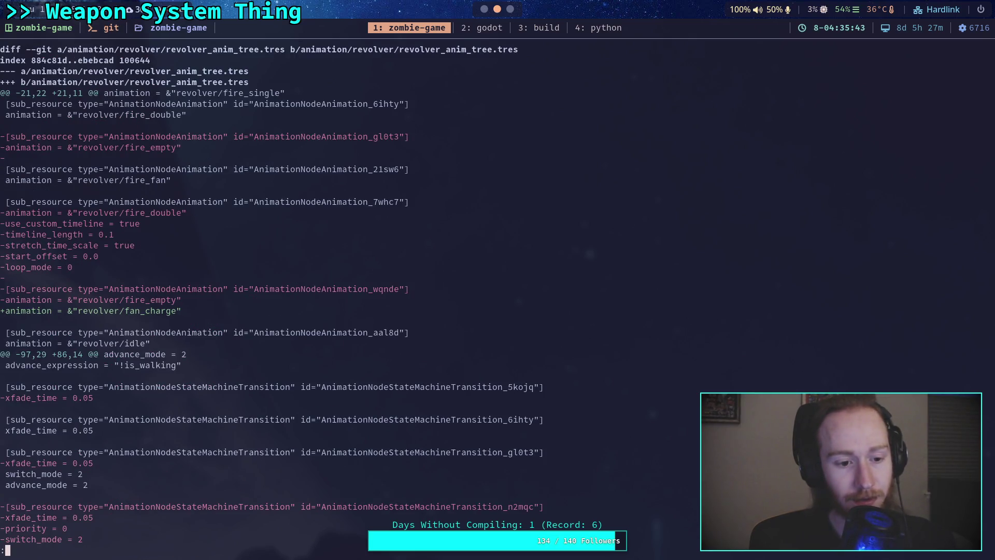
pyautogui.scroll(-10, 432, 290)
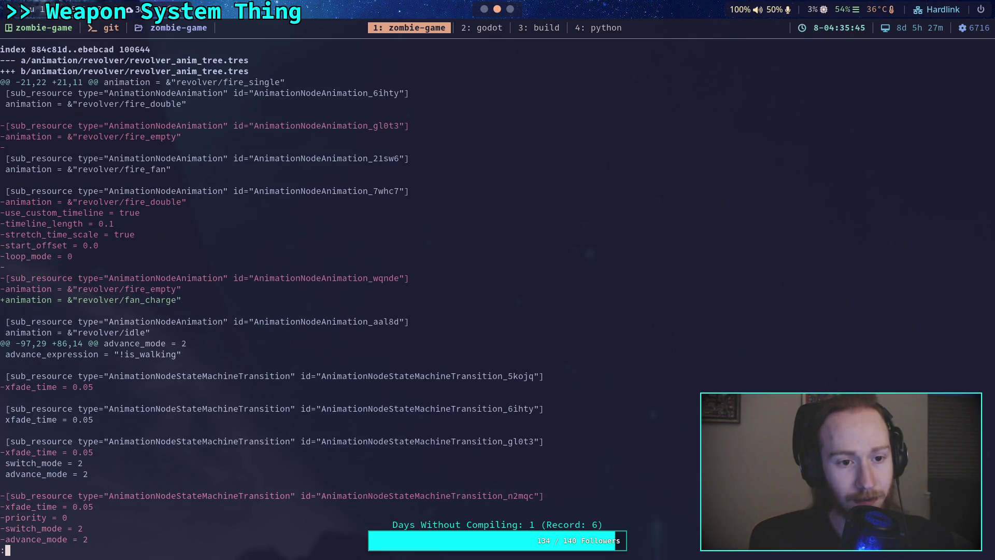
pyautogui.scroll(-13, 267, 301)
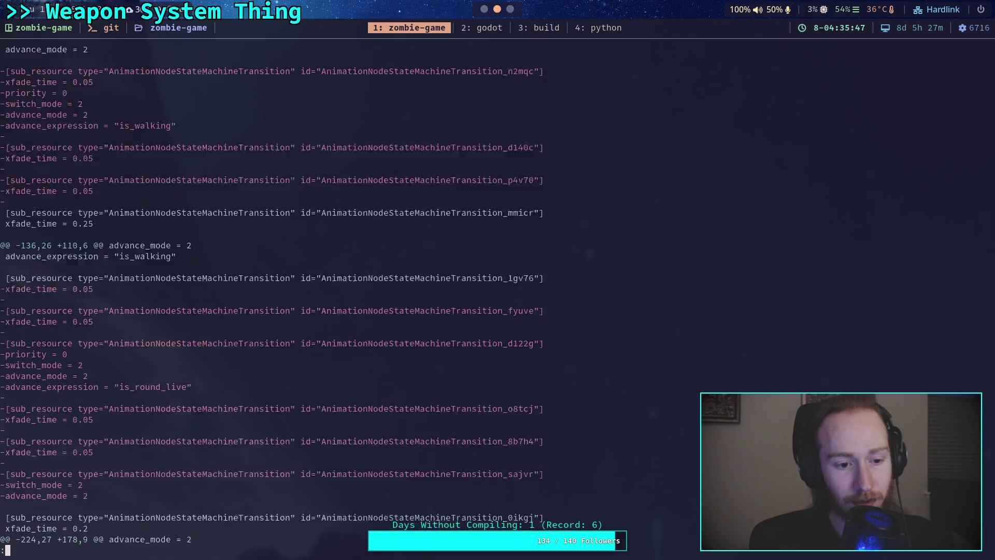
pyautogui.scroll(-10, 423, 295)
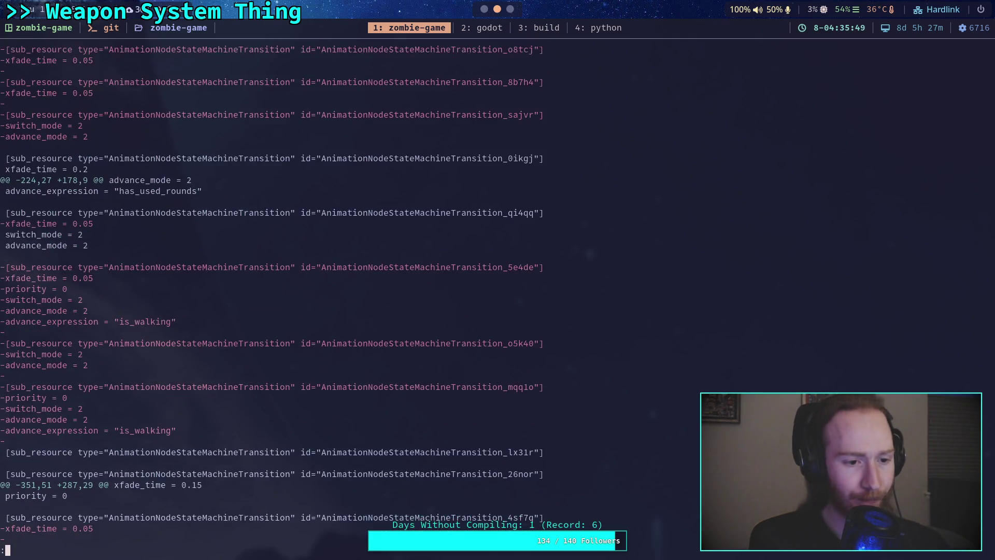
pyautogui.scroll(-11, 267, 295)
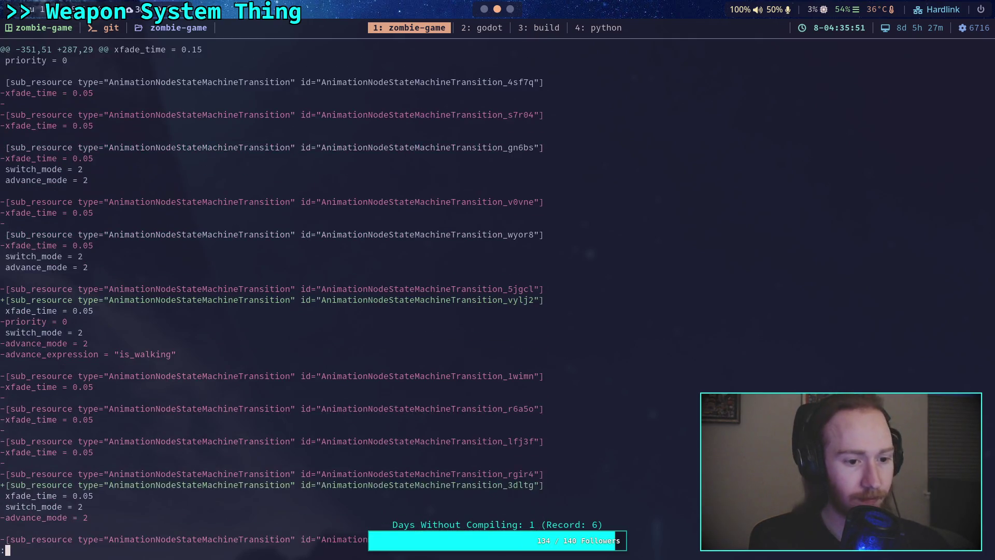
pyautogui.scroll(-7, 266, 294)
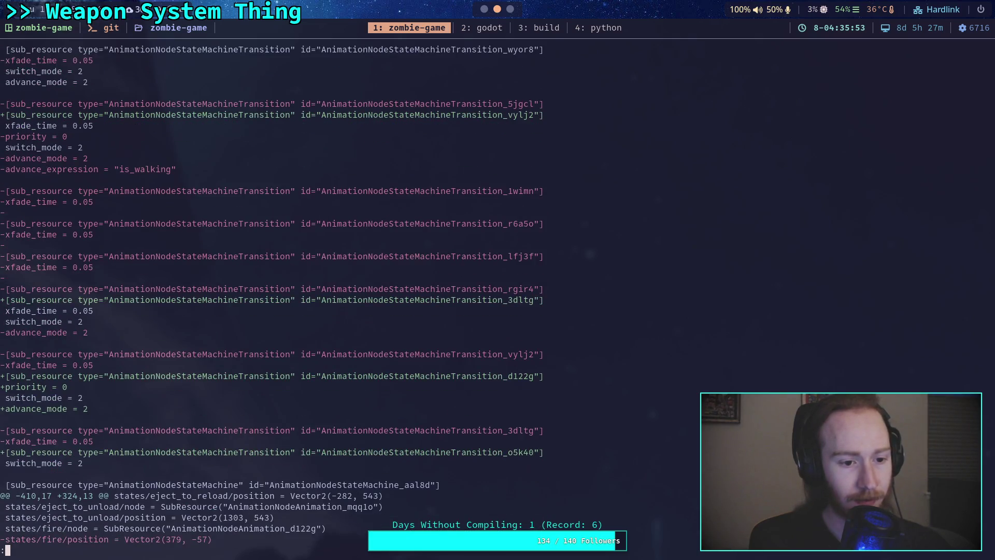
pyautogui.scroll(-4, 267, 295)
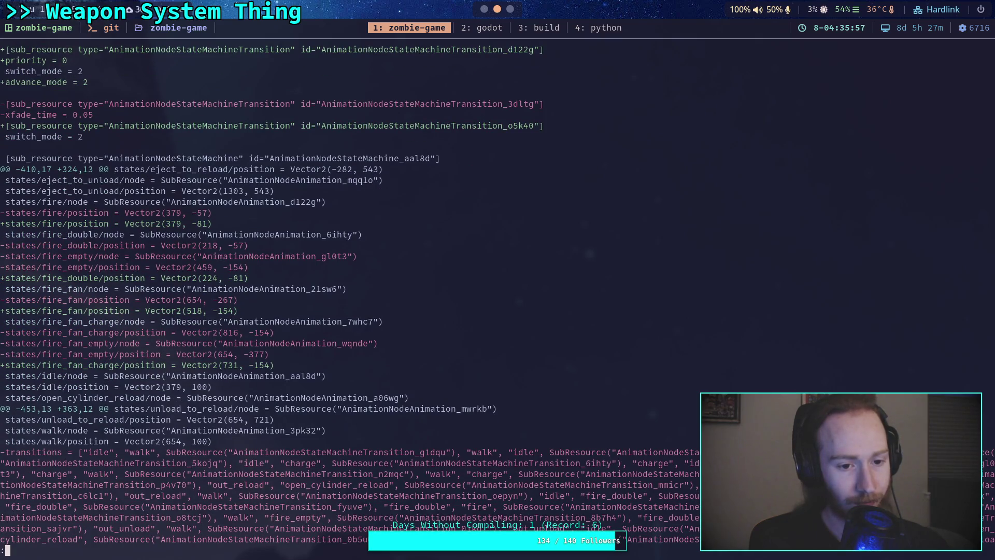
# - Page through the first_person.tres, revolver.tres and environment.tres diffs, then return to Godot
pyautogui.scroll(-6, 266, 294)
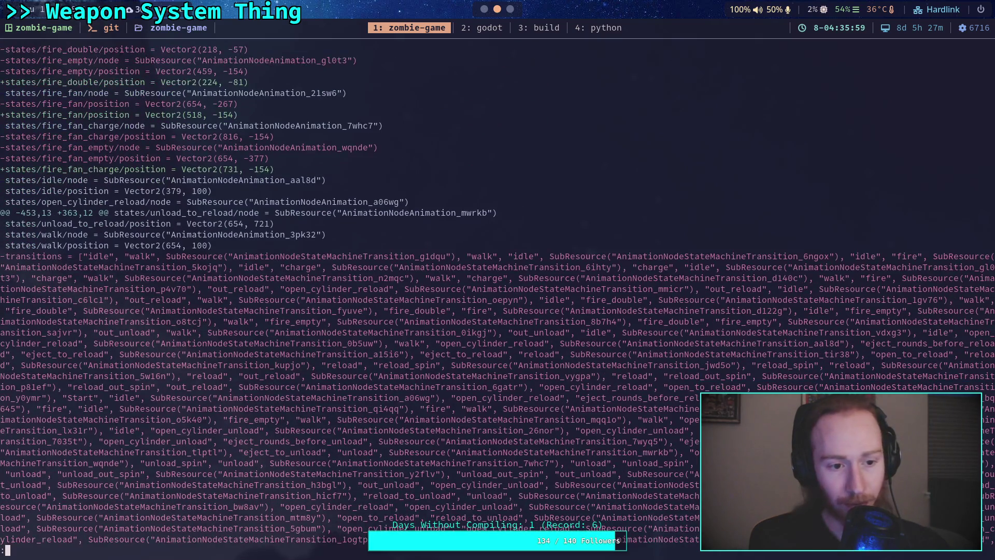
pyautogui.scroll(-7, 498, 290)
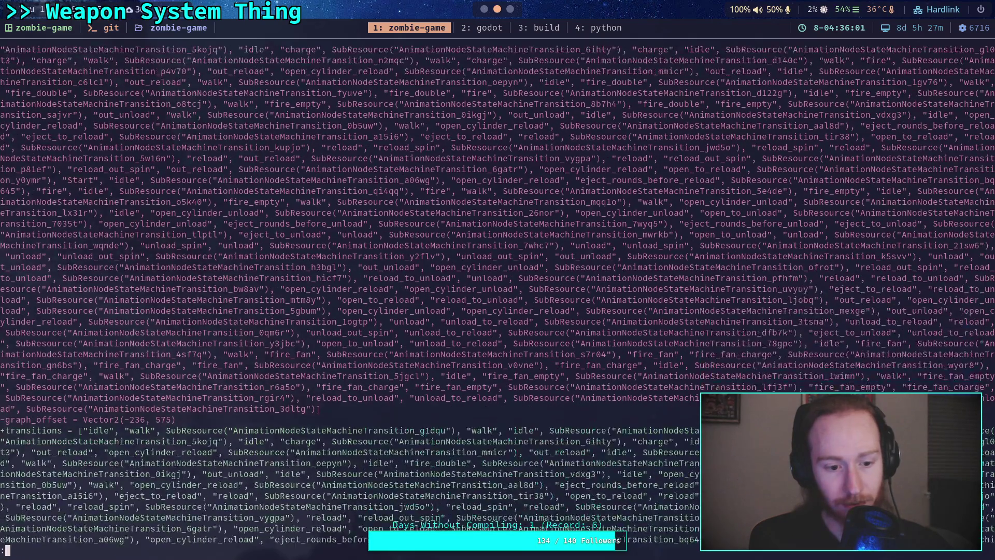
pyautogui.scroll(-5, 497, 290)
pyautogui.scroll(-4, 497, 301)
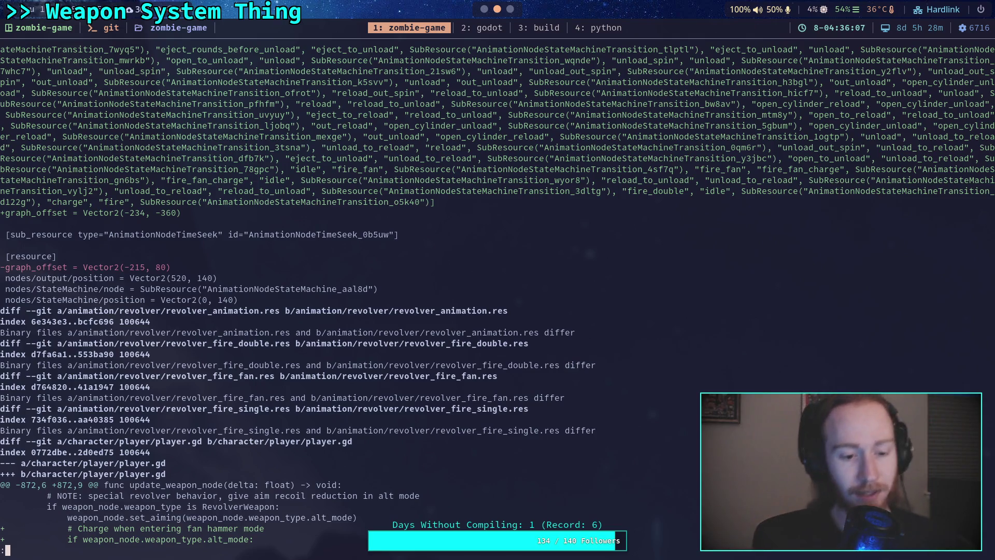
pyautogui.scroll(1, 497, 290)
pyautogui.scroll(3, 498, 290)
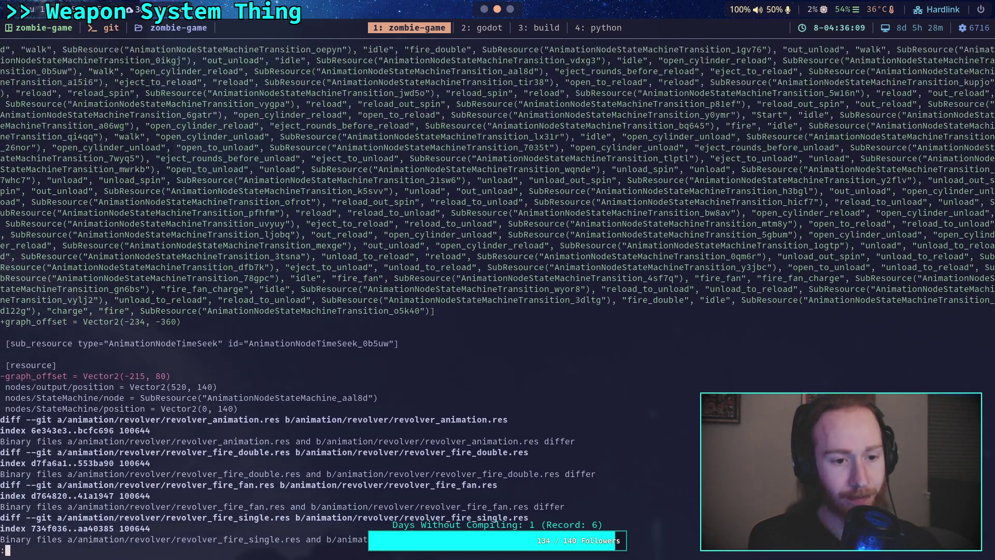
pyautogui.press('space')
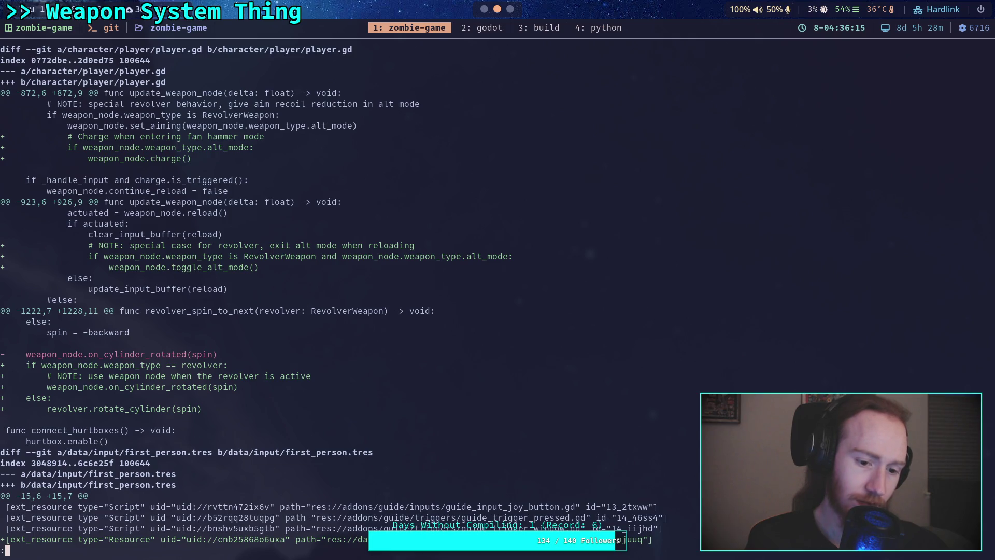
pyautogui.press('space')
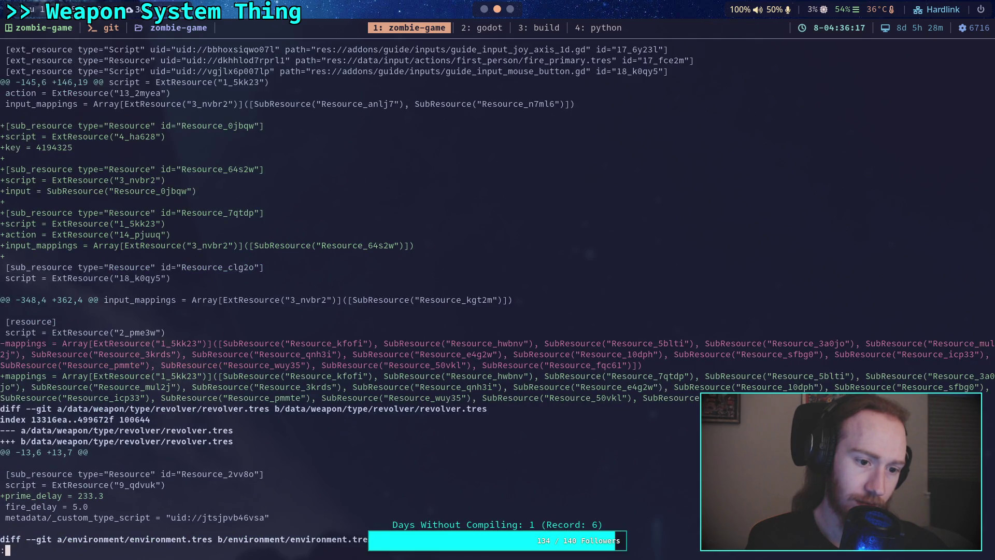
pyautogui.scroll(4, 497, 290)
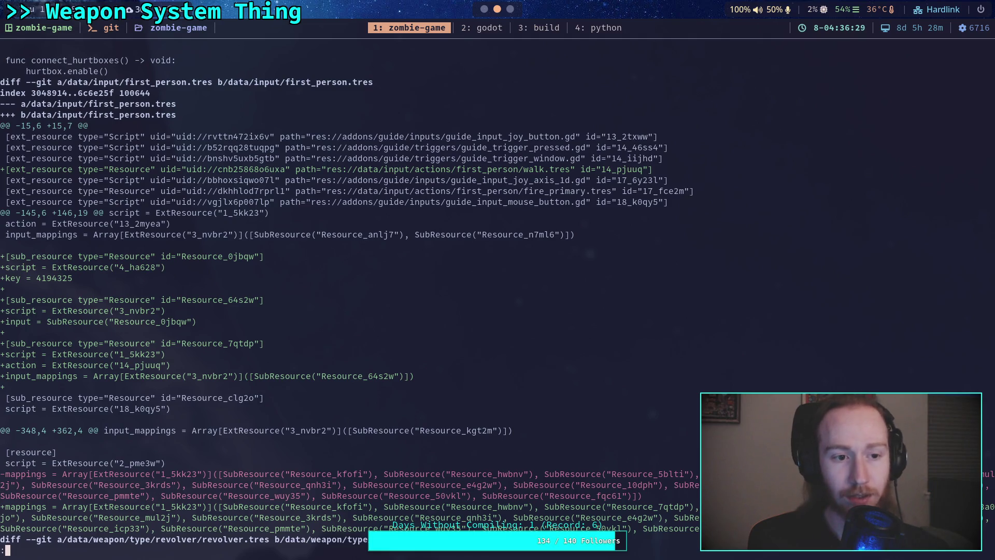
pyautogui.press('Down')
pyautogui.press('space')
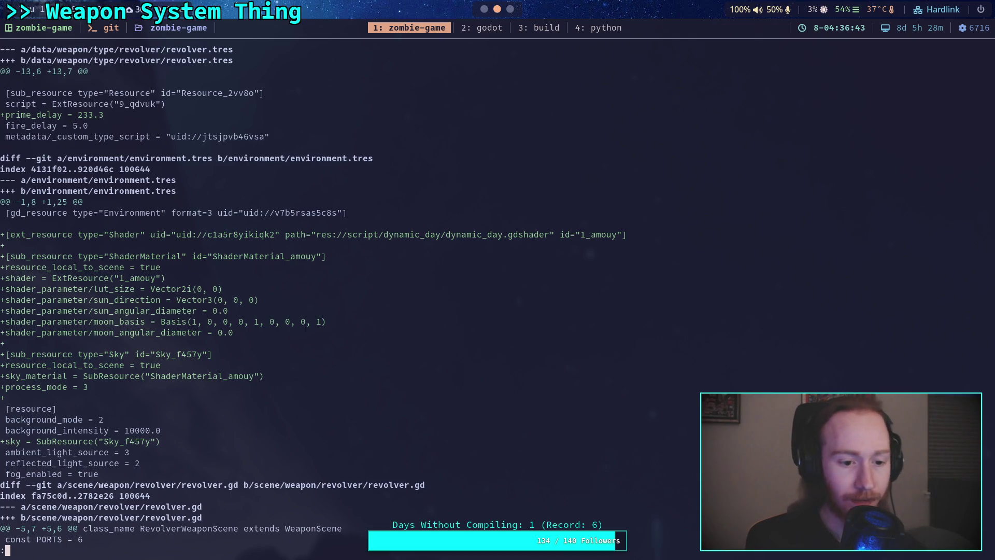
pyautogui.press('super+2')
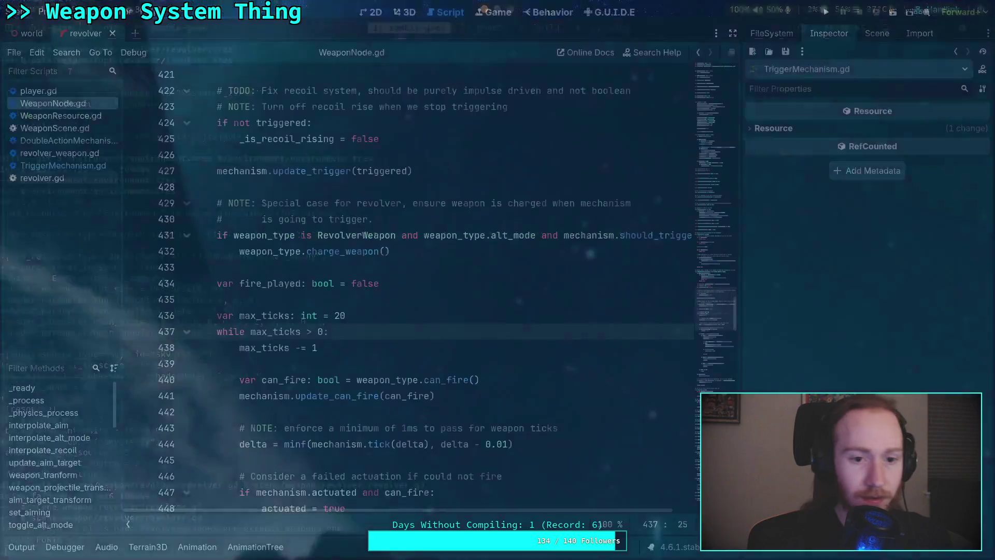
# - Save the world scene from the 3D view and return to the terminal's git diff
pyautogui.click(410, 13)
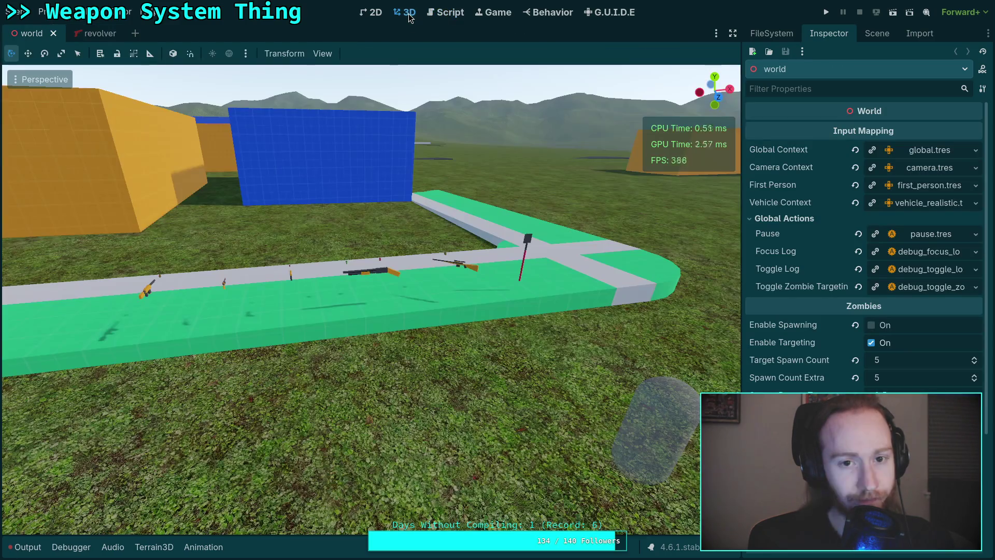
pyautogui.hotkey('ctrl', 's')
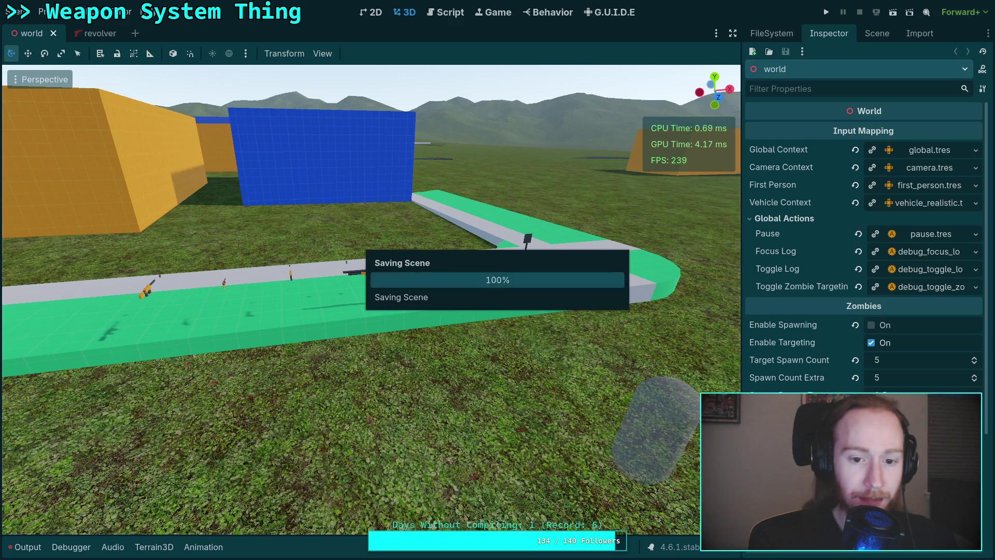
pyautogui.press('super+1')
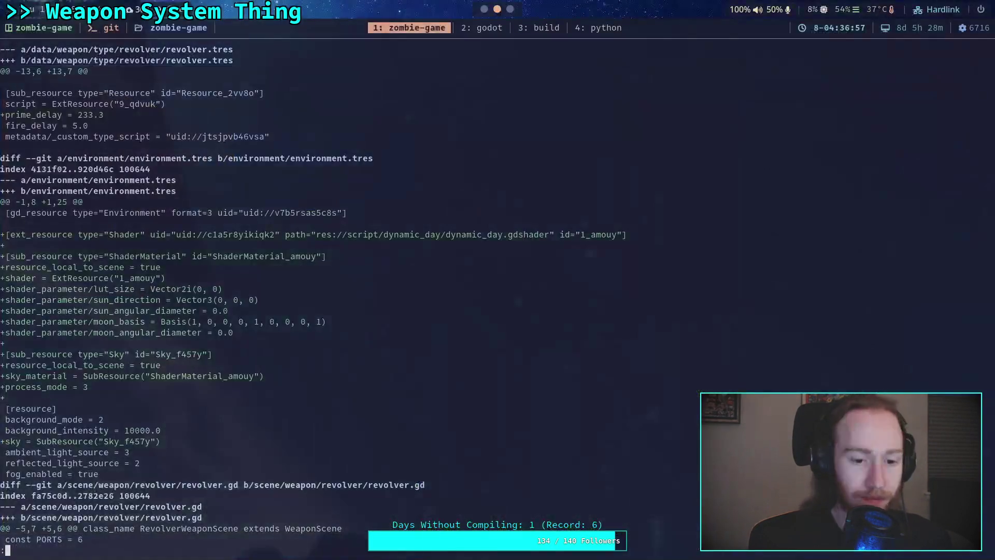
# - Restart git diff and page forward to the revolver.gd goto_fire changes
pyautogui.press('q')
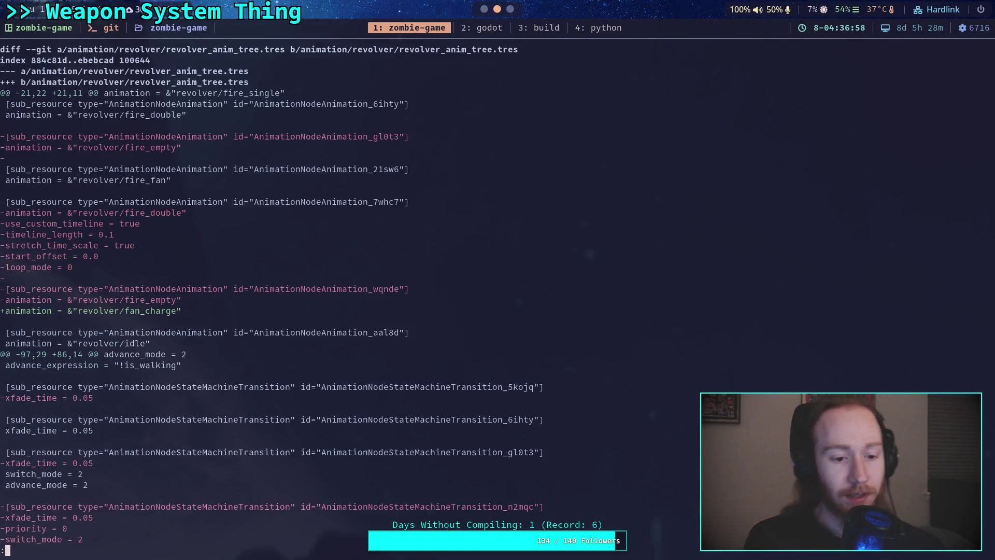
pyautogui.press('space')
pyautogui.press('space')
pyautogui.press('space')
pyautogui.press('space')
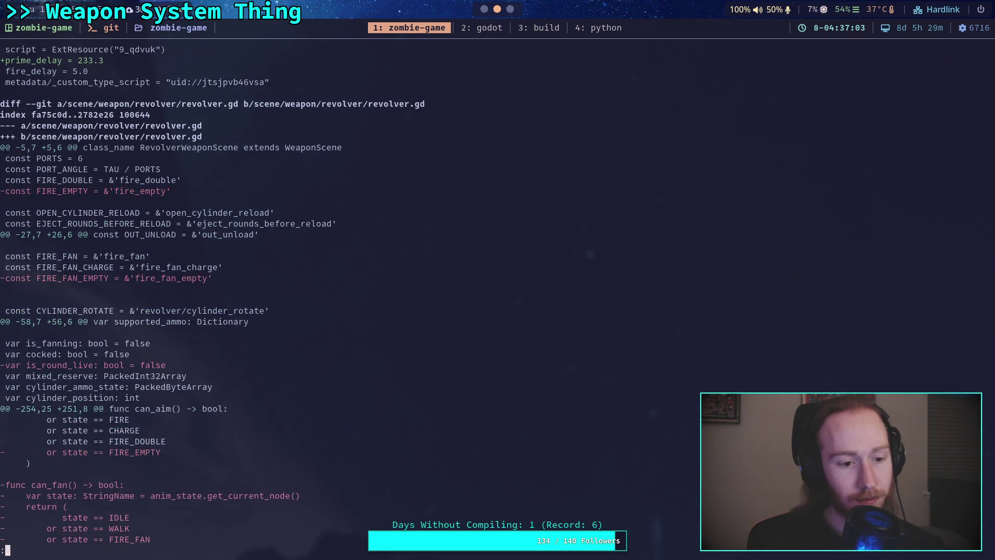
pyautogui.press('space')
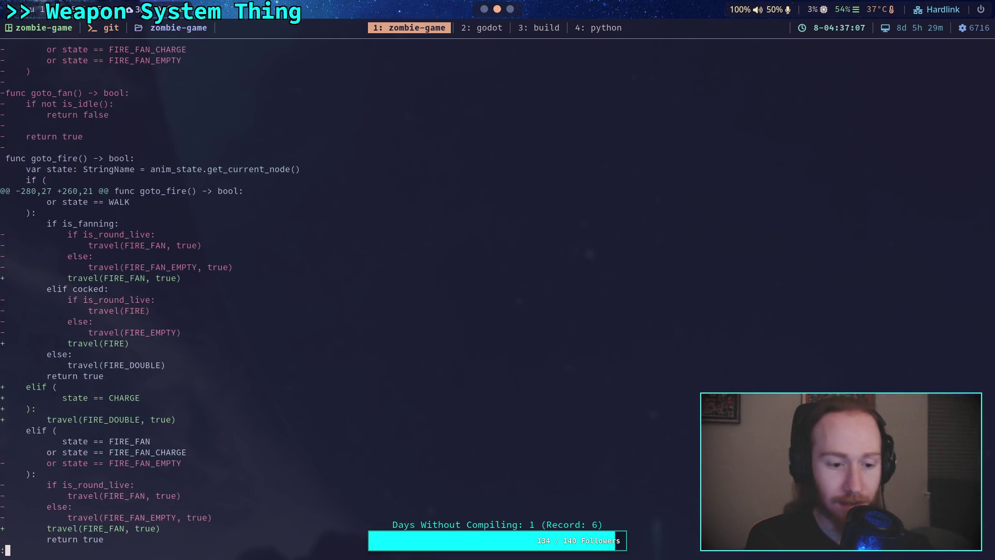
# - Page between the goto_fire changes and the TriggerMechanism.gd hunk, ending on TriggerMechanism.gd
pyautogui.press('q')
pyautogui.press('space')
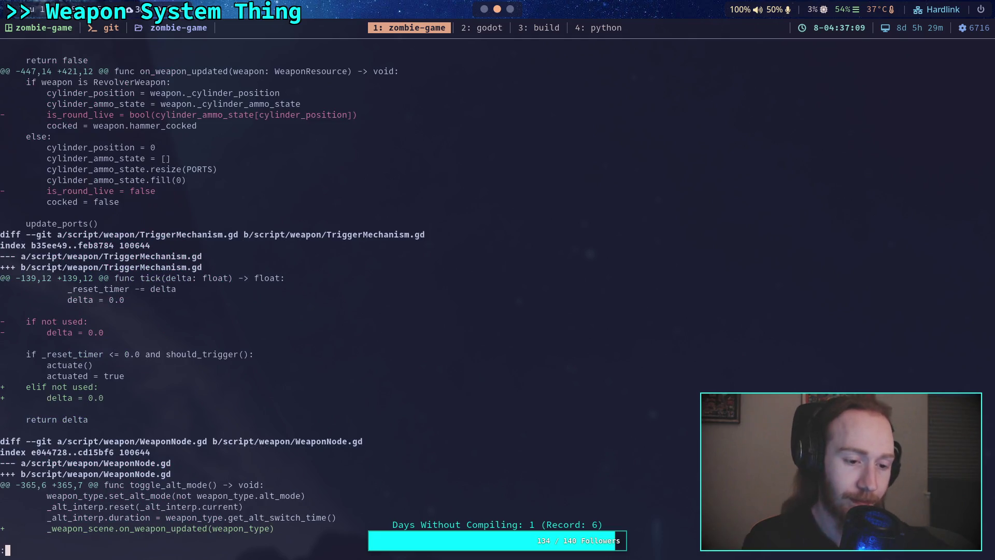
pyautogui.press('b')
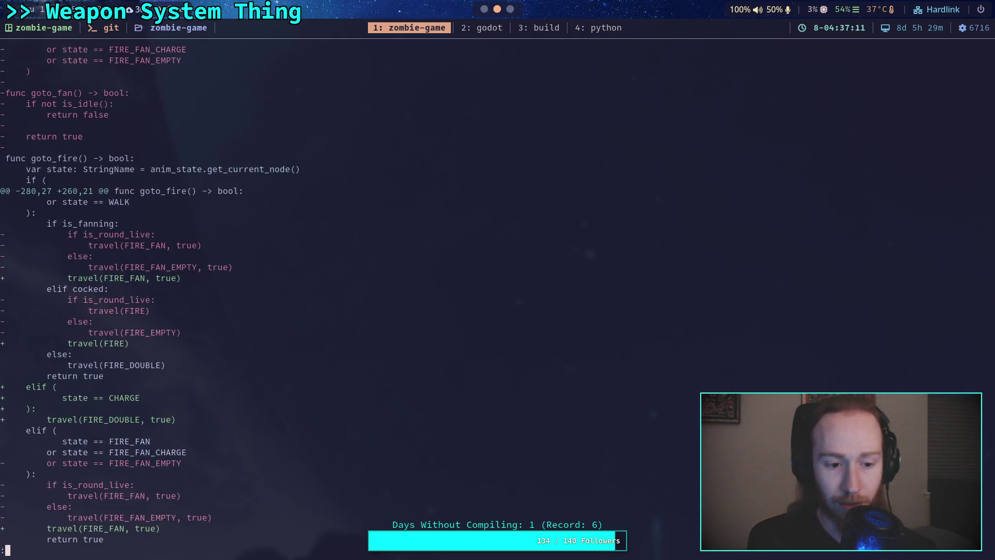
pyautogui.press('space')
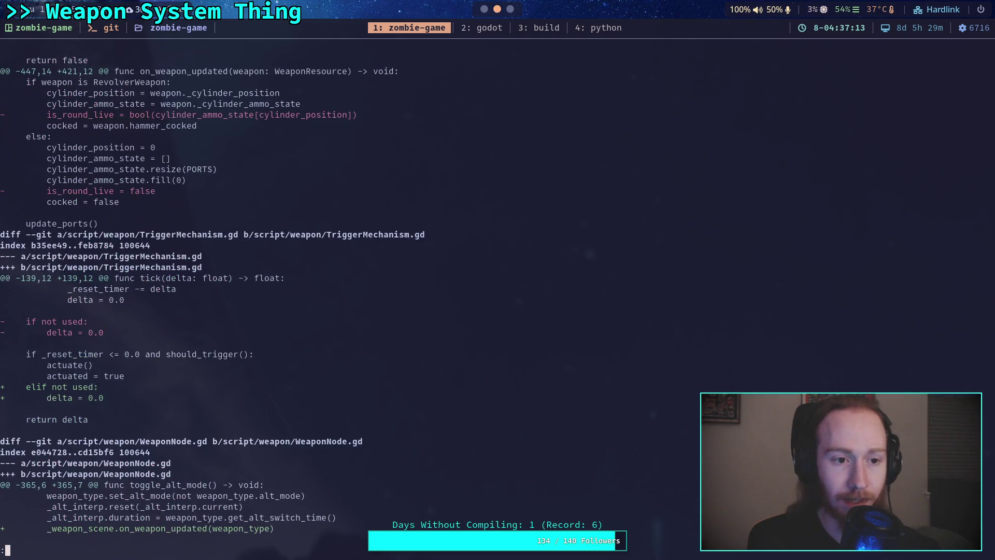
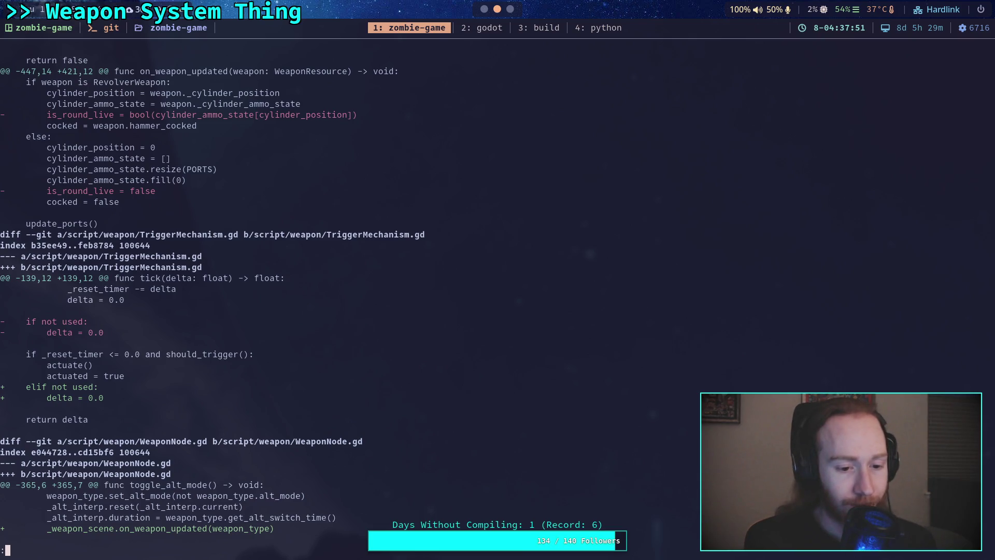
# - Page through the rest of the WeaponNode.gd diff to its end
pyautogui.press('space')
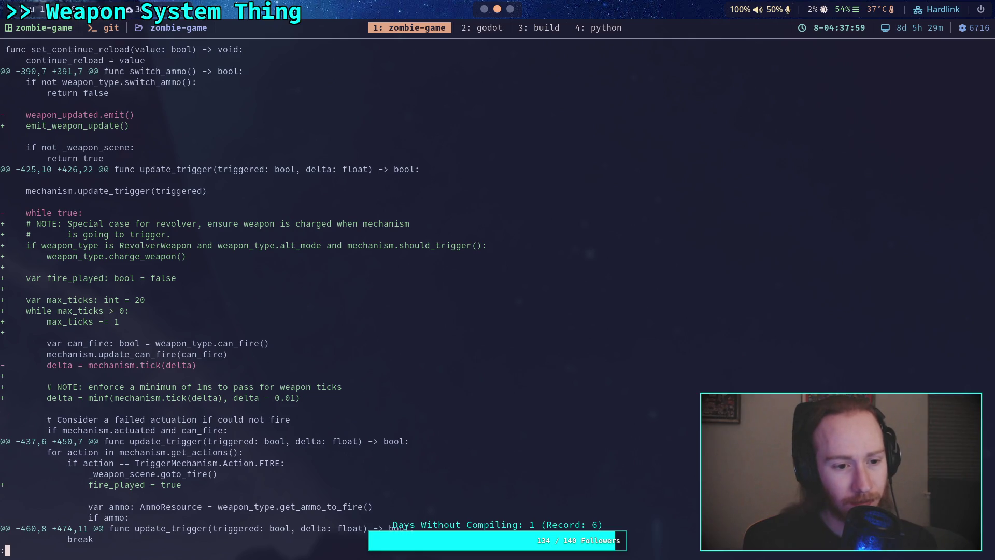
pyautogui.press('space')
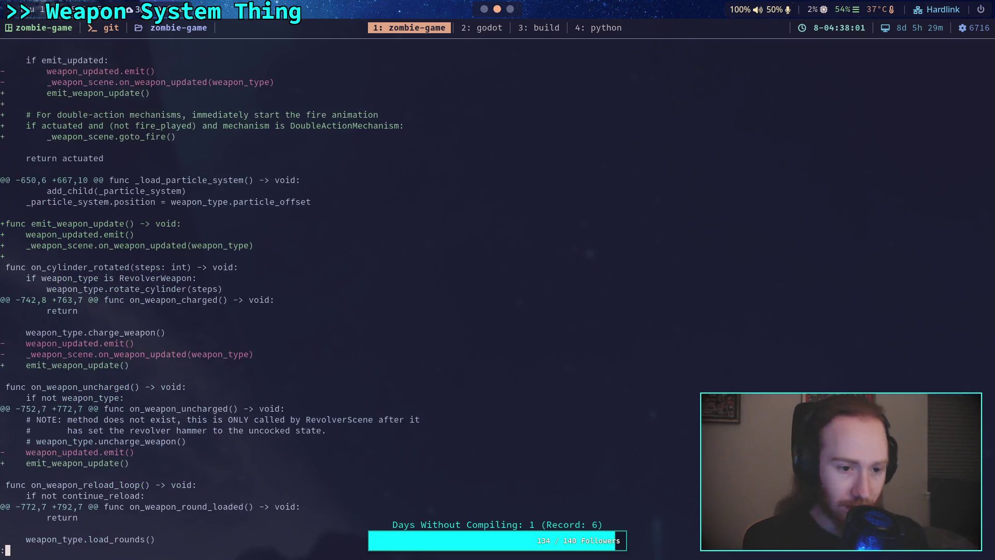
pyautogui.press('space')
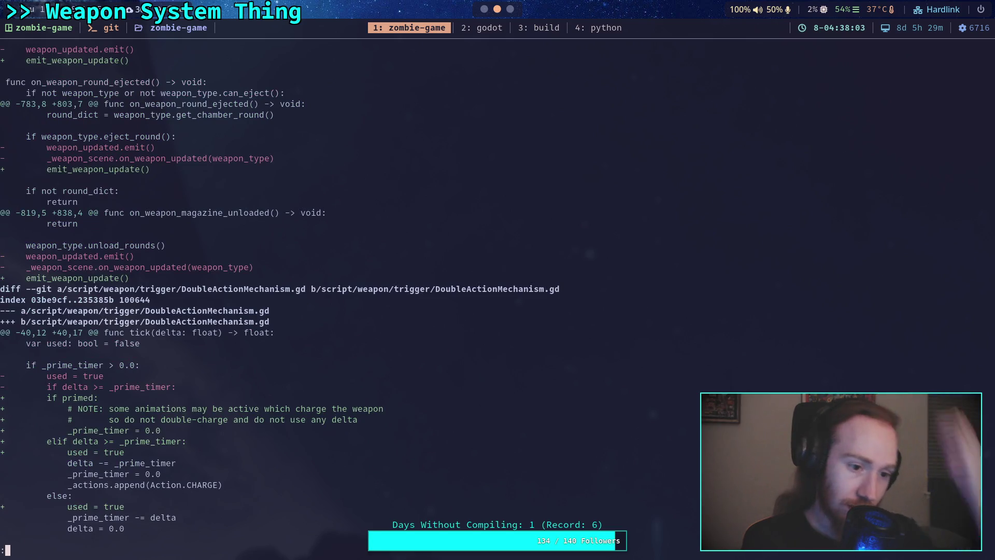
pyautogui.press('space')
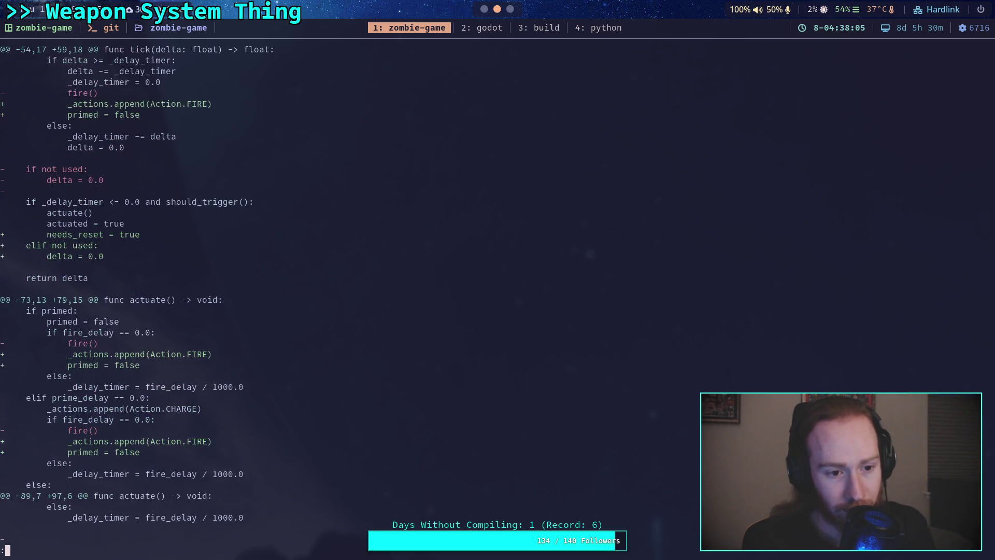
pyautogui.press('space')
# - Run git status to list the twelve modified files on master, then go to the Godot editor
pyautogui.write('q')
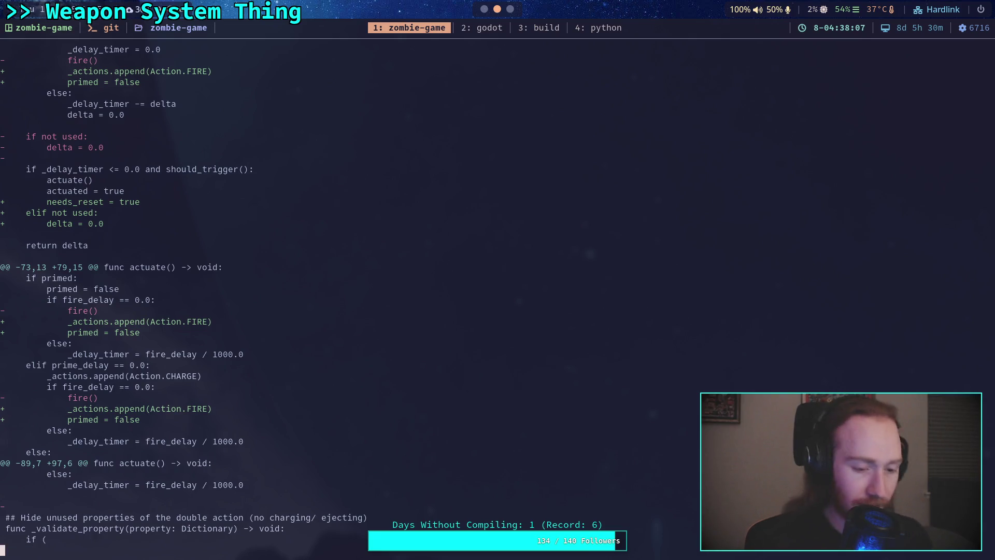
pyautogui.write('git status')
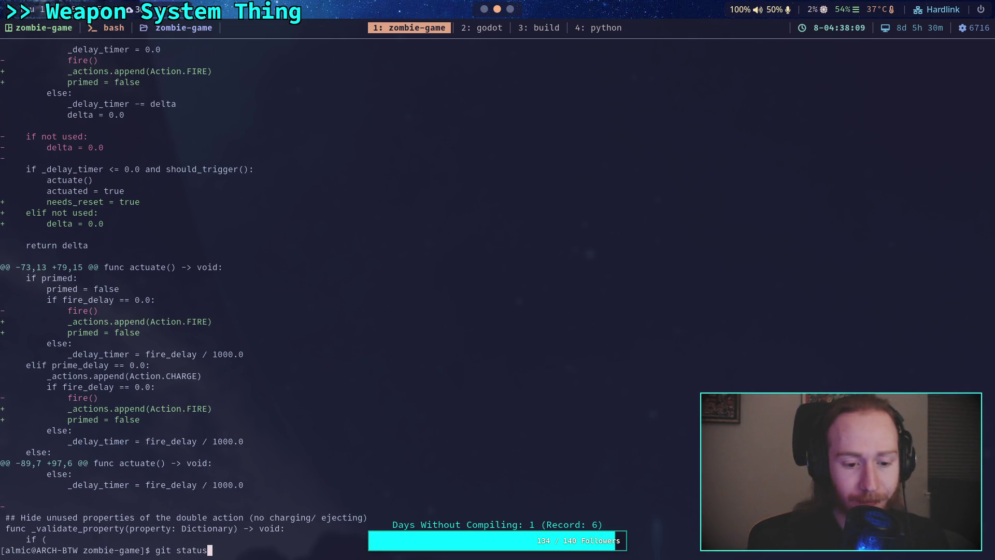
pyautogui.press('Return')
pyautogui.write('git a')
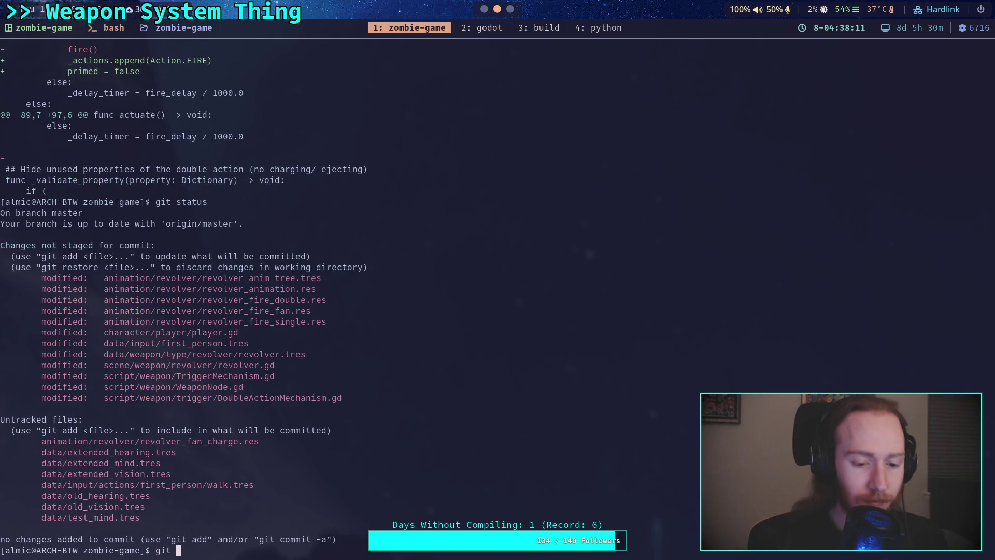
pyautogui.press('super+2')
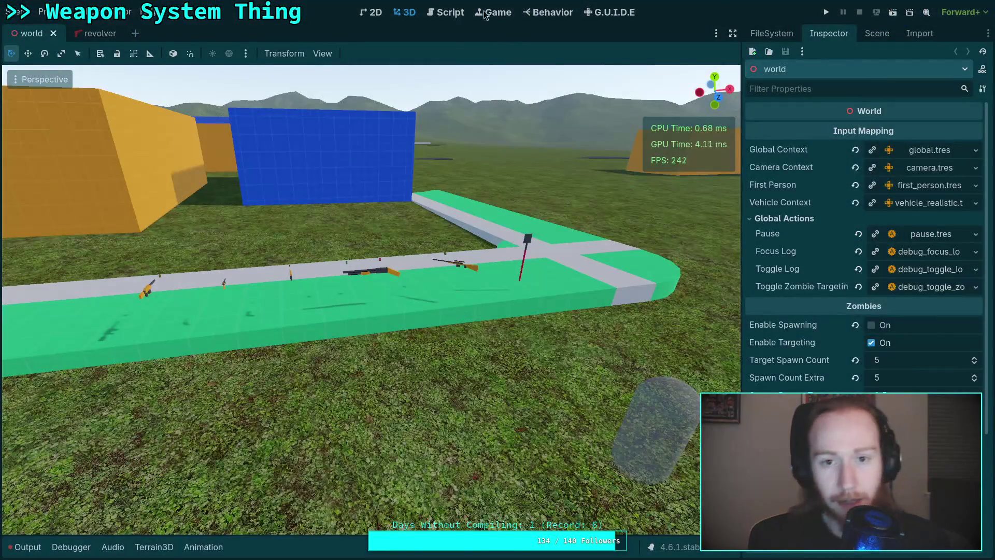
# - Open the revolver scene and bring up an enlarged Manage Animations libraries window
pyautogui.click(86, 33)
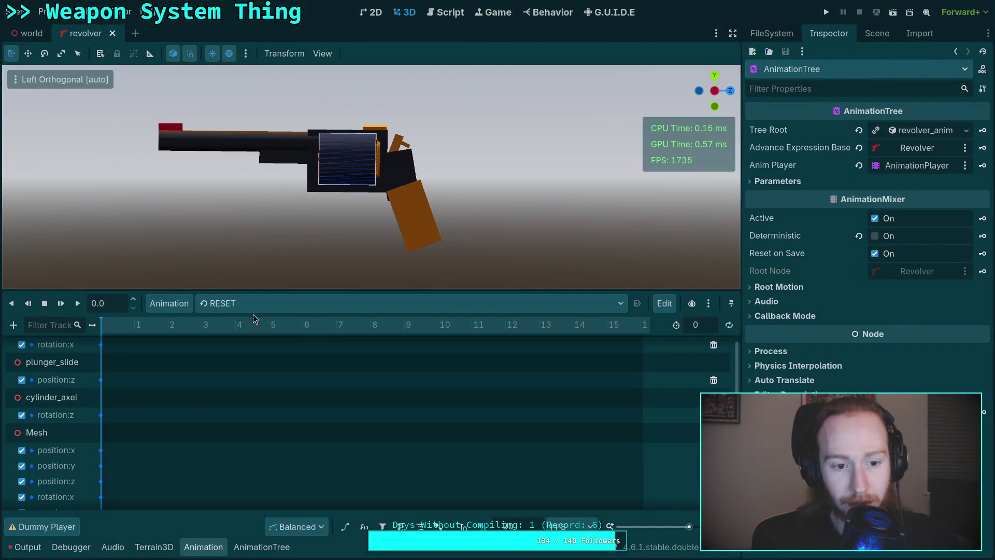
pyautogui.click(169, 304)
pyautogui.click(185, 343)
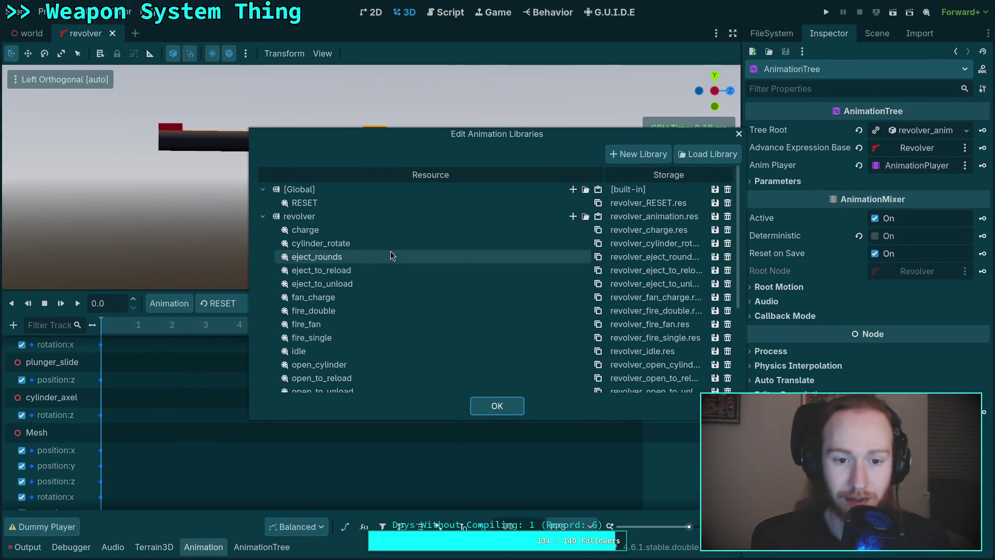
pyautogui.moveTo(248, 129)
pyautogui.mouseDown()
pyautogui.moveTo(160, 93)
pyautogui.moveTo(57, 78)
pyautogui.moveTo(53, 62)
pyautogui.mouseUp()
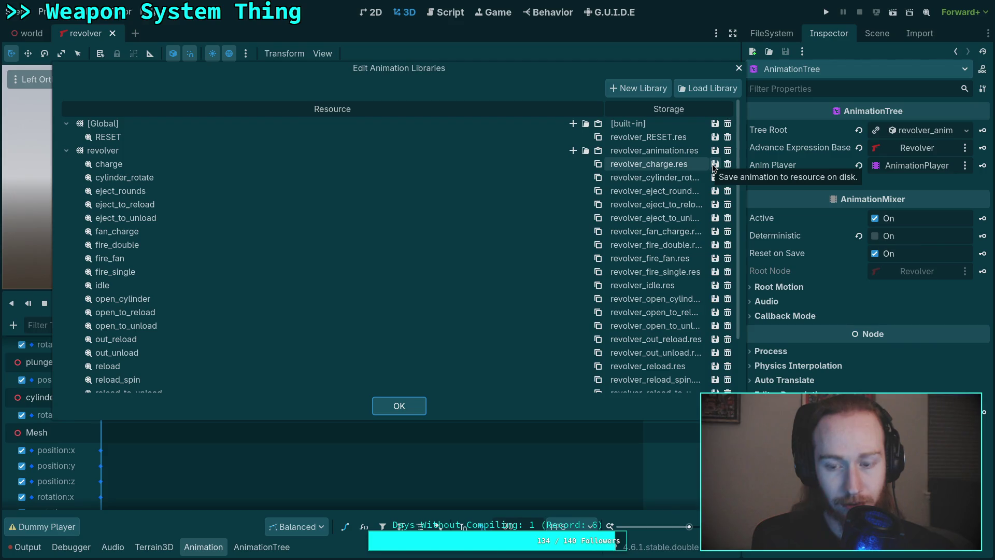
# - Save the charge, fan_charge, fire_double and fire_fan animations to disk as separate resources
pyautogui.click(712, 163)
pyautogui.click(721, 182)
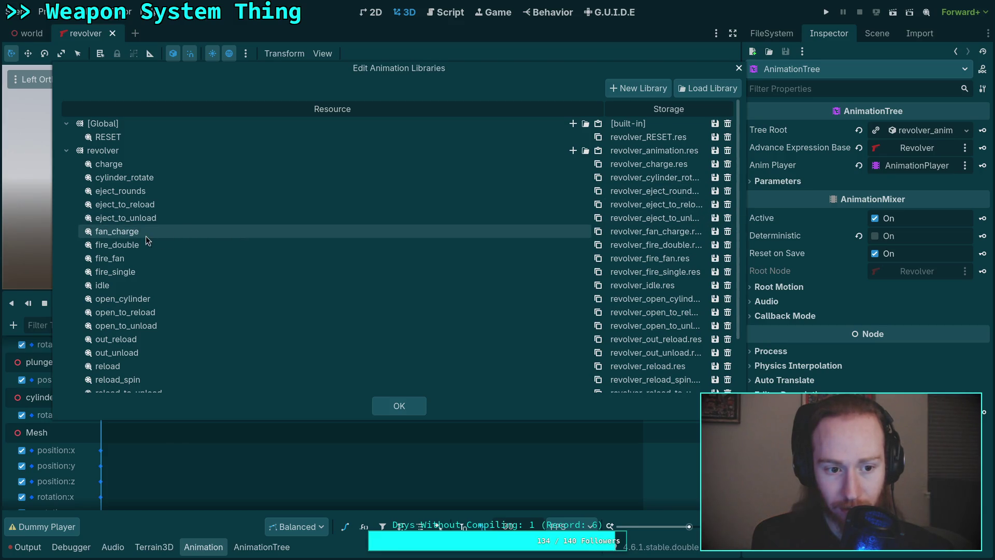
pyautogui.click(714, 231)
pyautogui.click(724, 247)
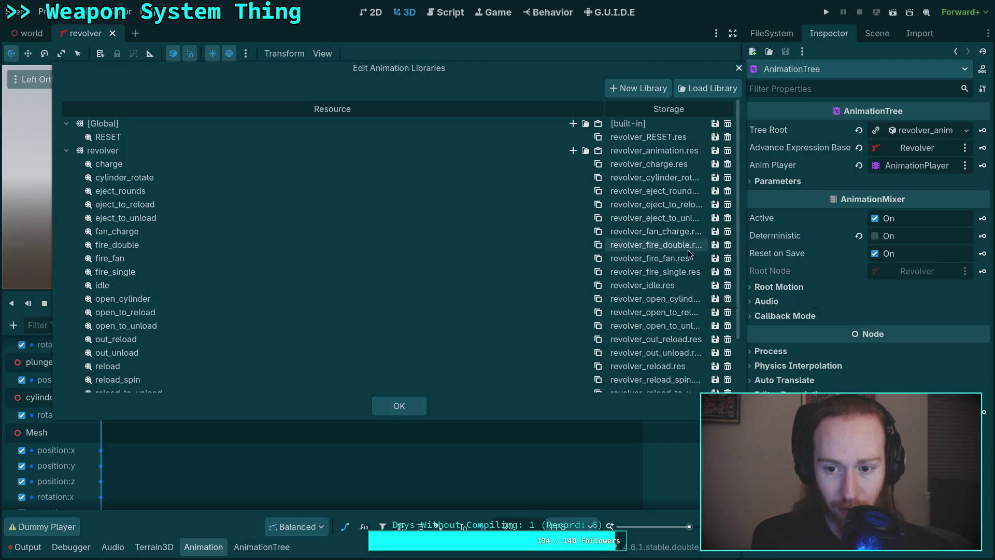
pyautogui.click(717, 246)
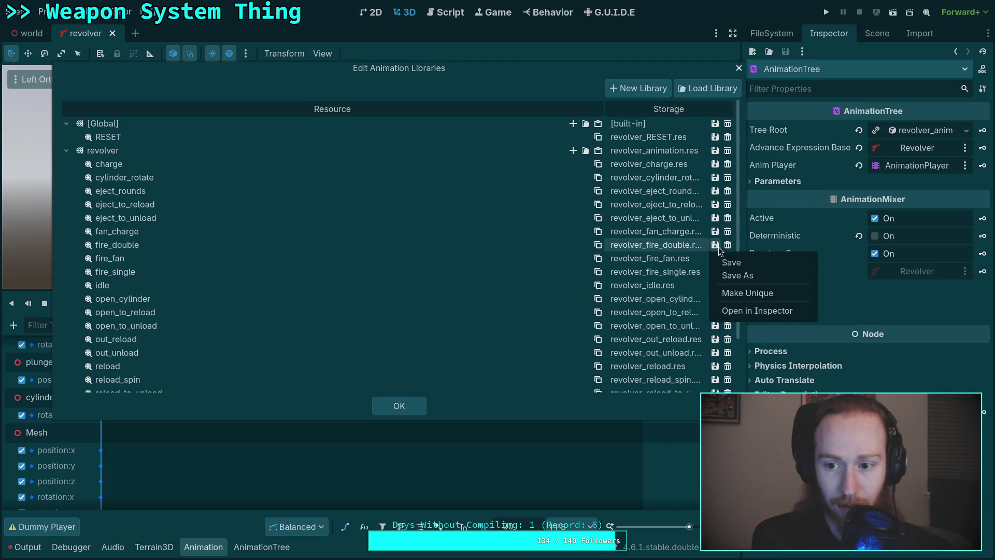
pyautogui.click(725, 262)
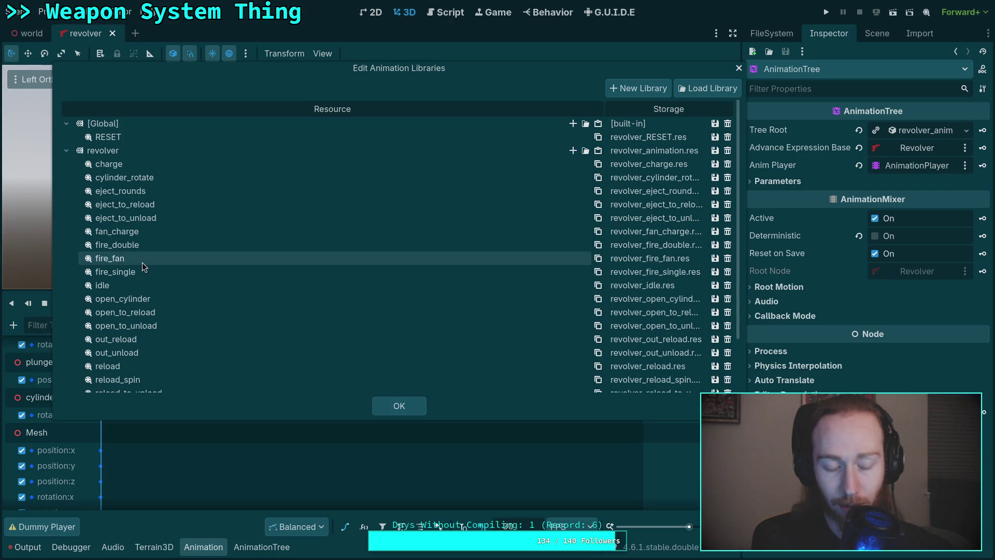
pyautogui.click(712, 259)
pyautogui.click(718, 273)
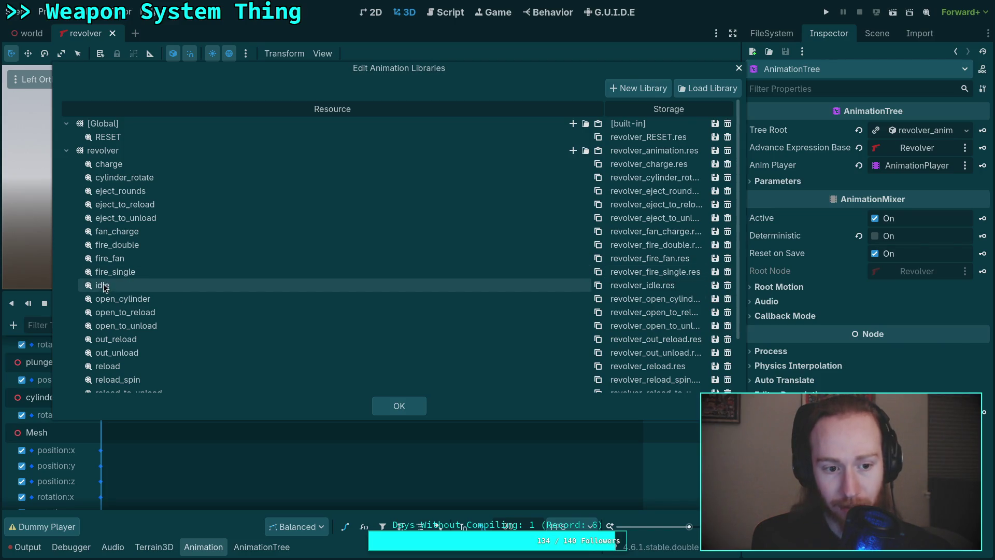
# - Save the revolver animation library, close the dialog and return to the git terminal
pyautogui.scroll(-3, 134, 355)
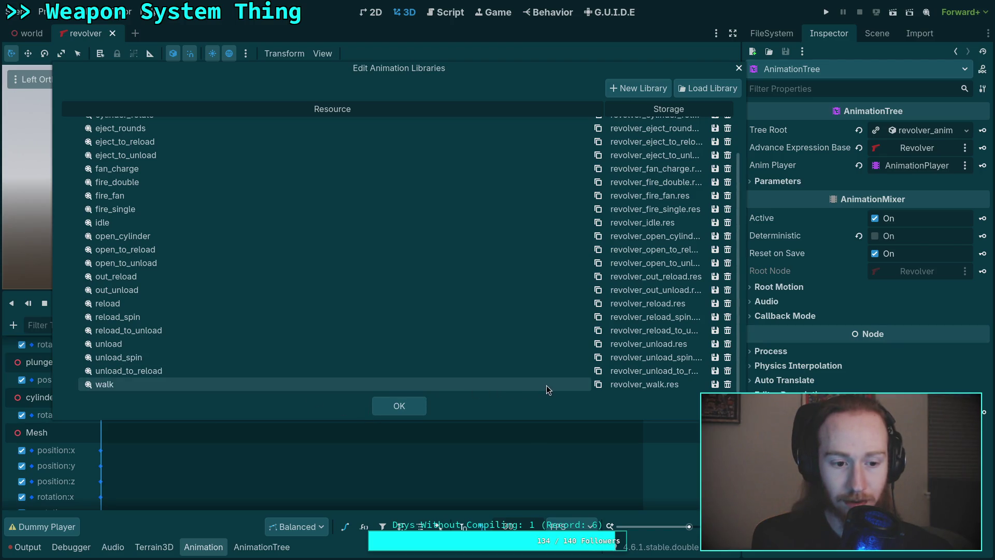
pyautogui.scroll(3, 546, 385)
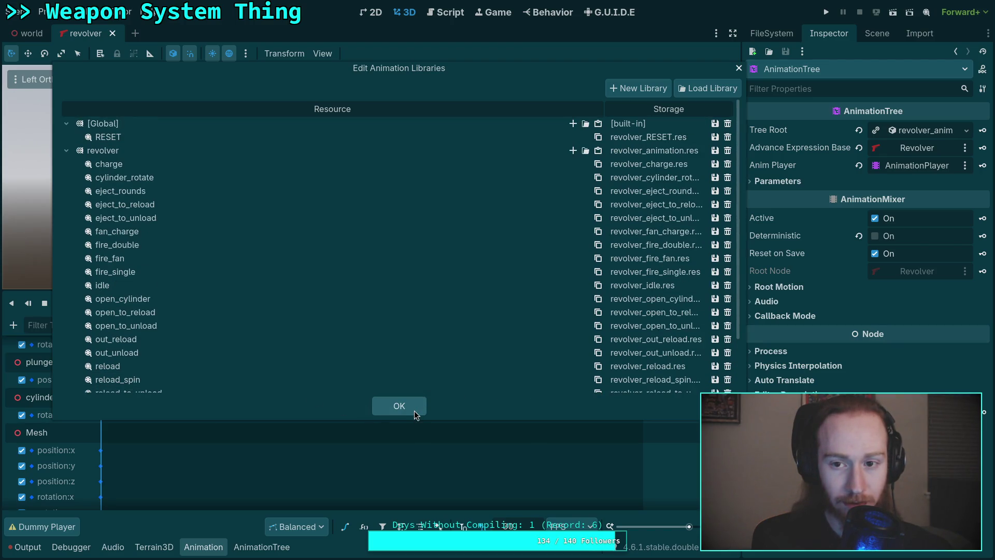
pyautogui.click(714, 150)
pyautogui.click(725, 167)
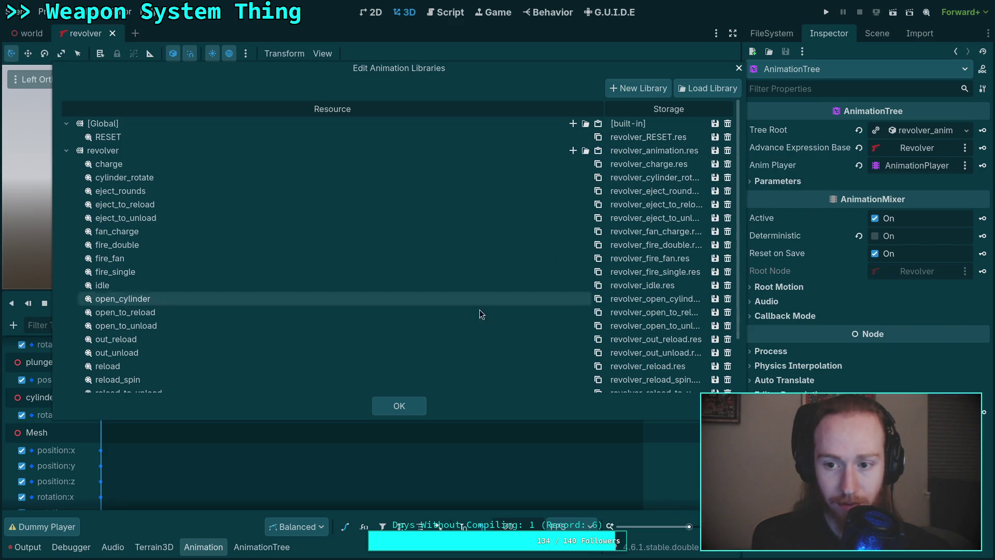
pyautogui.click(405, 405)
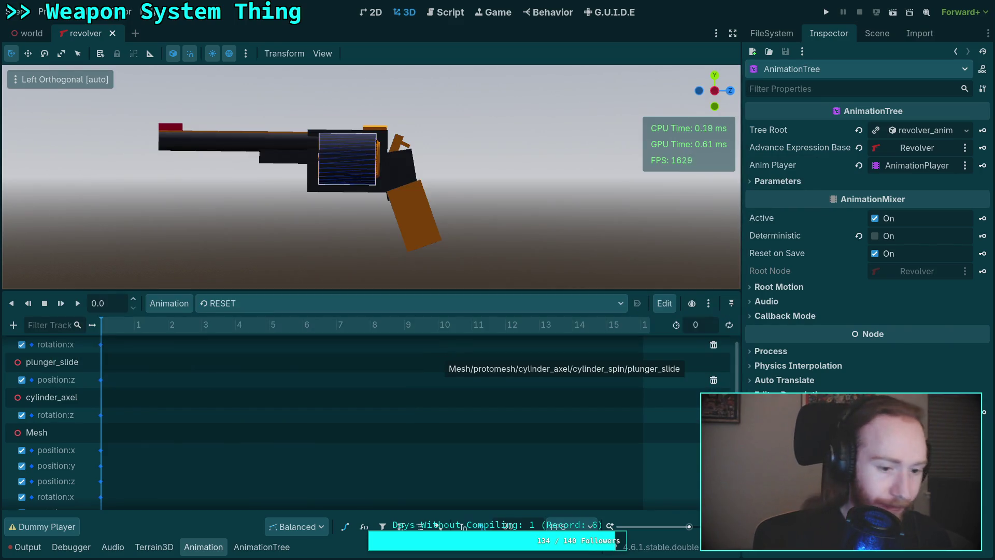
pyautogui.press('super+1')
# - Rerun git status and scroll through the output listing revolver_charge.res and the other animation files
pyautogui.write('status')
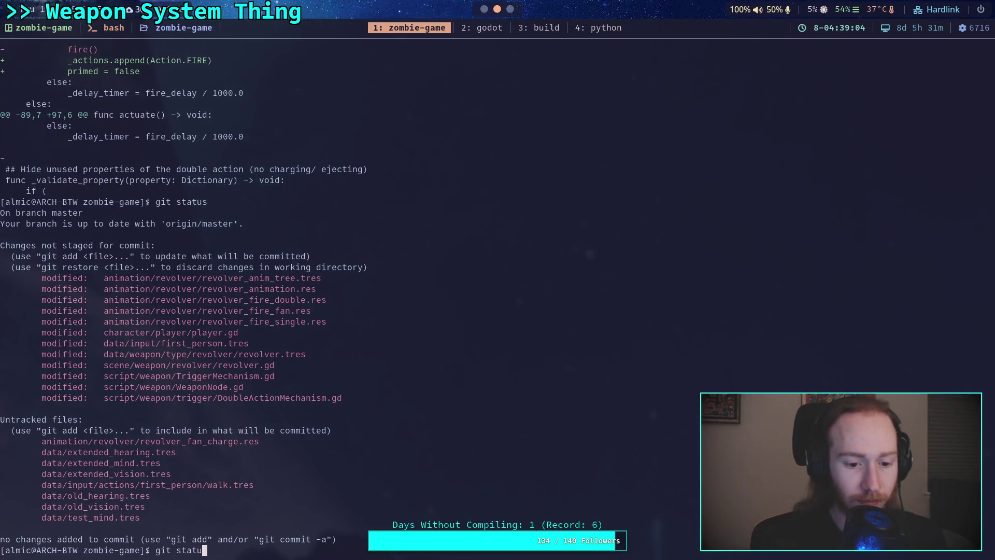
pyautogui.press('Return')
pyautogui.scroll(5, 234, 355)
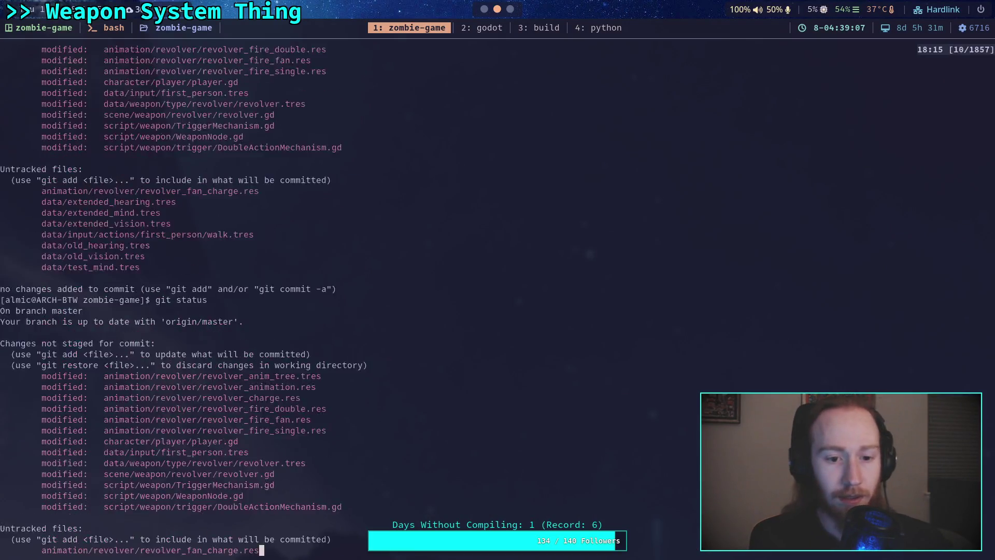
pyautogui.scroll(-1, 313, 212)
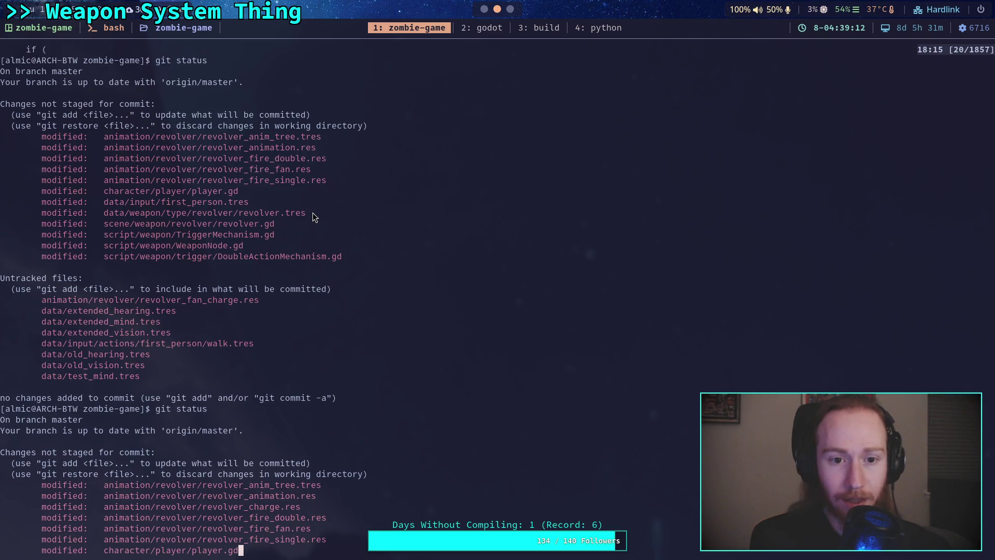
pyautogui.scroll(-4, 313, 212)
pyautogui.press('q')
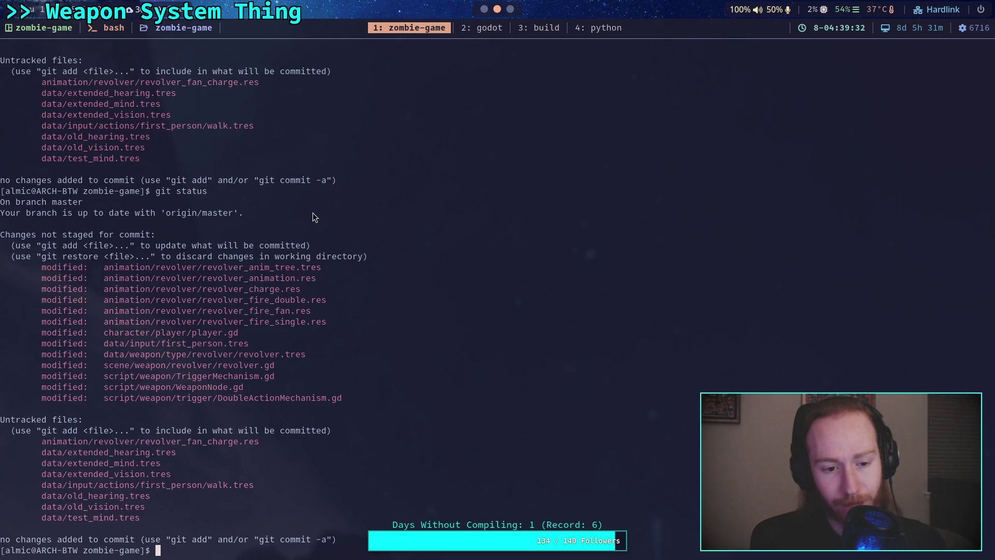
pyautogui.write('git ')
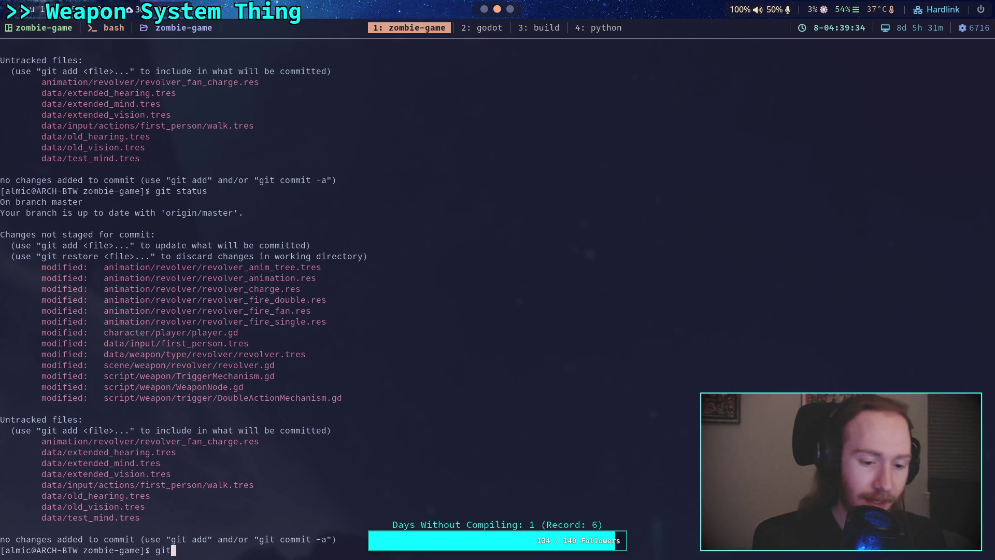
pyautogui.write('add a')
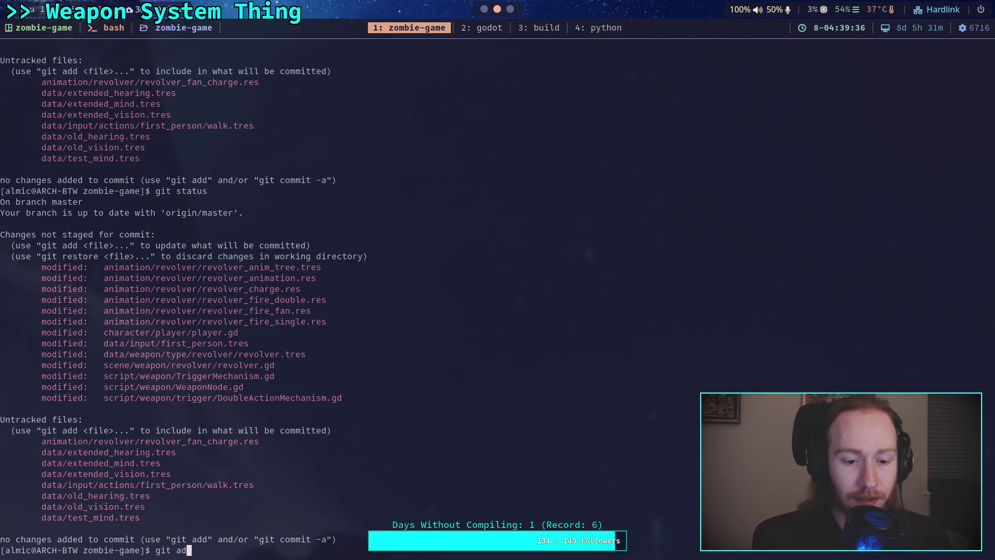
# - Stage the revolver animation folder, then check the remaining diff and git status
pyautogui.press('Tab')
pyautogui.press('Return')
pyautogui.write('git diff')
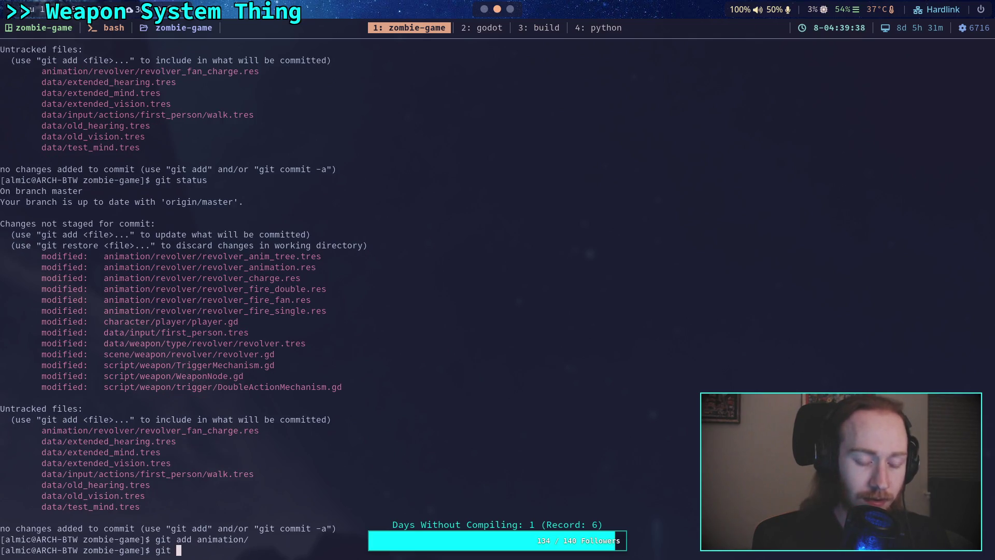
pyautogui.press('Return')
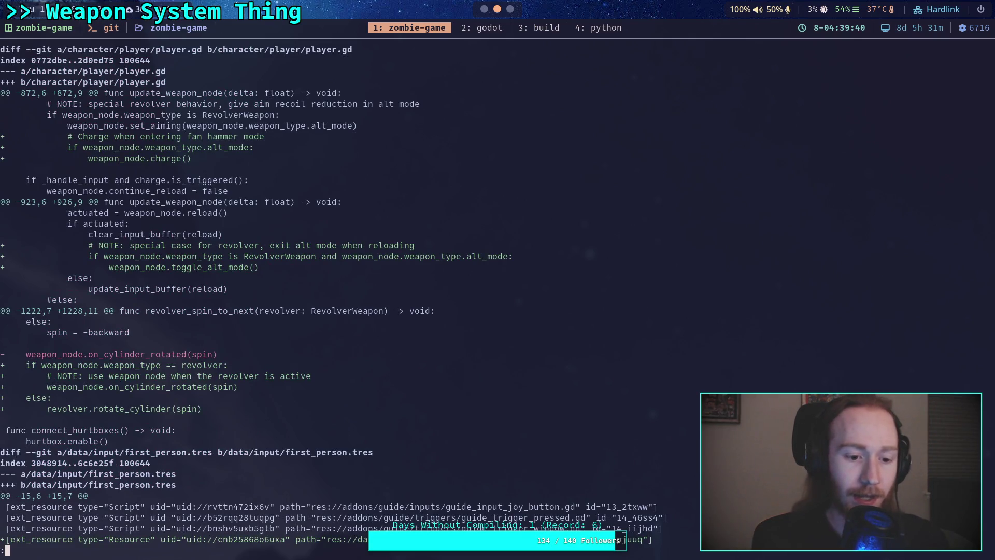
pyautogui.press('space')
pyautogui.write('q')
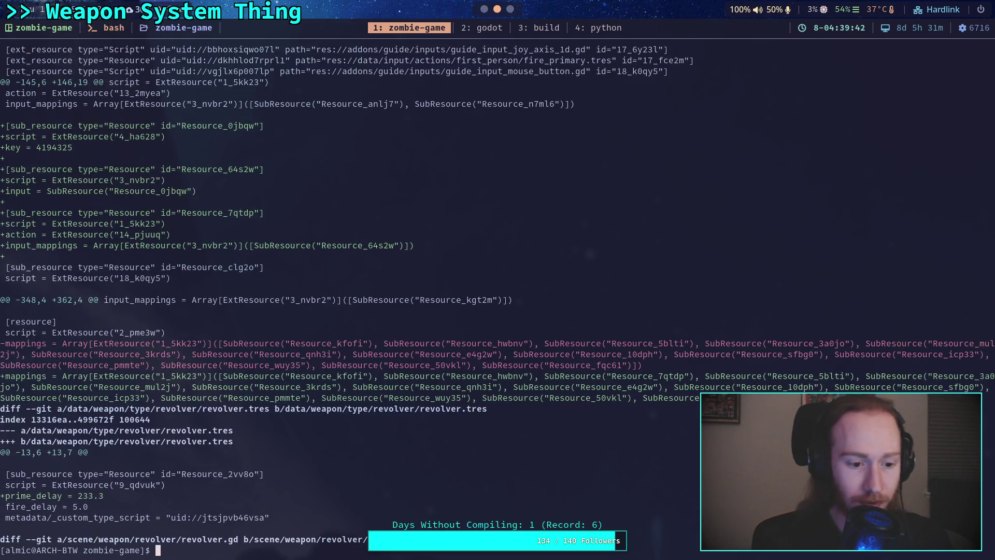
pyautogui.write('git a')
pyautogui.press('BackSpace')
pyautogui.write('status')
pyautogui.press('Return')
# - Stage the character/ and data/weapon/ folders
pyautogui.write('git add character/')
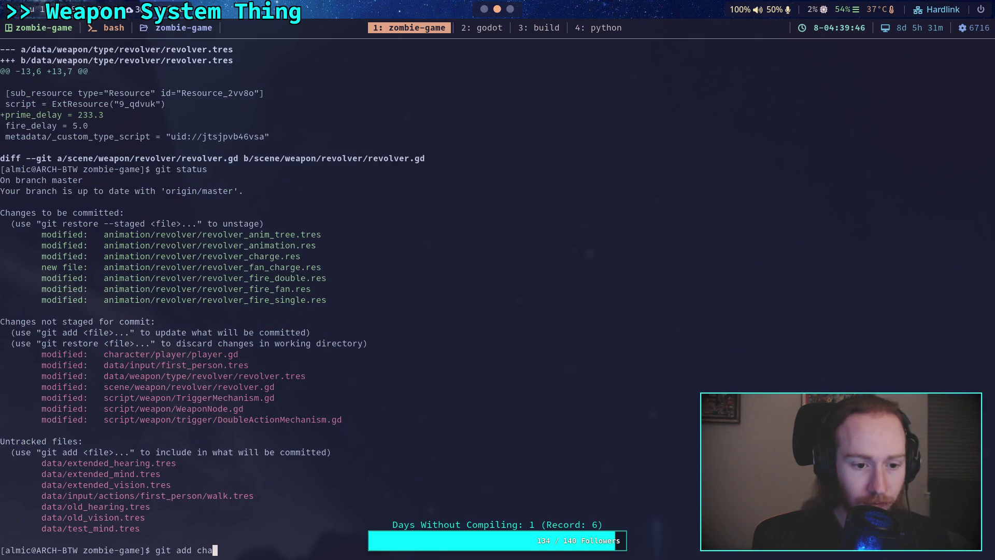
pyautogui.press('Return')
pyautogui.write('git add ')
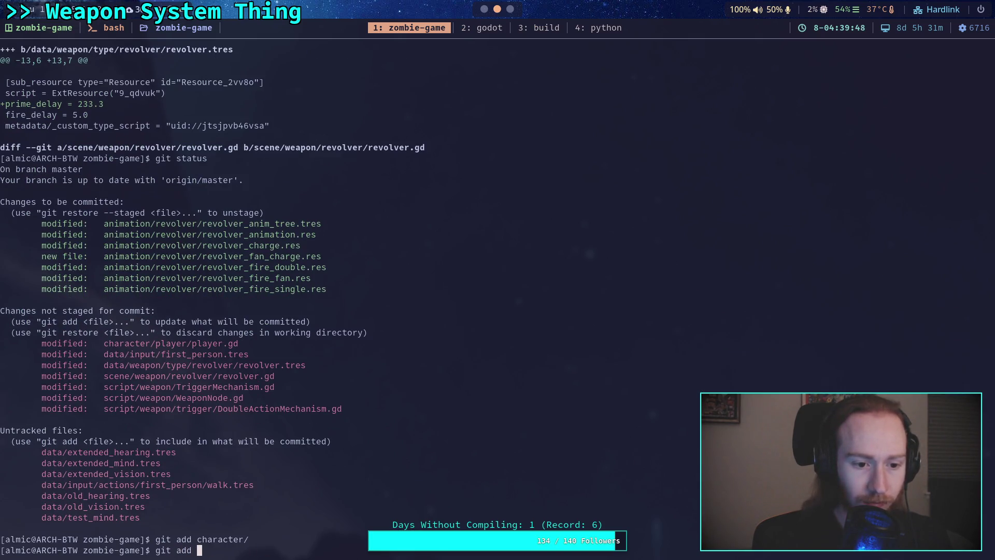
pyautogui.write('data/weapon/')
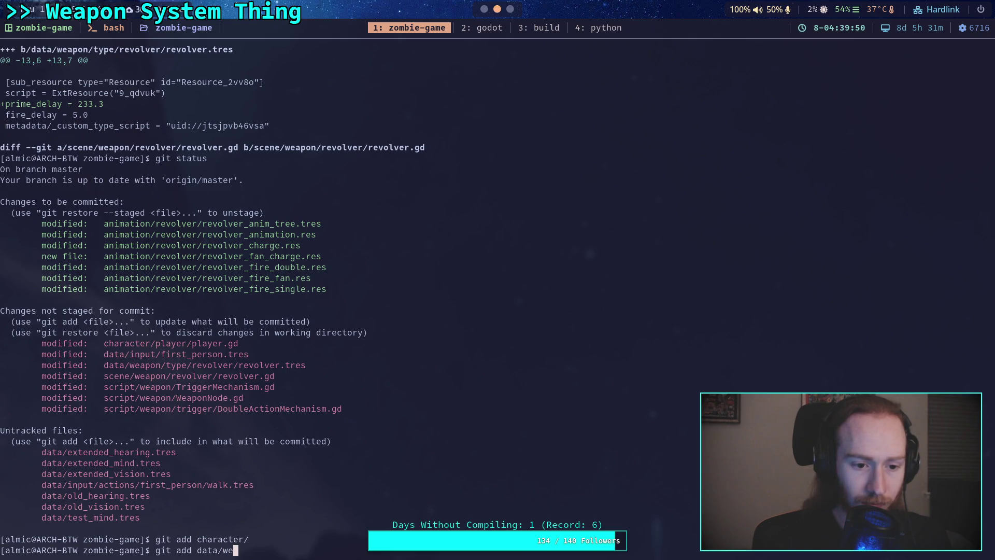
pyautogui.press('Return')
# - Review the unstaged first_person.tres, revolver.gd, TriggerMechanism and WeaponNode changes, then recheck status
pyautogui.write('git add')
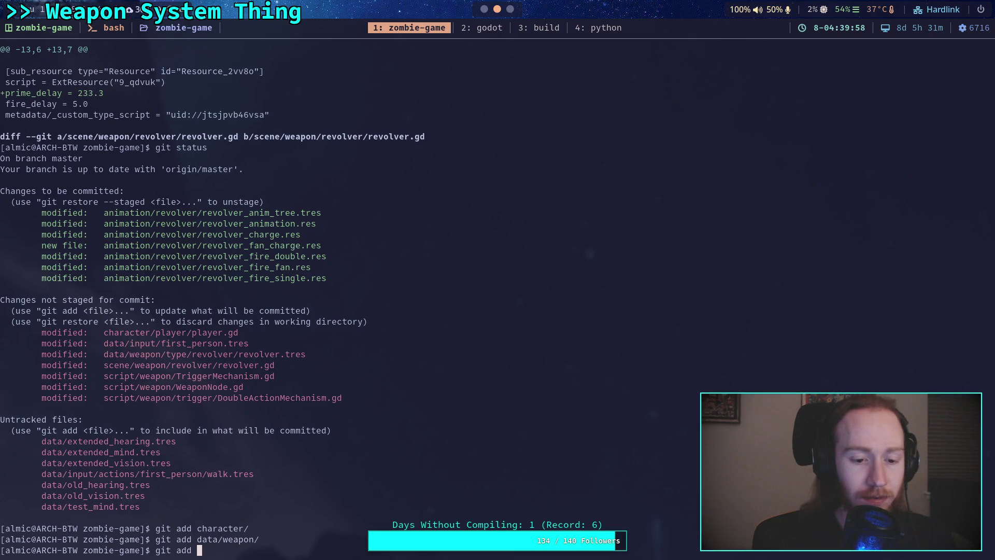
pyautogui.press('BackSpace')
pyautogui.press('BackSpace')
pyautogui.press('BackSpace')
pyautogui.write('diff')
pyautogui.press('Return')
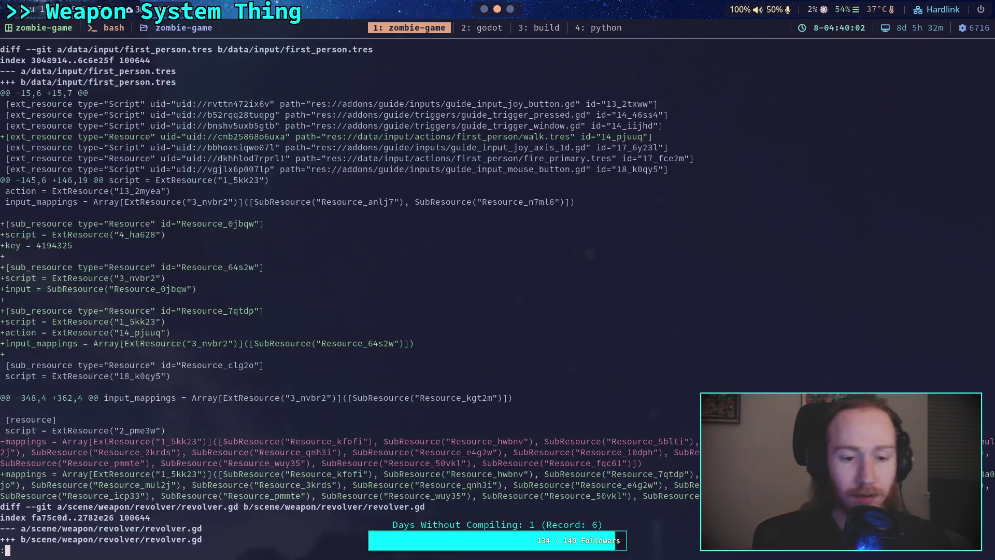
pyautogui.press('q')
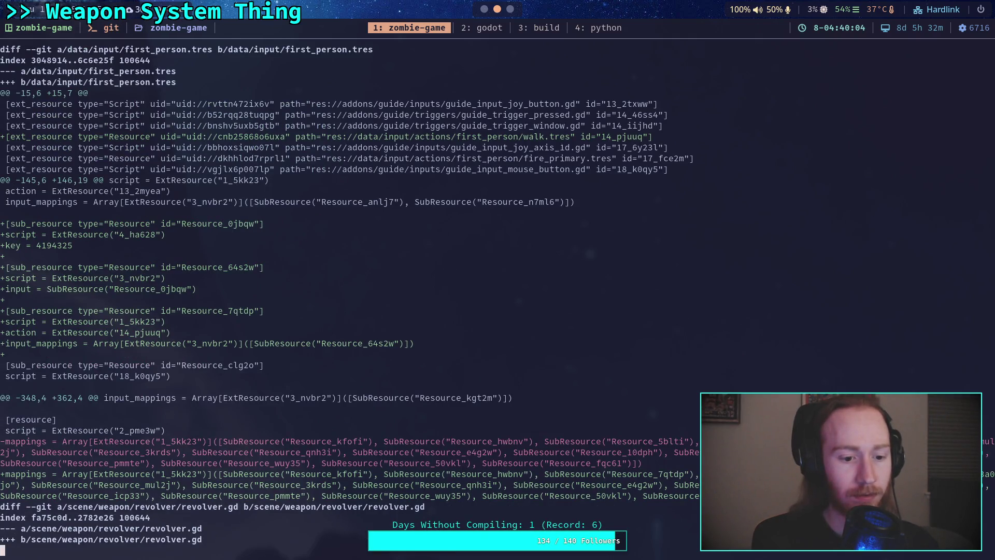
pyautogui.press('space')
pyautogui.press('space')
pyautogui.press('b')
pyautogui.press('b')
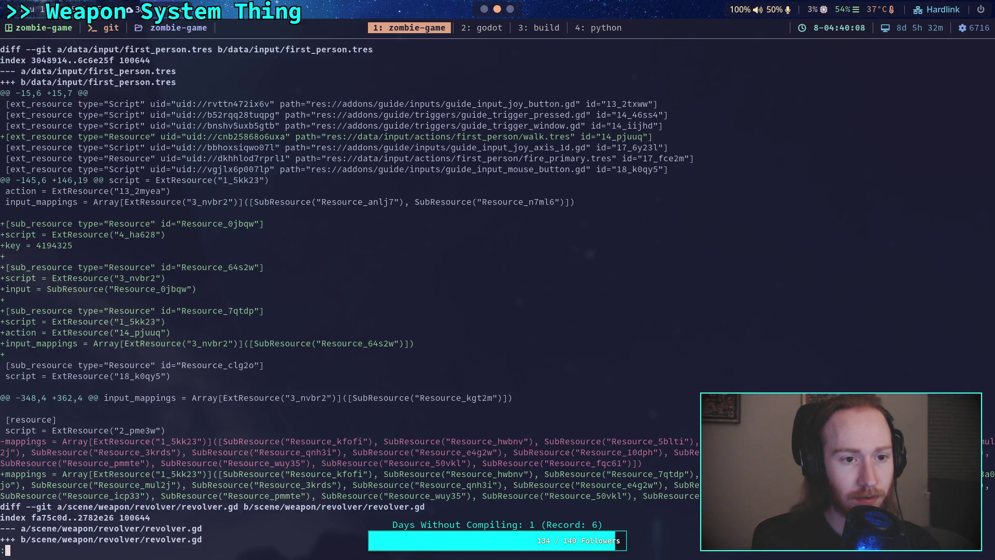
pyautogui.press('space')
pyautogui.press('space')
pyautogui.press('space')
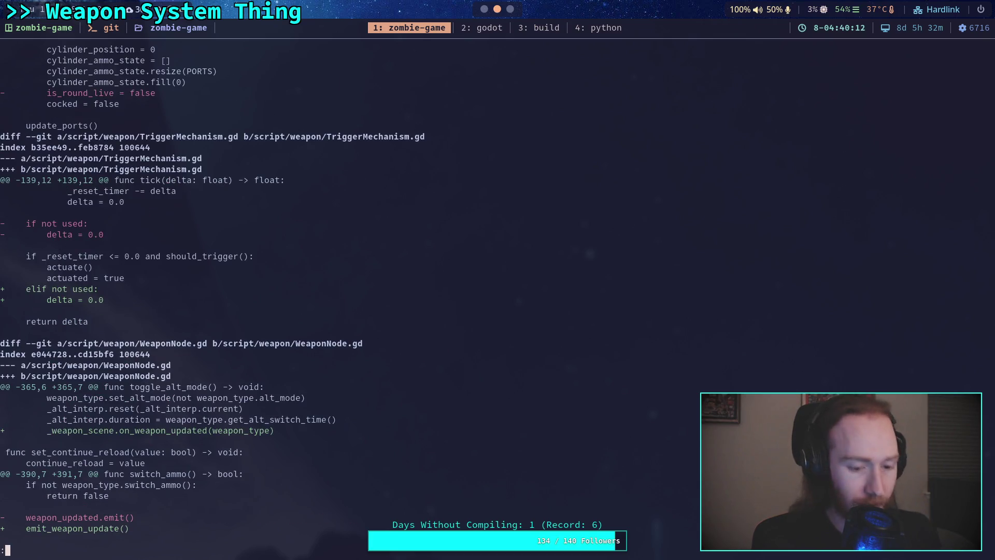
pyautogui.press('q')
pyautogui.press('Up')
pyautogui.press('Up')
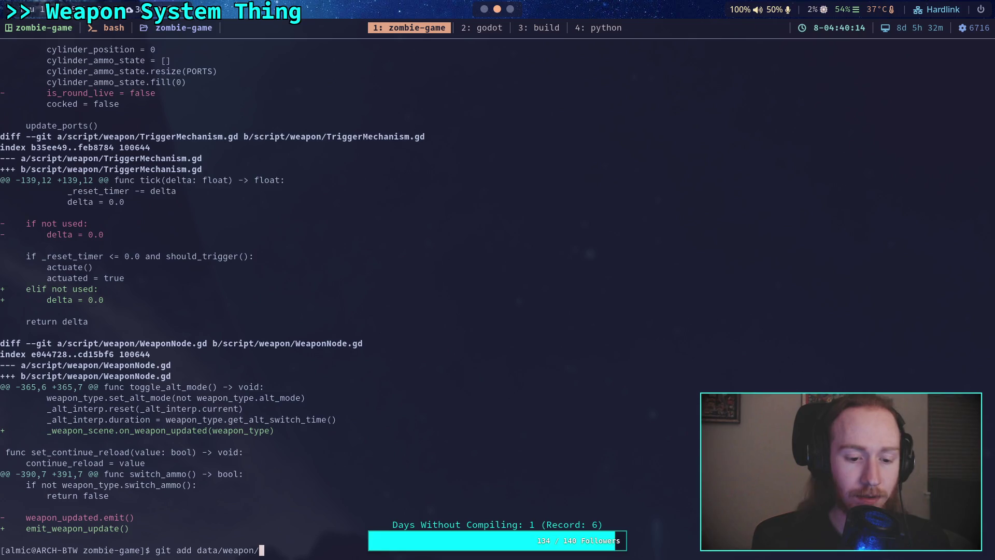
pyautogui.press('Up')
pyautogui.press('Up')
pyautogui.press('Return')
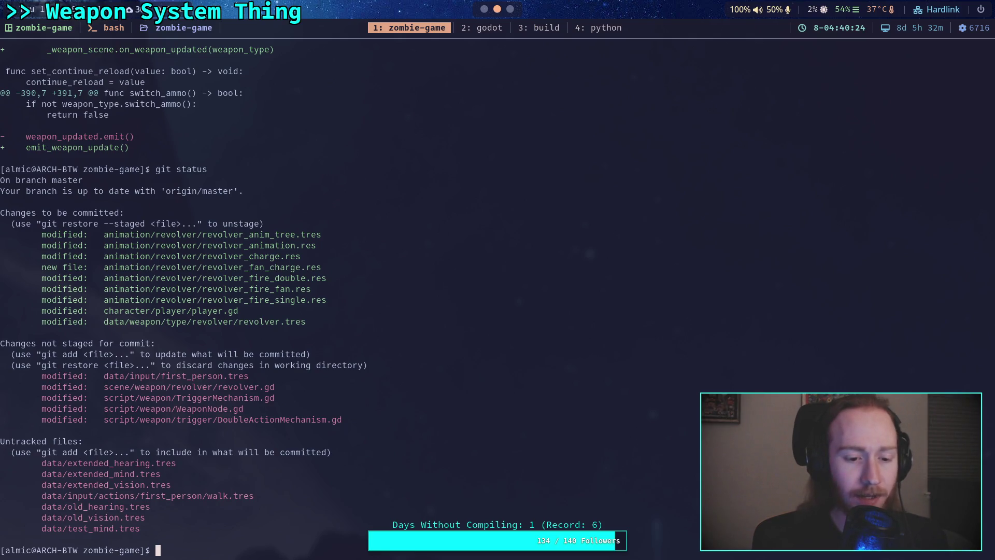
# - Stage scene/weapon/revolver/revolver.gd and the script/ folder, then confirm with git status
pyautogui.write('git add s')
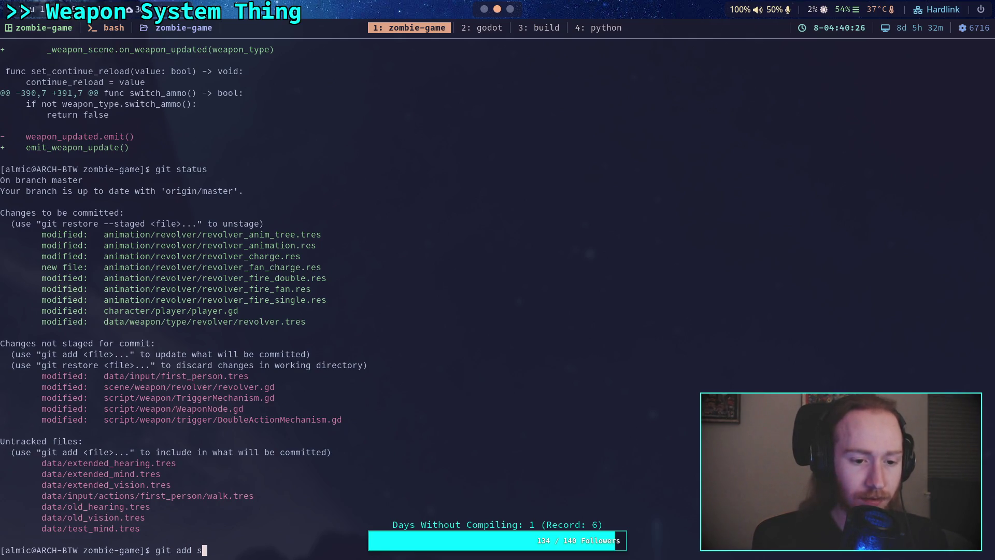
pyautogui.write('cene/weapon/')
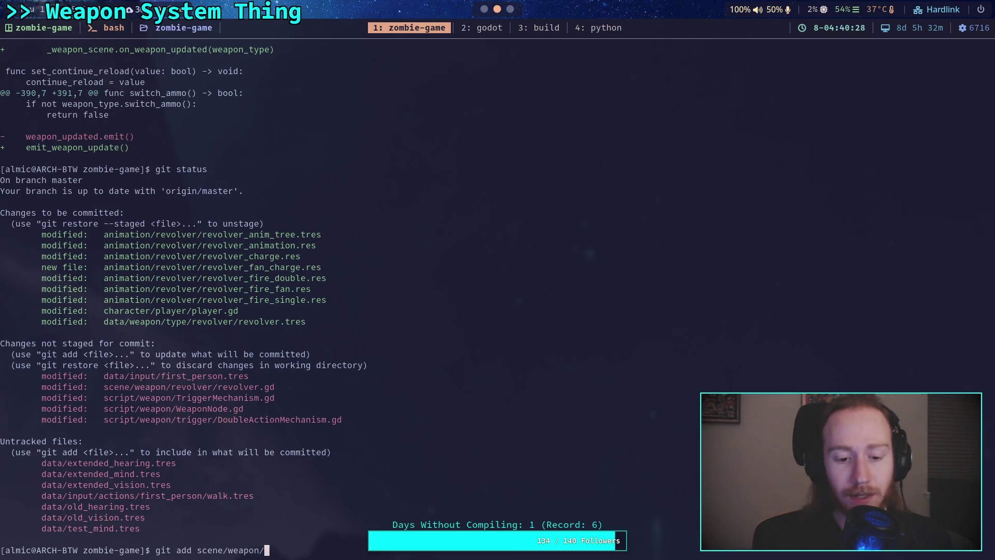
pyautogui.write('re')
pyautogui.press('Tab')
pyautogui.write('rev')
pyautogui.press('Tab')
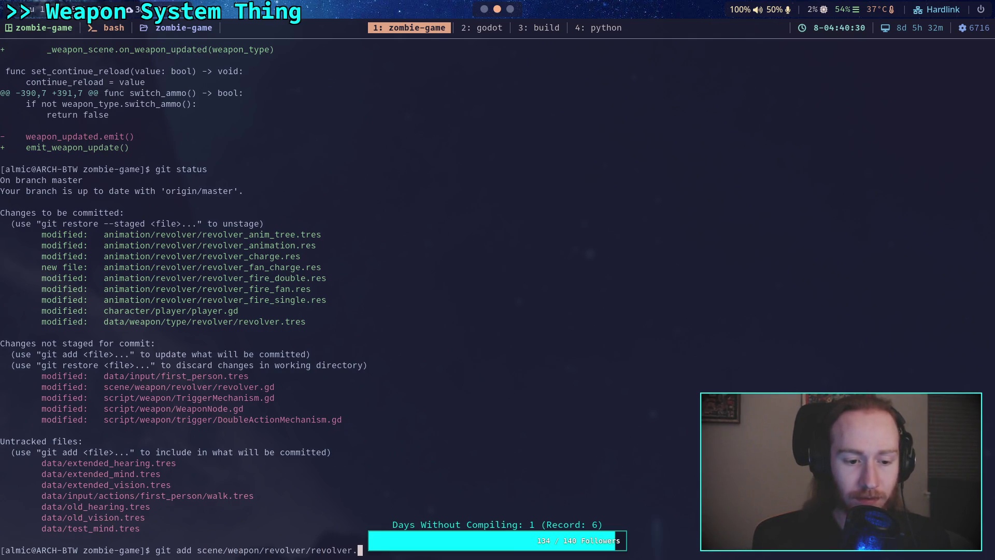
pyautogui.write('gd')
pyautogui.press('Return')
pyautogui.write('git ')
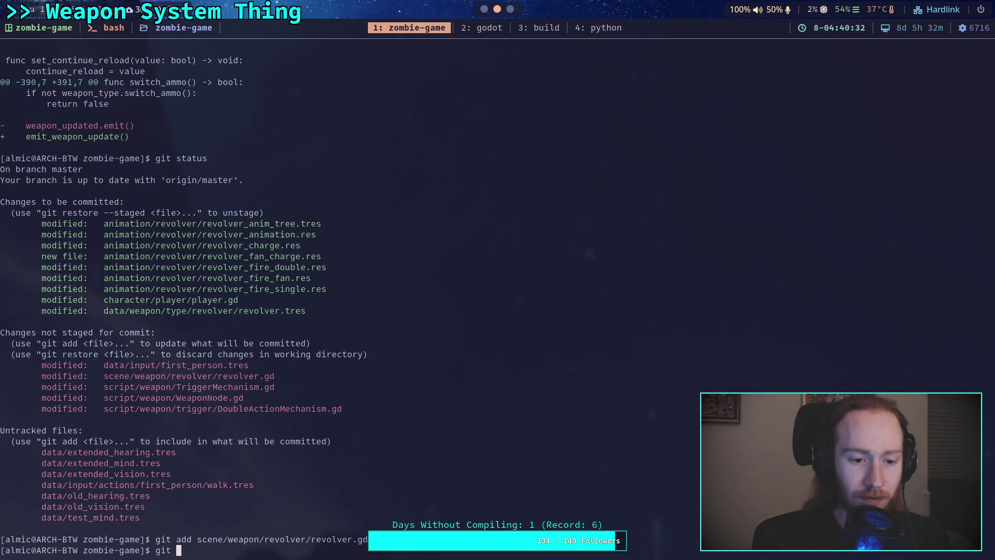
pyautogui.write('add script/')
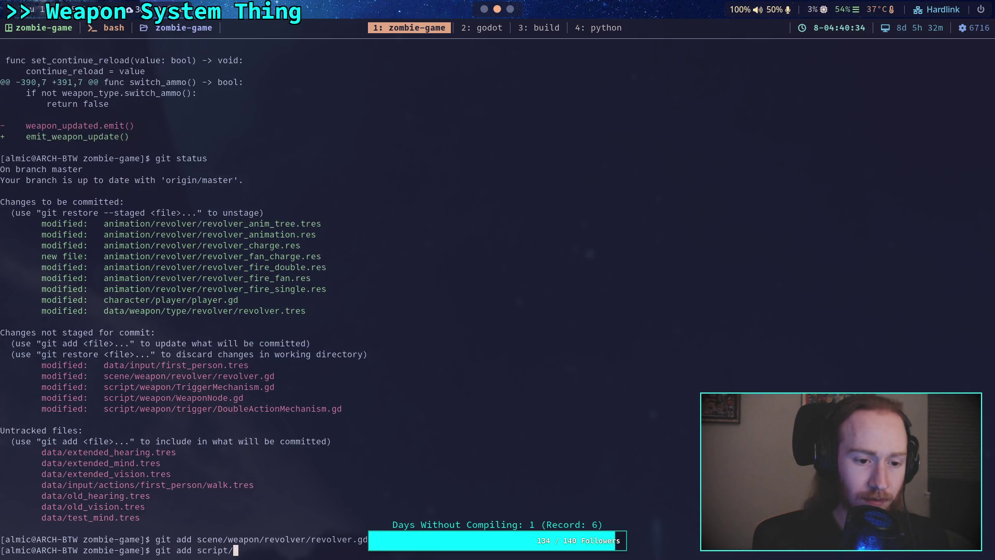
pyautogui.press('Return')
pyautogui.write('git status')
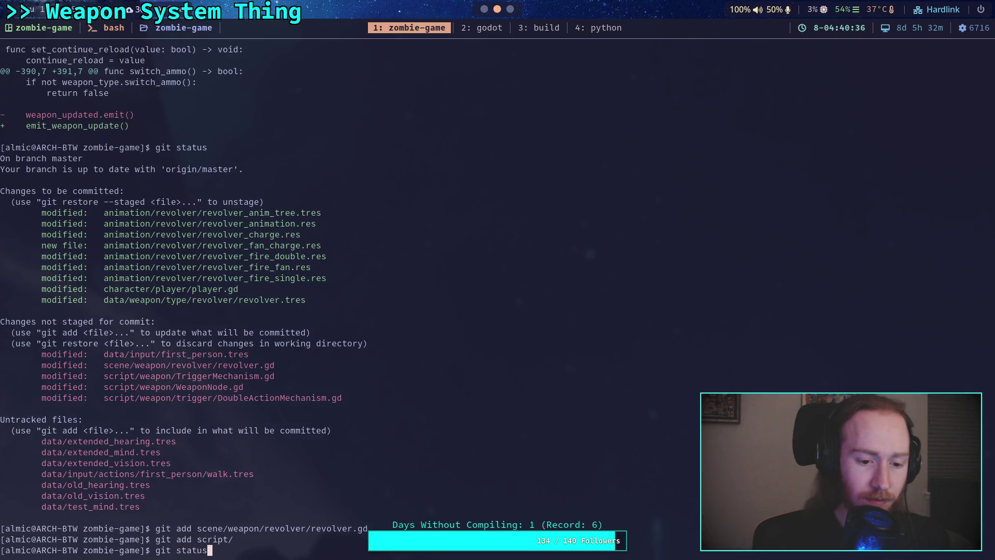
pyautogui.press('Return')
pyautogui.write('git diff --staged')
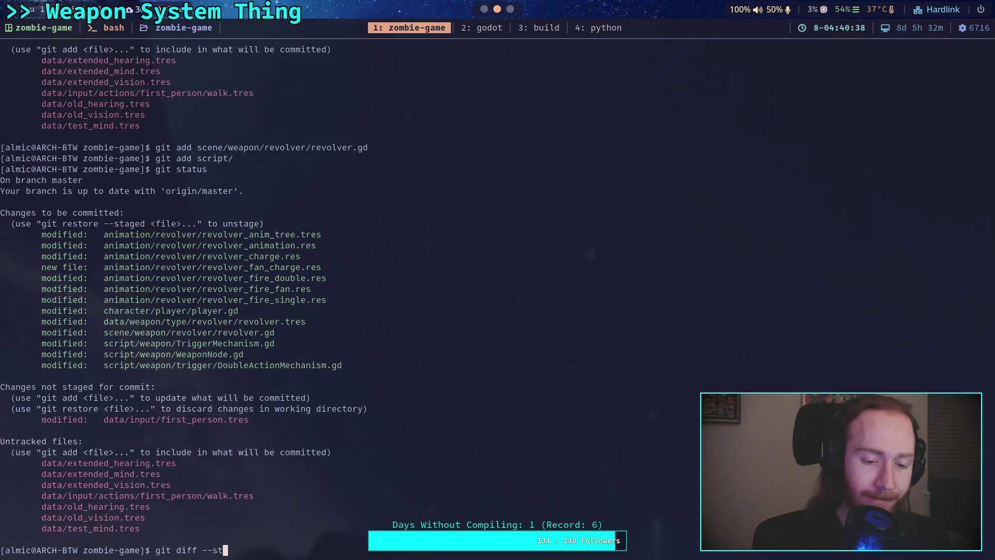
pyautogui.press('Return')
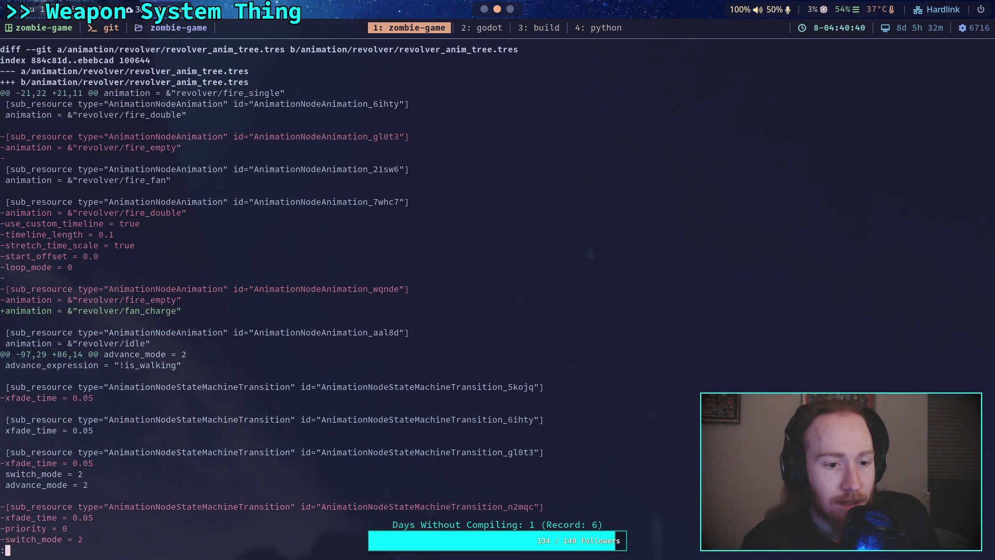
pyautogui.press('space')
pyautogui.press('space')
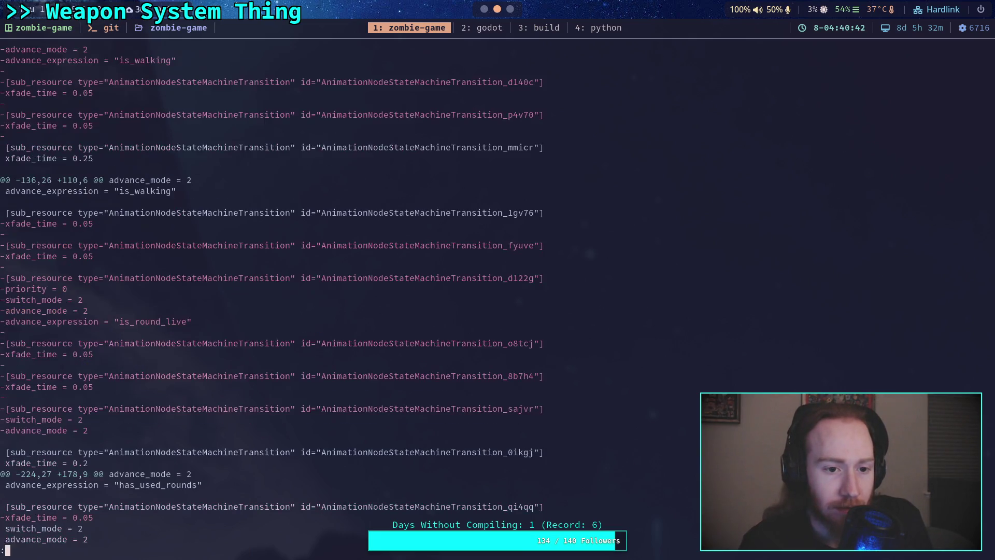
pyautogui.press('space')
pyautogui.press('space')
pyautogui.press('space')
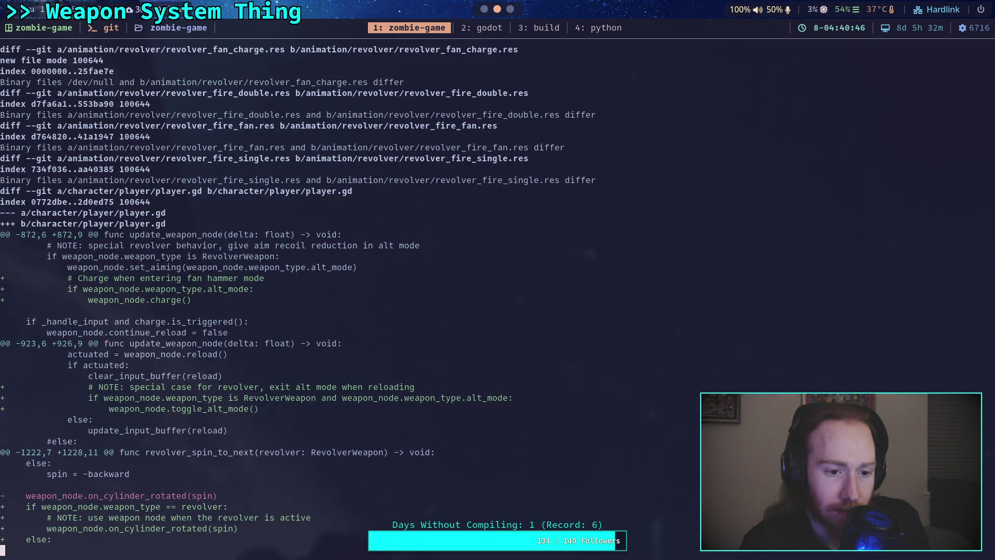
pyautogui.press('space')
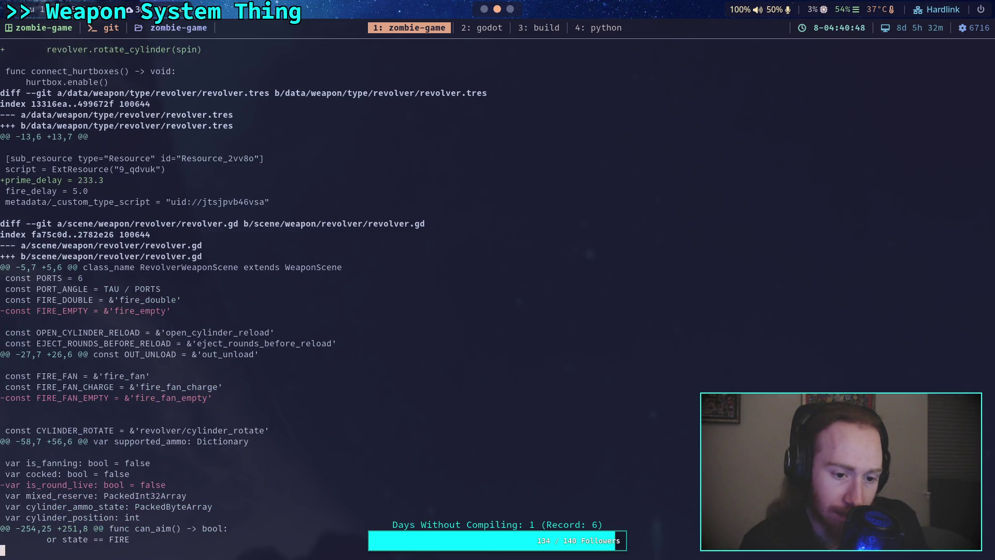
pyautogui.press('space')
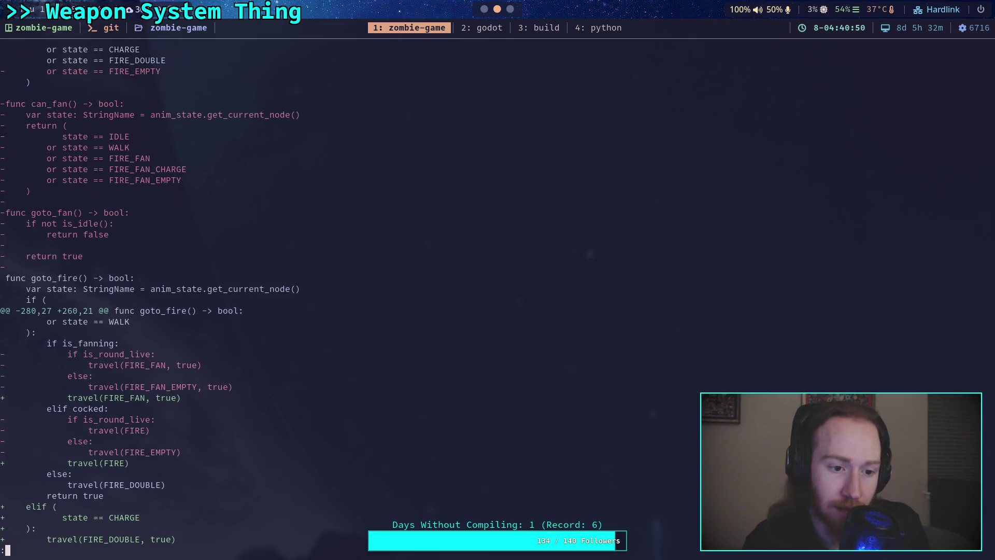
pyautogui.press('space')
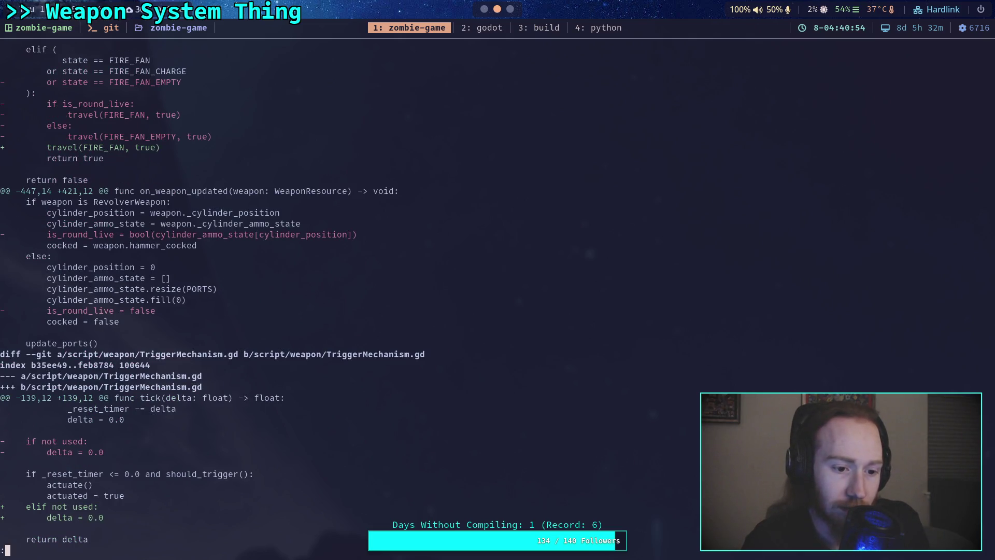
pyautogui.press('space')
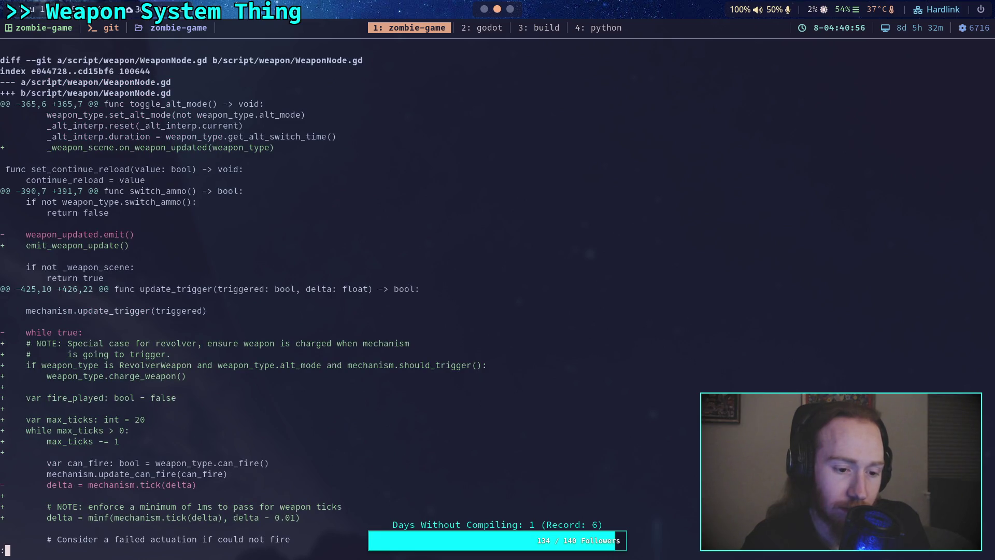
pyautogui.press('space')
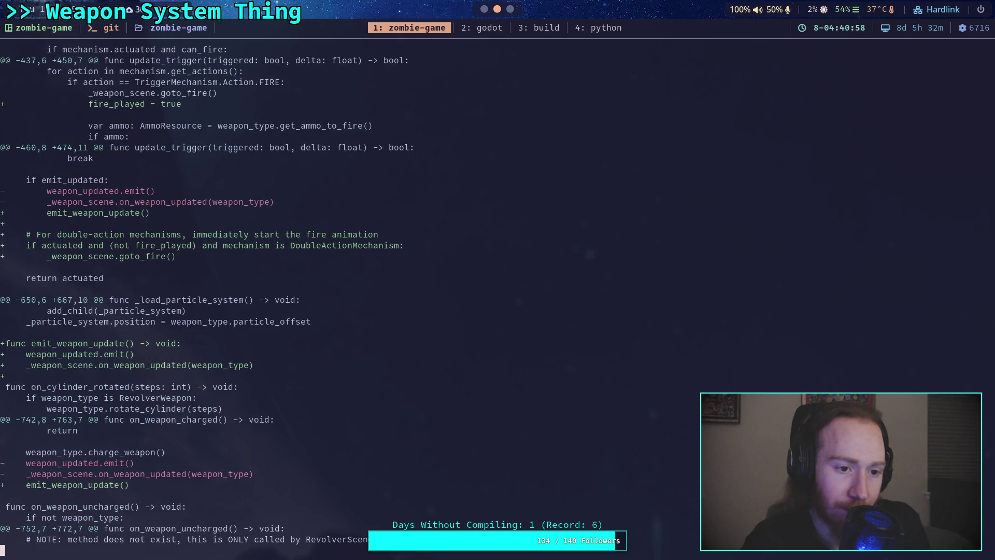
pyautogui.press('space')
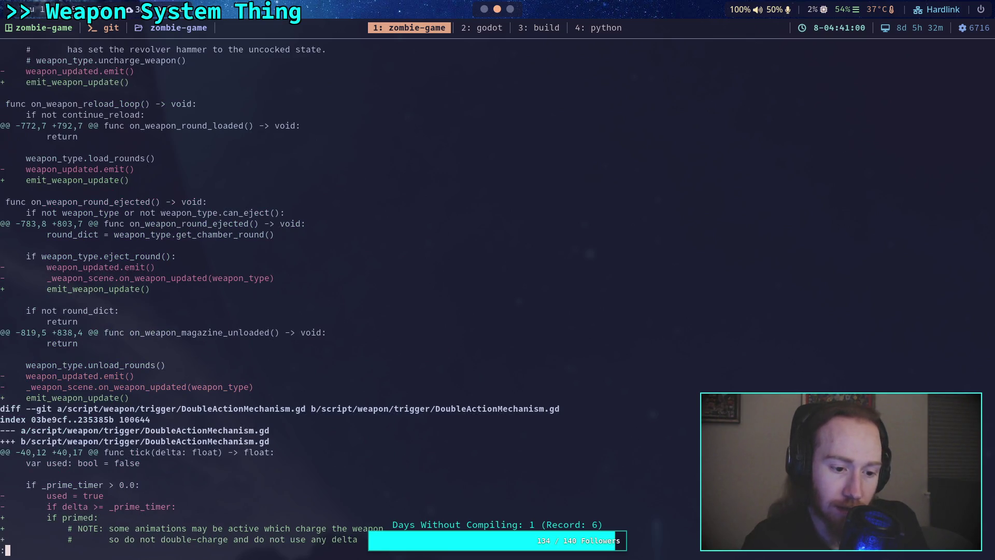
pyautogui.press('space')
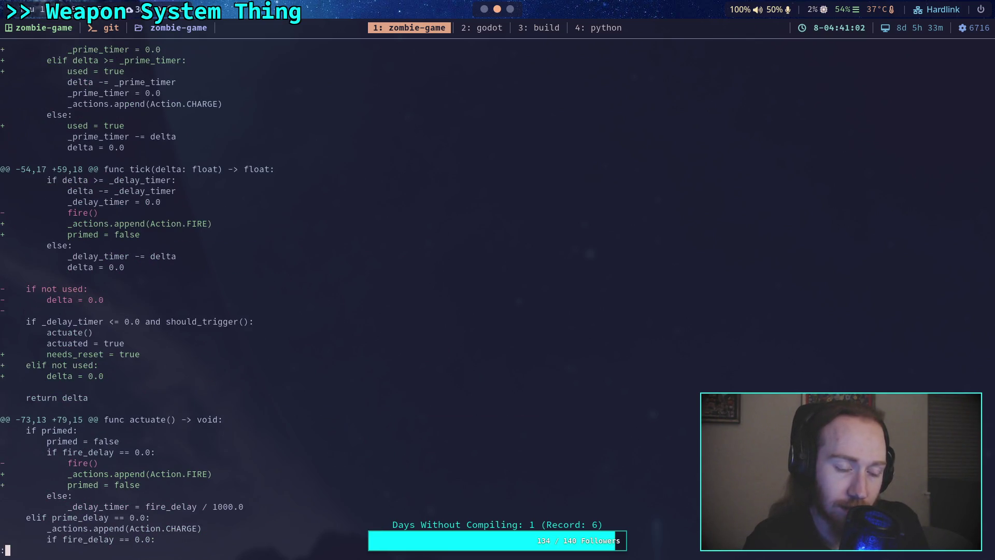
pyautogui.press('space')
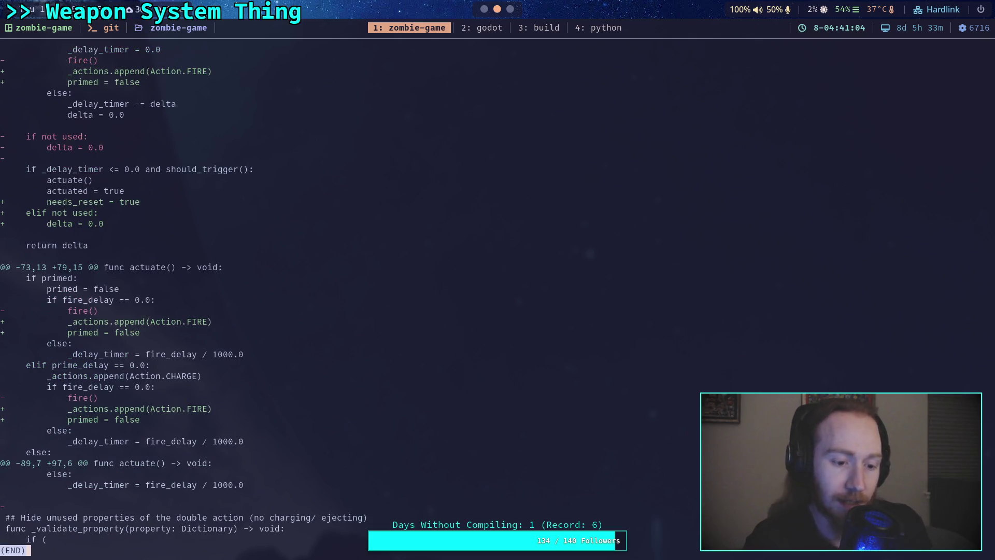
pyautogui.write('qgit commit')
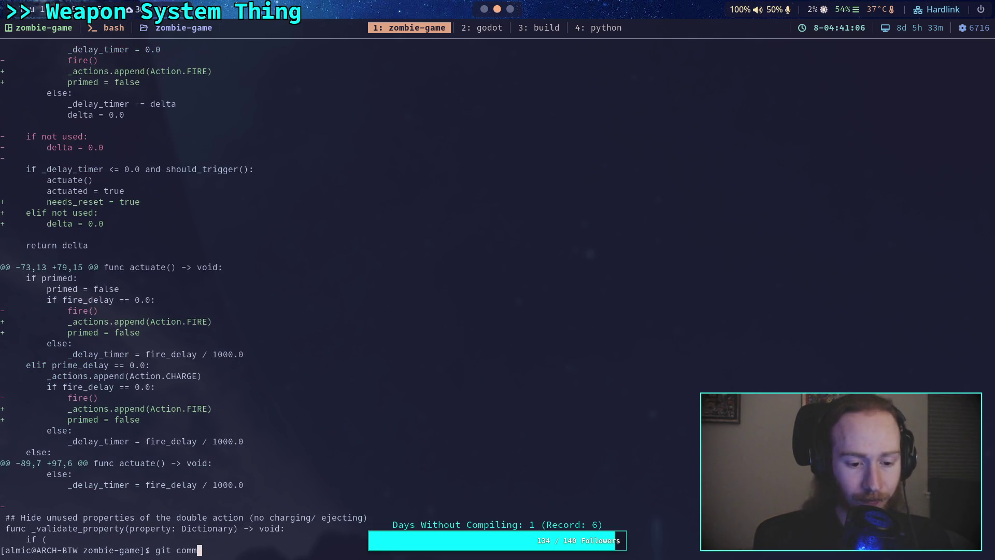
pyautogui.press('Return')
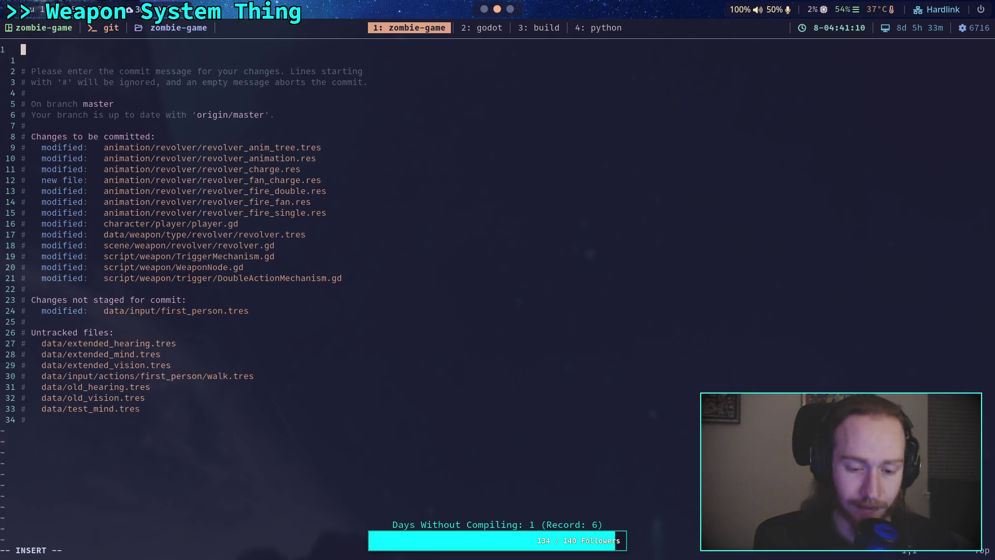
# - Type the commit subject 'Improve revolver mechanisms'
pyautogui.write('Impro')
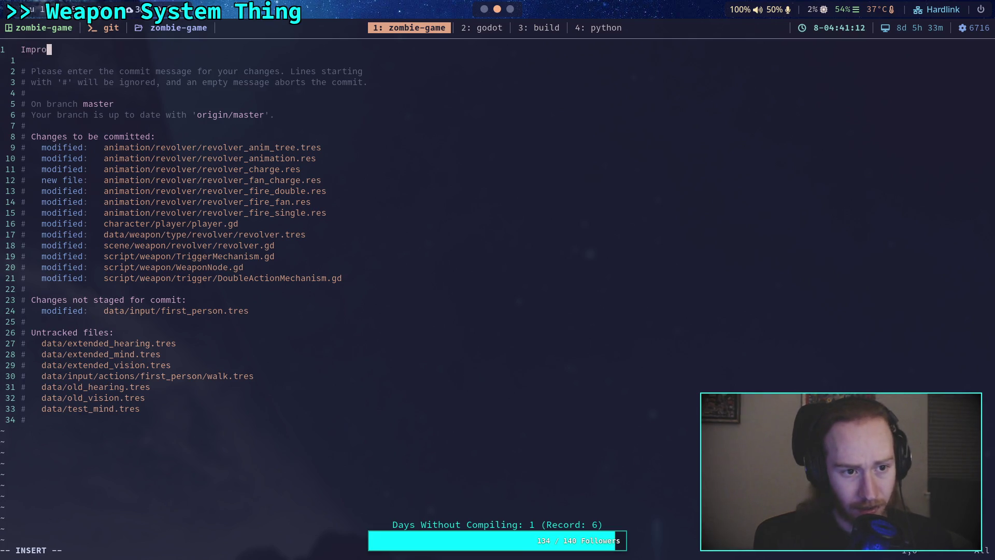
pyautogui.write('ve revolver ')
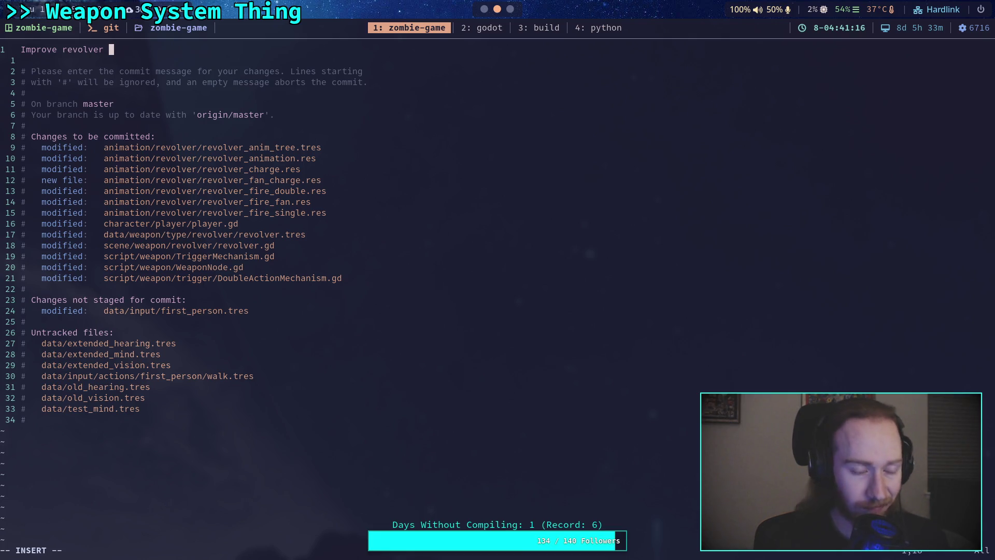
pyautogui.write('with')
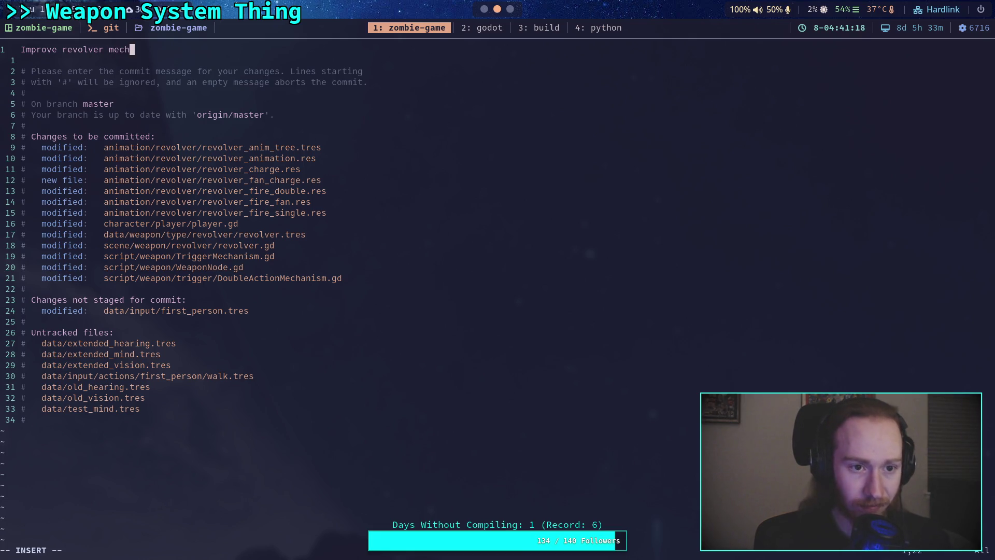
pyautogui.press('BackSpace')
pyautogui.press('BackSpace')
pyautogui.press('BackSpace')
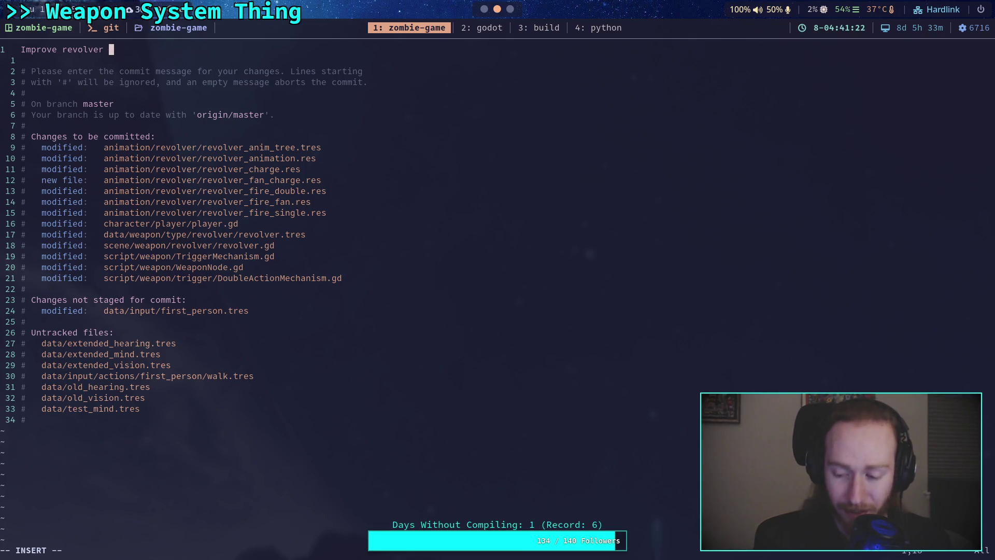
pyautogui.write('mechanisms')
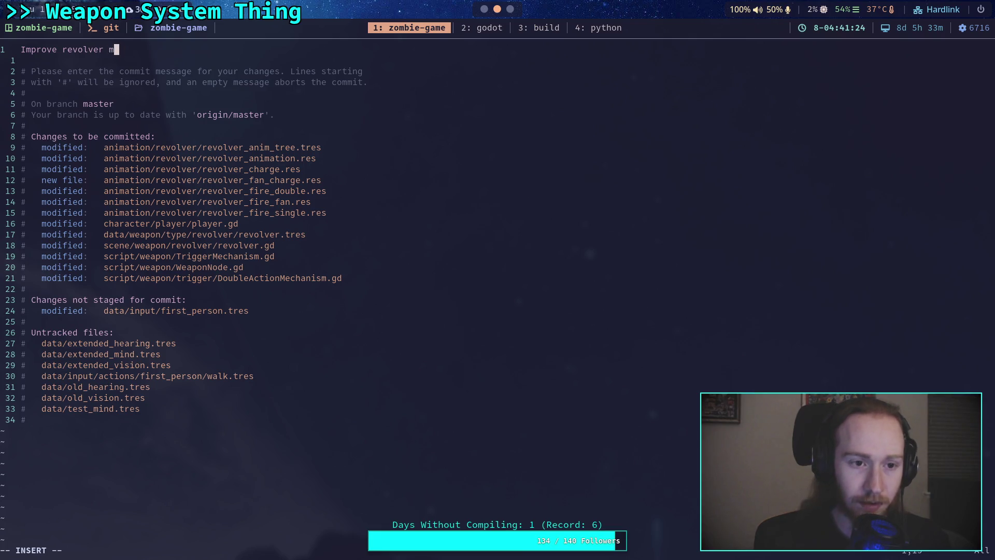
pyautogui.press('Return')
pyautogui.press('Return')
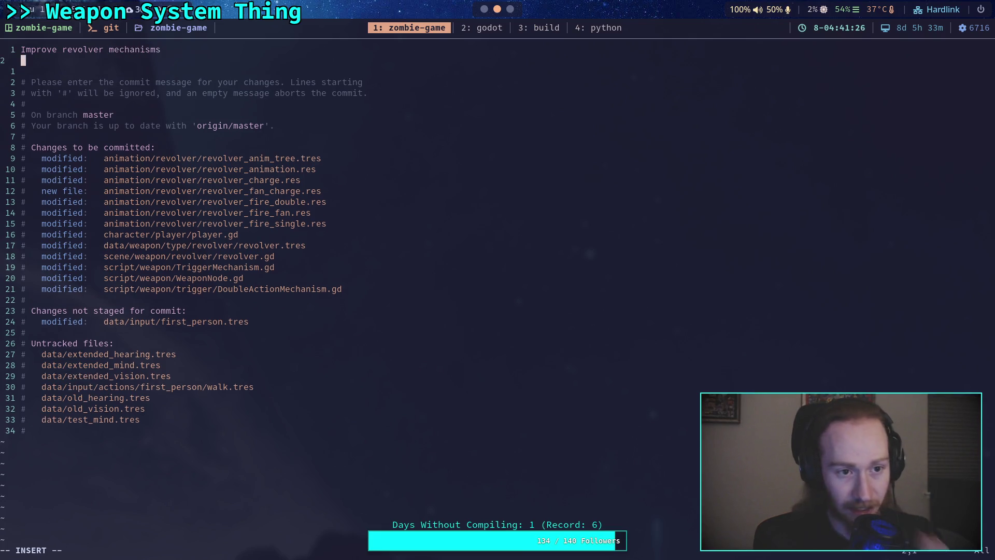
# - Add the bullet '- Trimmed out some animation for the revolver, partly in preparation for recoil update'
pyautogui.write('- ')
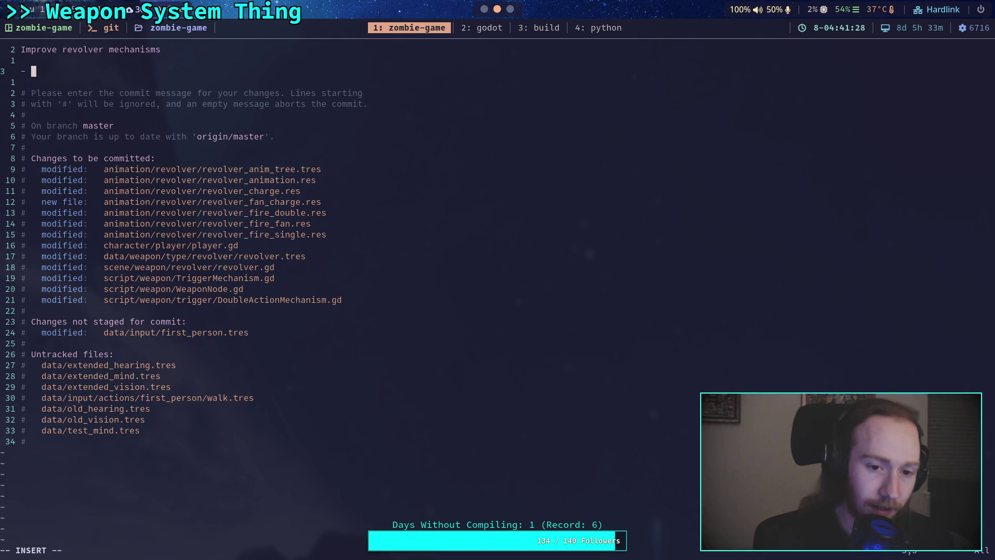
pyautogui.write('Trim')
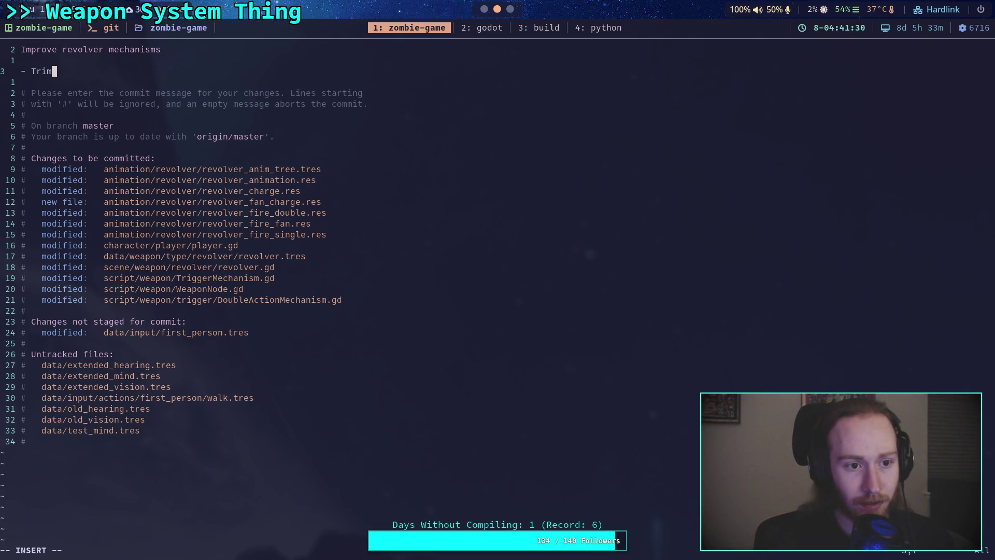
pyautogui.write('med out some')
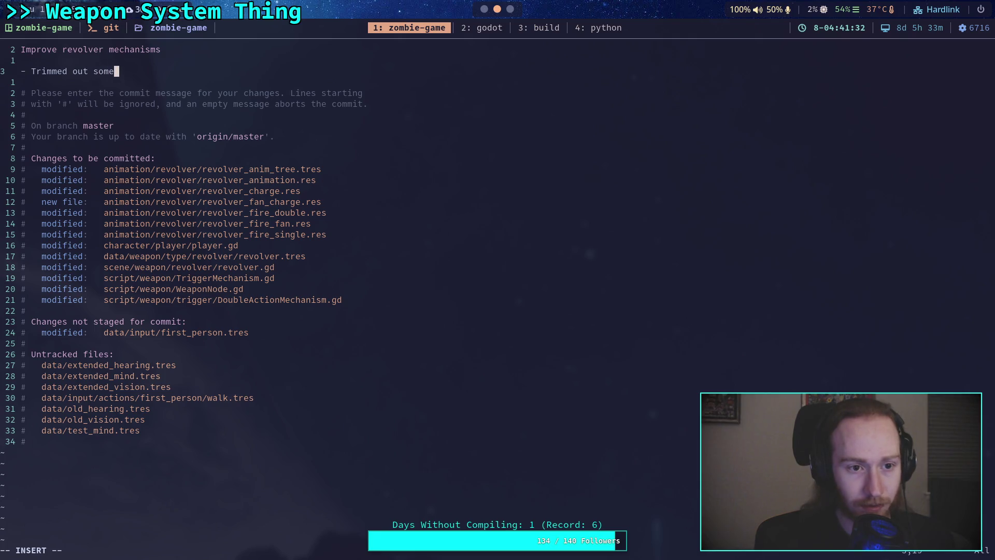
pyautogui.write(' animat')
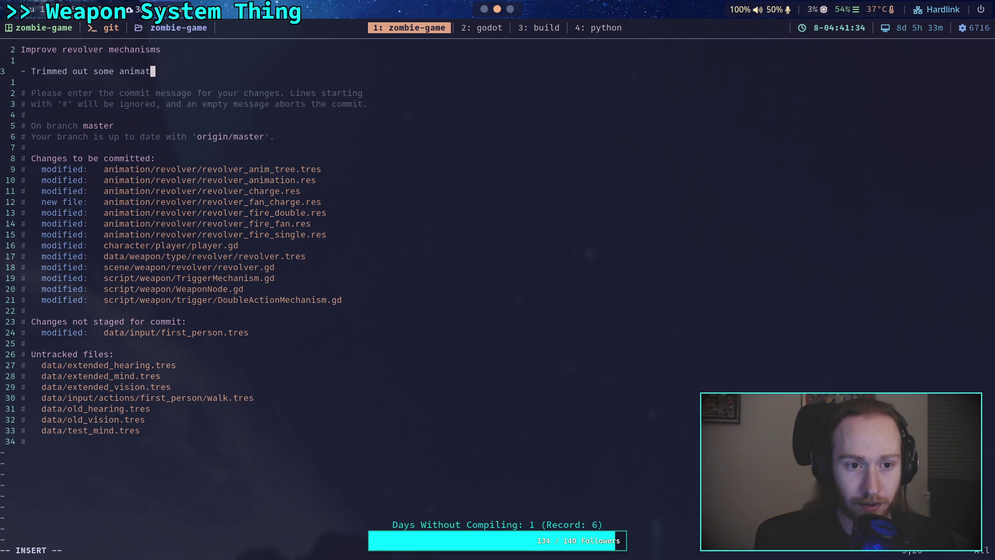
pyautogui.write('ion for the revolv')
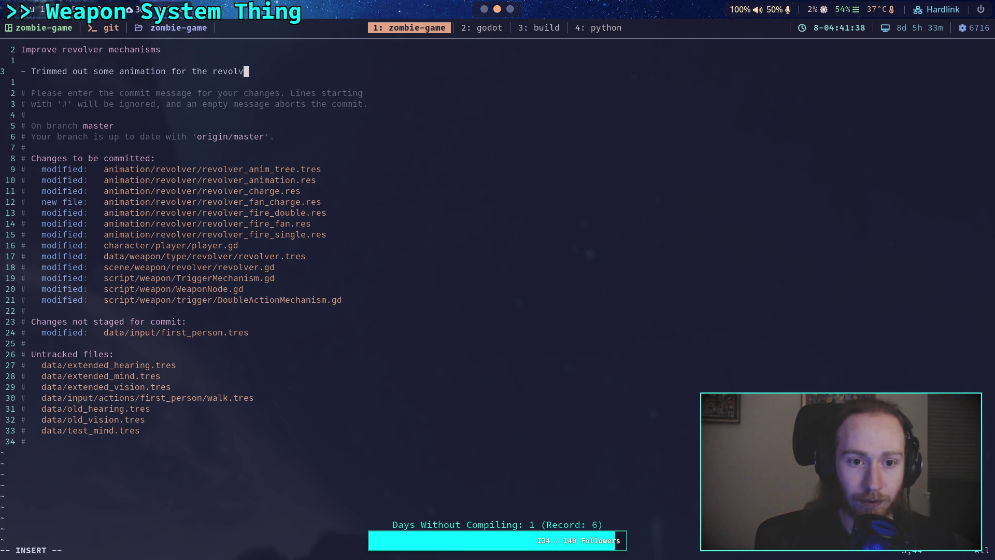
pyautogui.write('er')
pyautogui.press('Return')
pyautogui.write('-')
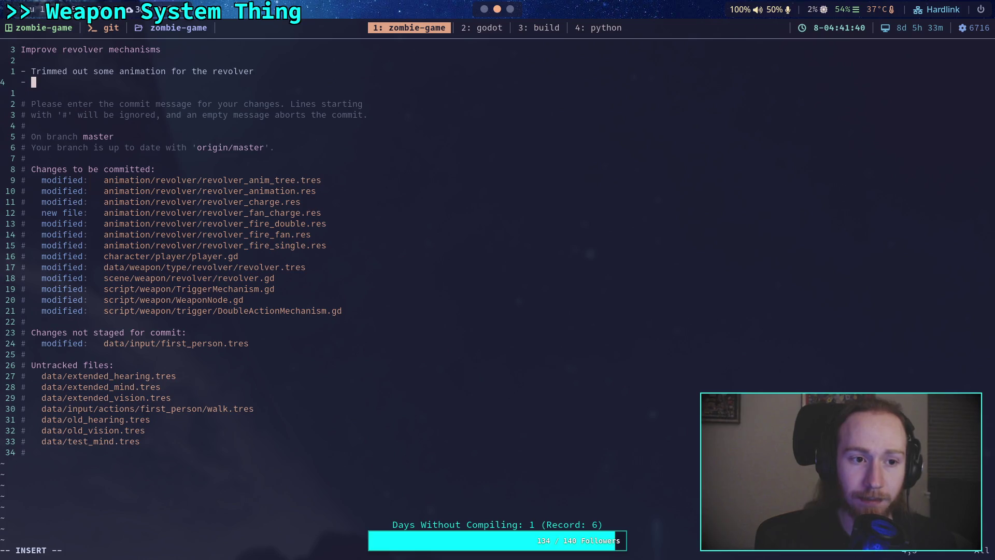
pyautogui.press('BackSpace')
pyautogui.press('BackSpace')
pyautogui.press('BackSpace')
pyautogui.write(', ')
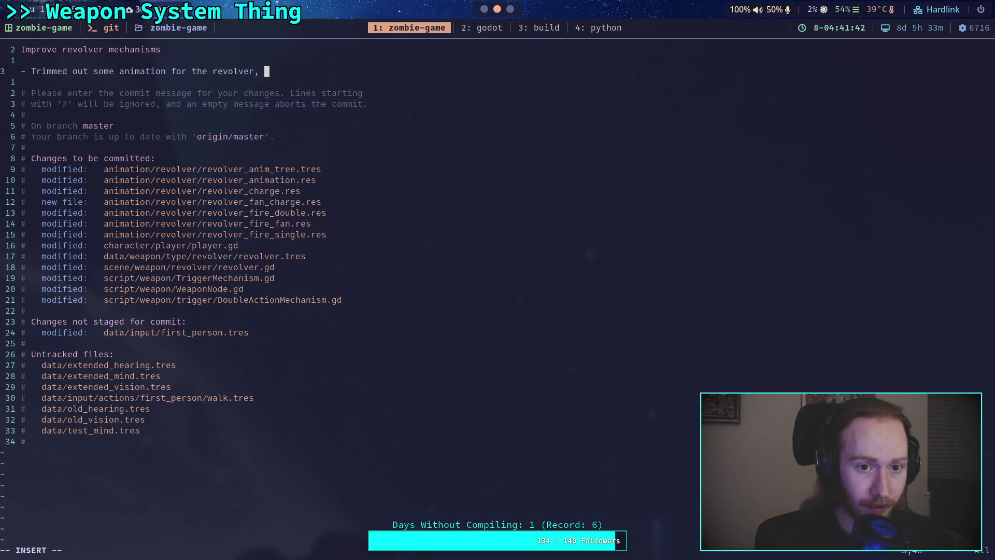
pyautogui.write('partl')
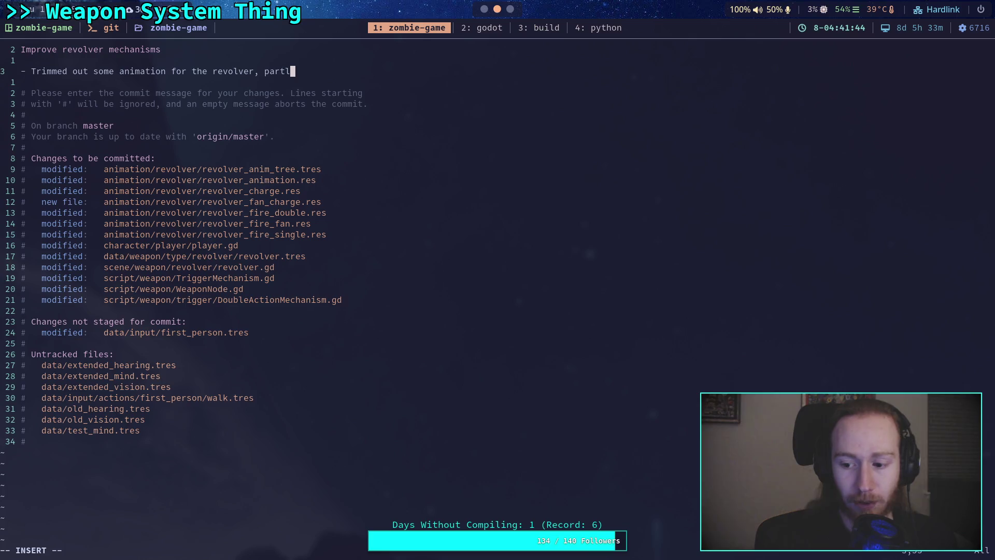
pyautogui.write('y in')
pyautogui.press('Return')
pyautogui.write('prp')
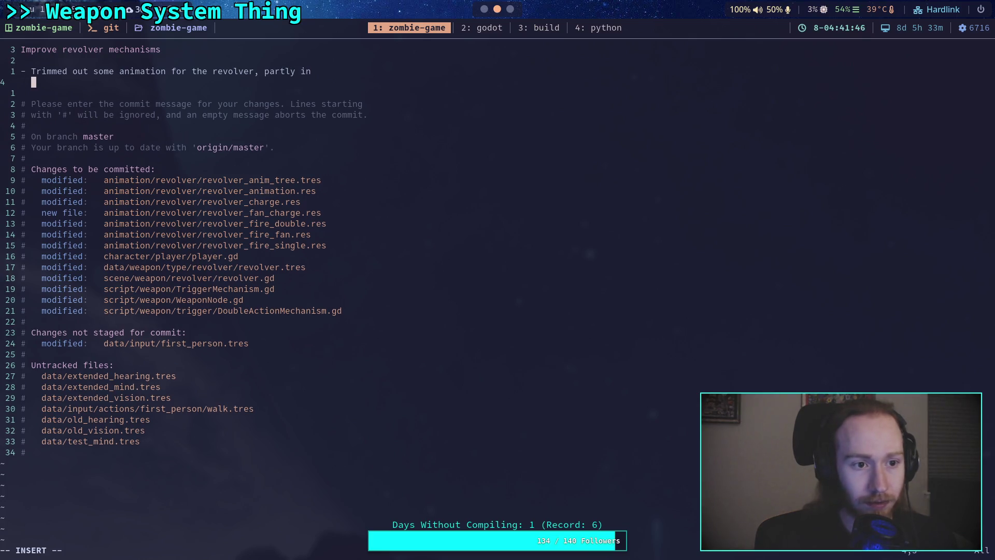
pyautogui.press('BackSpace')
pyautogui.press('BackSpace')
pyautogui.write('repar')
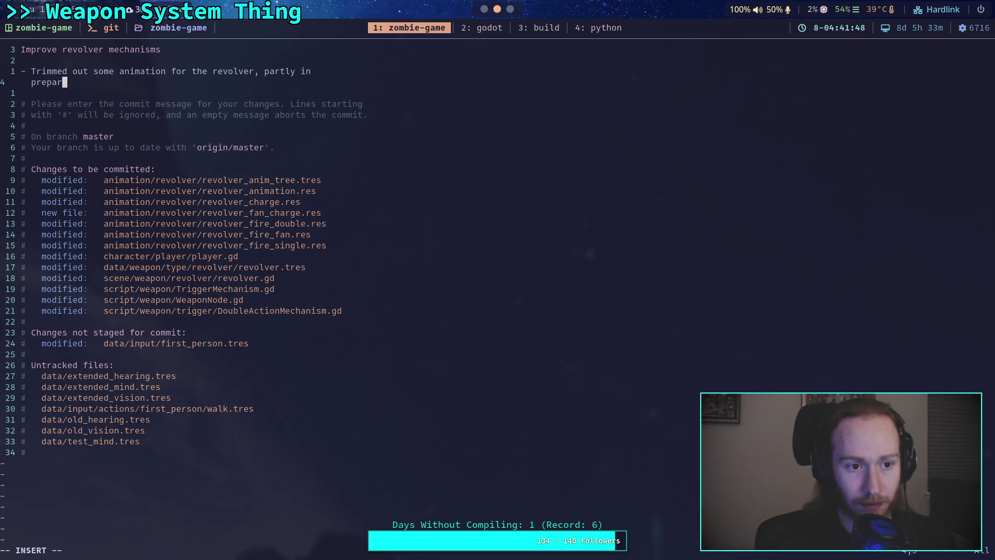
pyautogui.write('ation for ')
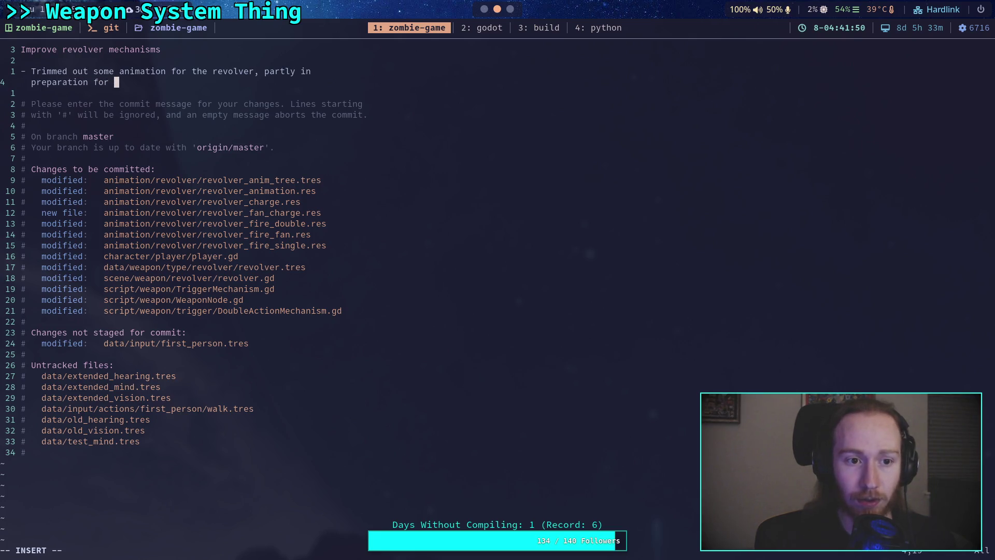
pyautogui.write('recoil')
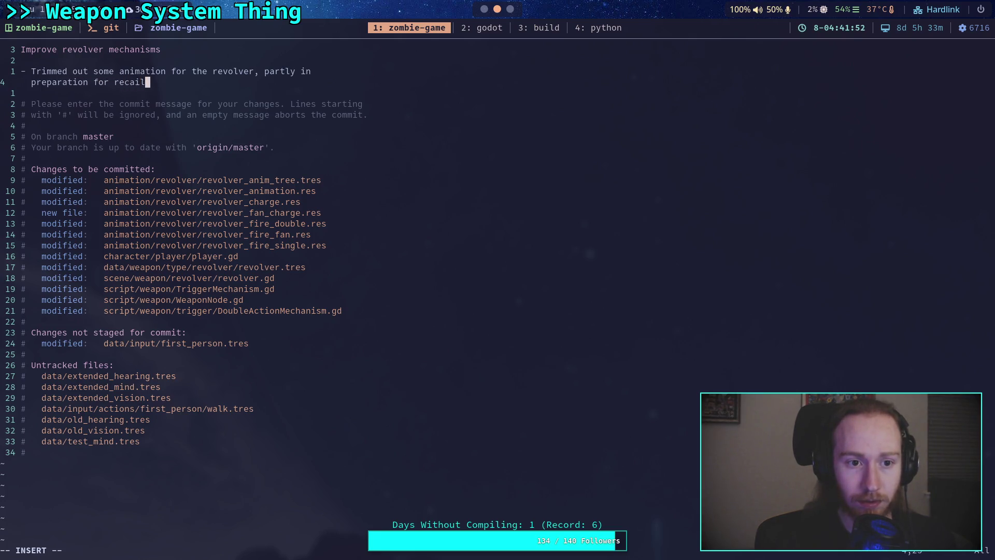
pyautogui.write(' update')
pyautogui.press('Return')
# - Write a second bullet on fixing lost revolver QOL things: charging when aiming, double click to quickly fire
pyautogui.write('-')
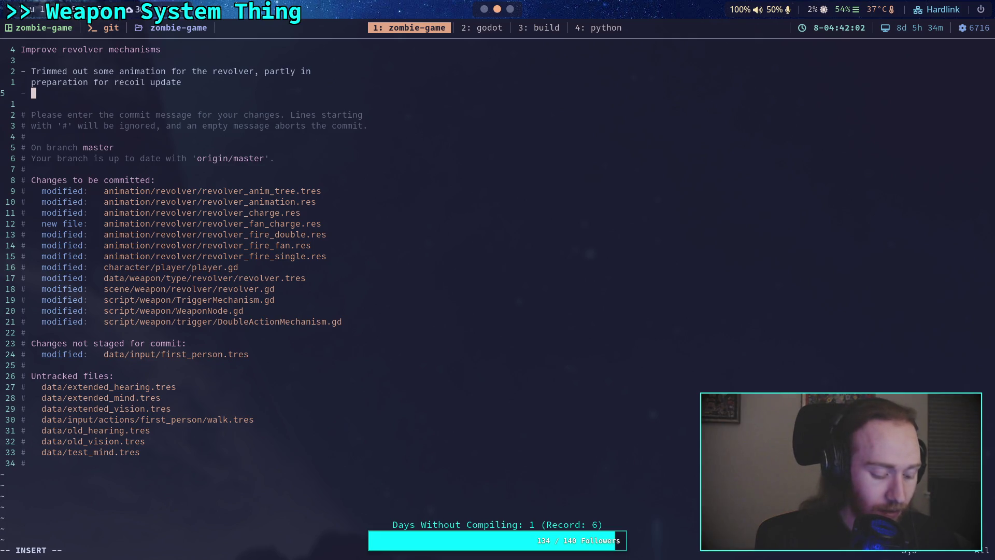
pyautogui.write('Fixed some lost')
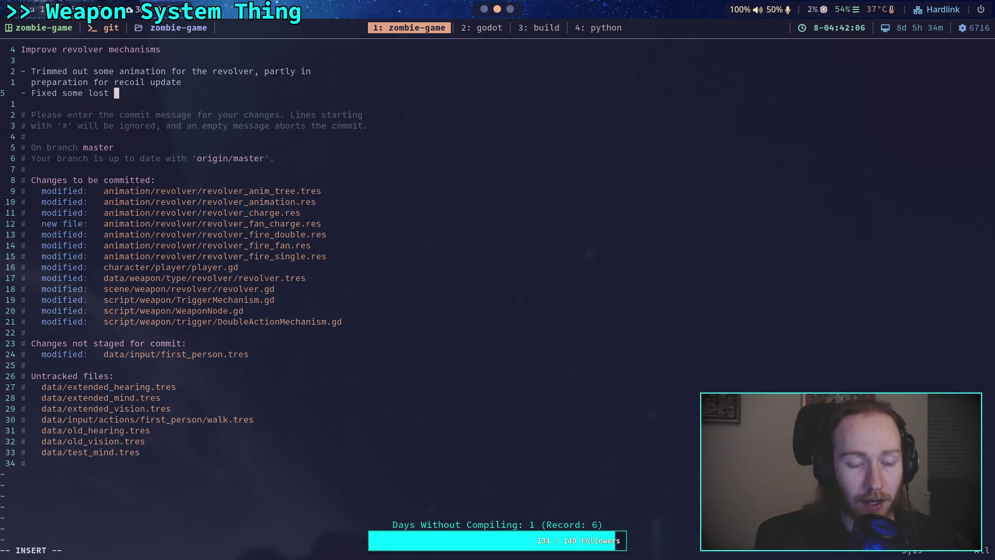
pyautogui.write(' things ')
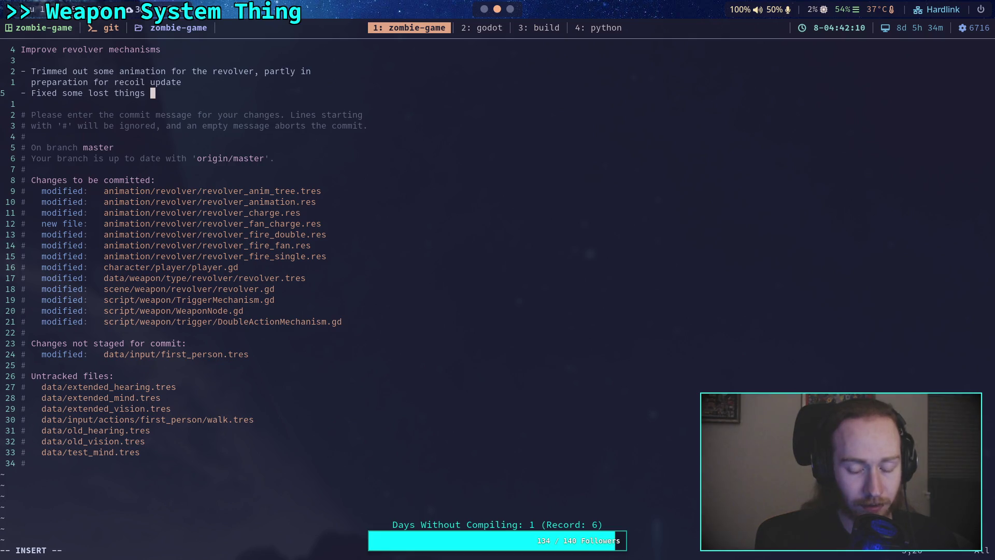
pyautogui.write('abou')
pyautogui.press('BackSpace')
pyautogui.press('BackSpace')
pyautogui.press('BackSpace')
pyautogui.press('BackSpace')
pyautogui.press('BackSpace')
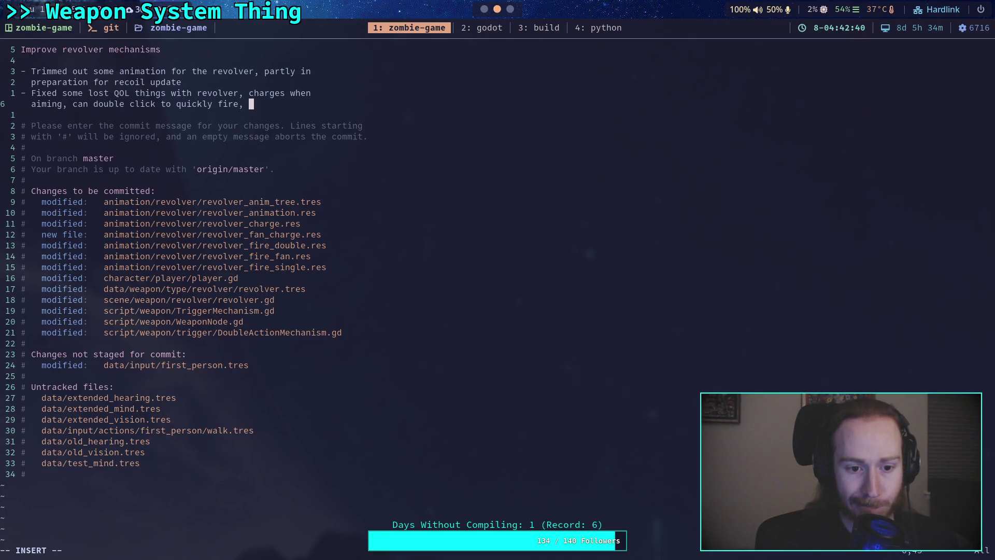
pyautogui.press('BackSpace')
pyautogui.press('BackSpace')
pyautogui.press('Return')
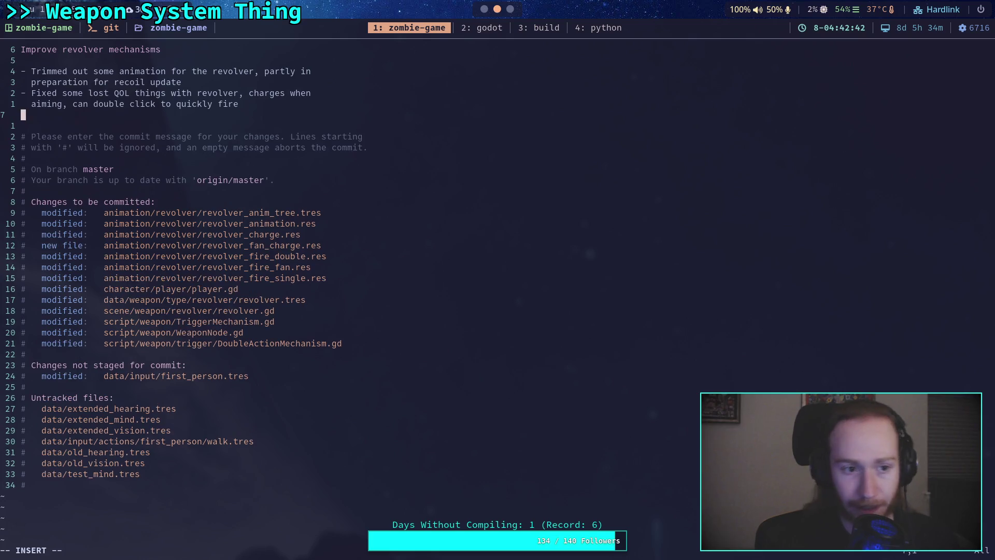
pyautogui.write('- ')
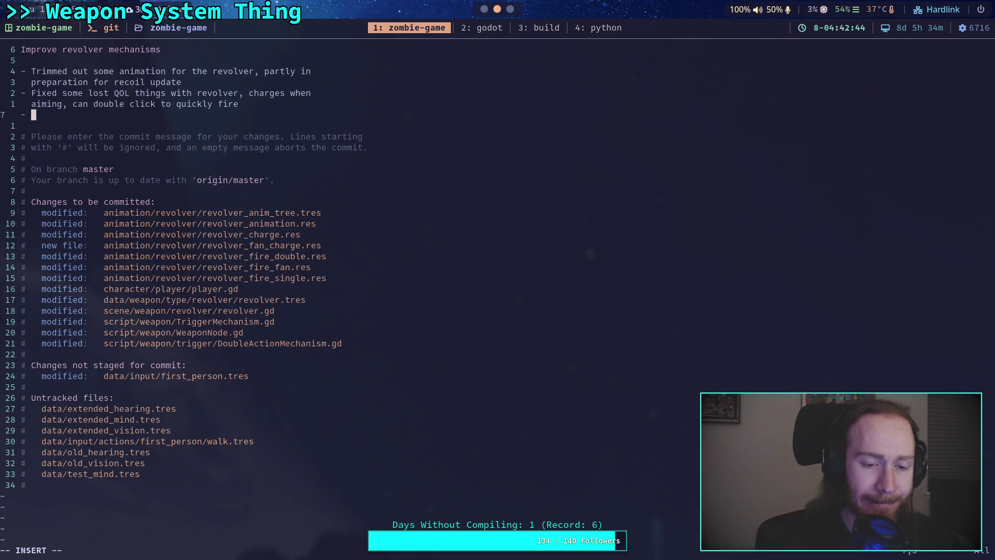
pyautogui.write('Fixed some')
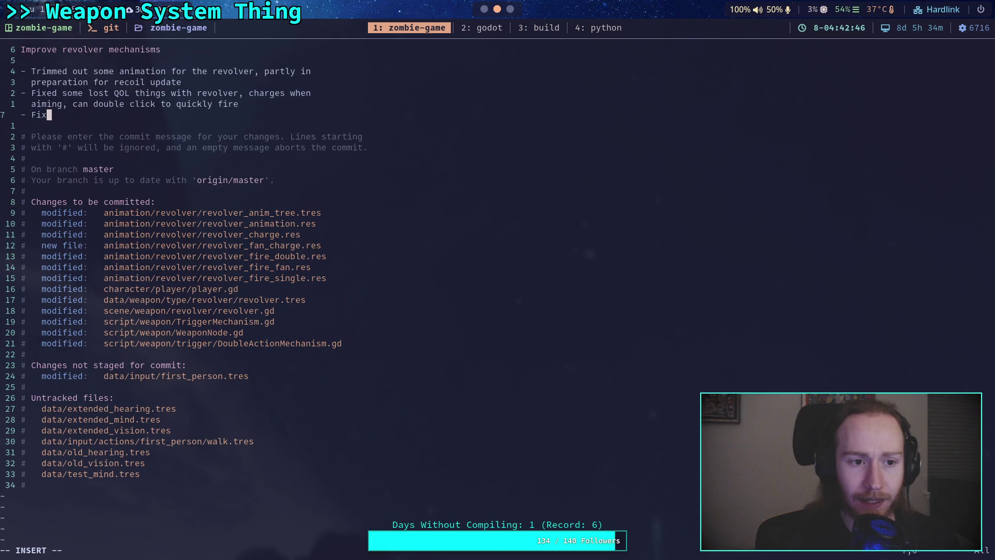
pyautogui.press('BackSpace')
pyautogui.press('BackSpace')
pyautogui.press('BackSpace')
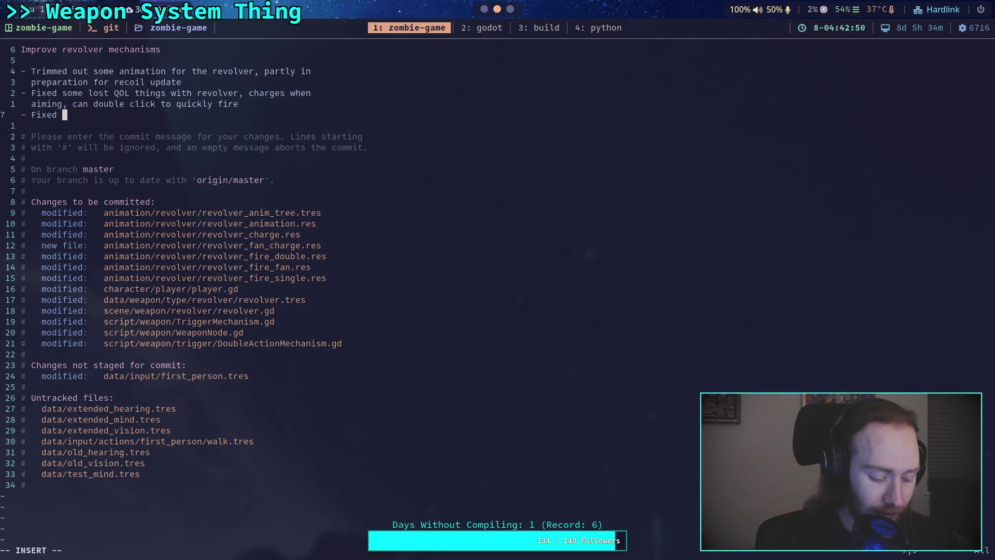
pyautogui.press('BackSpace')
pyautogui.press('BackSpace')
pyautogui.press('BackSpace')
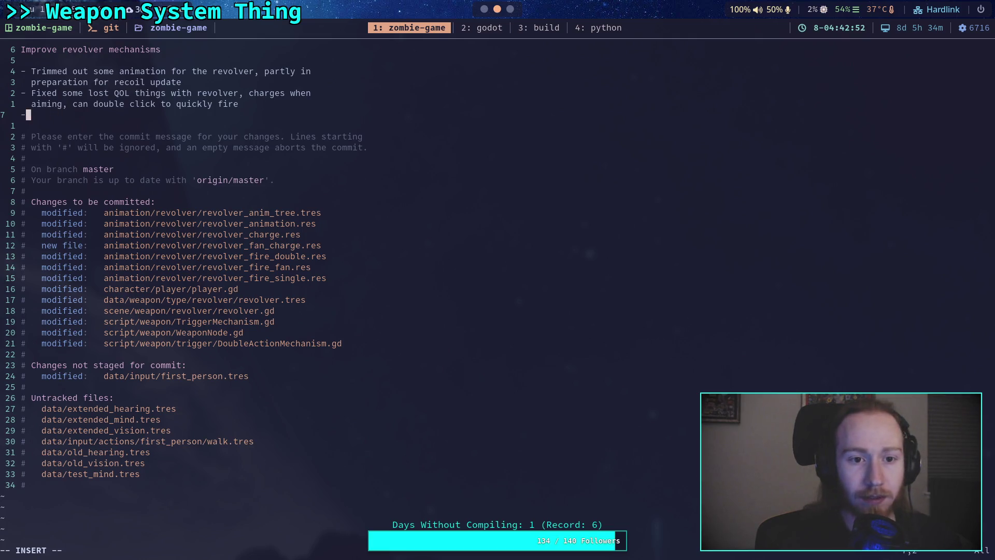
# - Extend it with 'starting on first live round when picked up' and add '- Fix priming bug with double action mechanism'
pyautogui.write(',')
pyautogui.write(' starti')
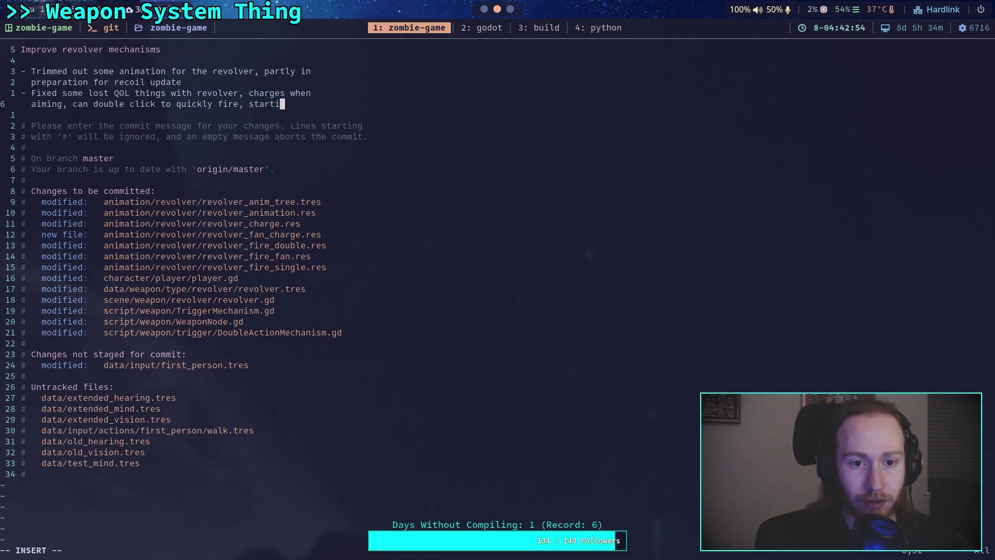
pyautogui.write('ng on   fi')
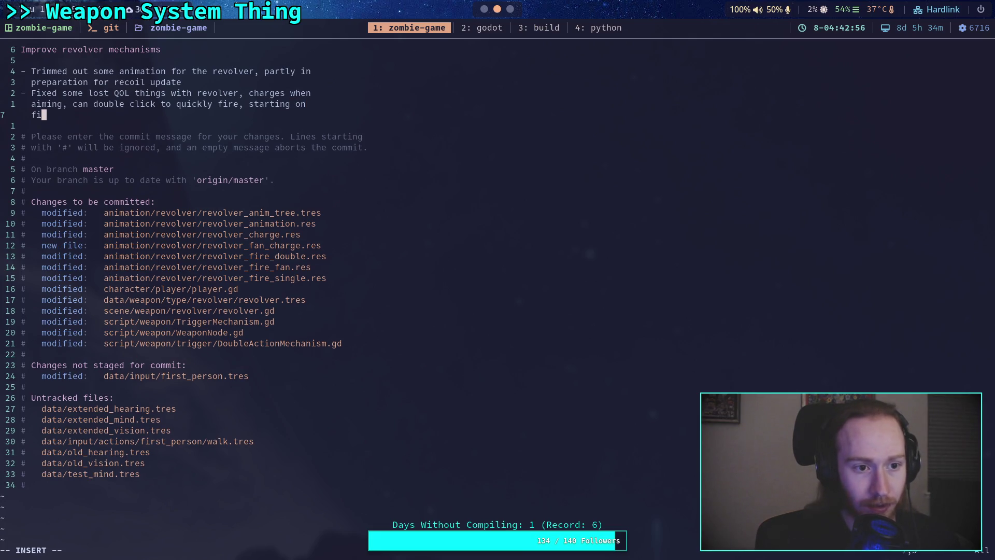
pyautogui.write('rst live round ')
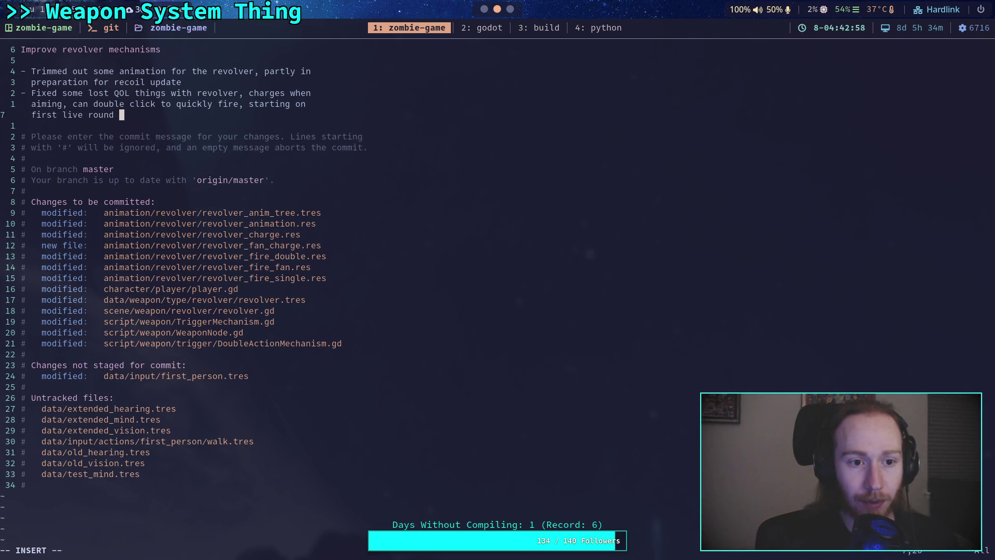
pyautogui.write('when picked')
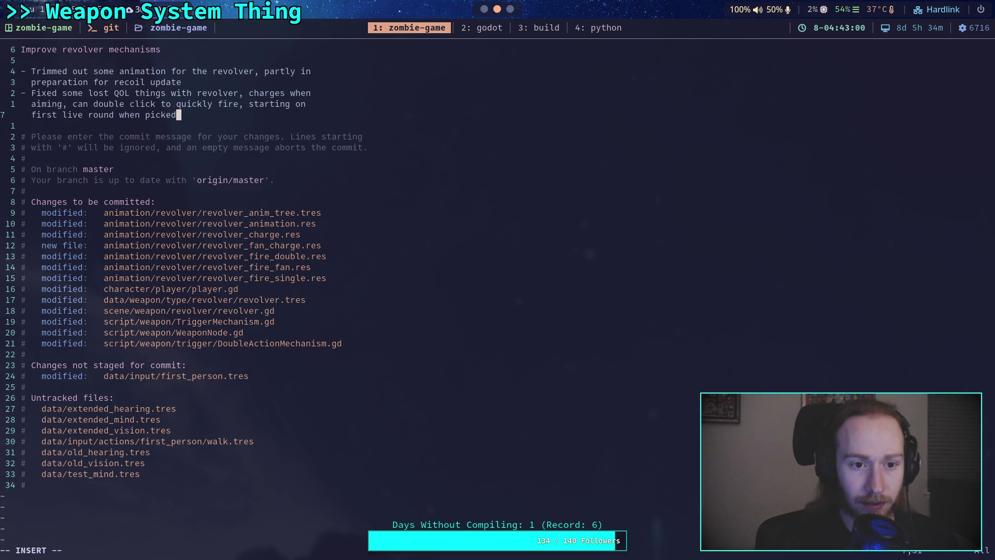
pyautogui.write(' up,')
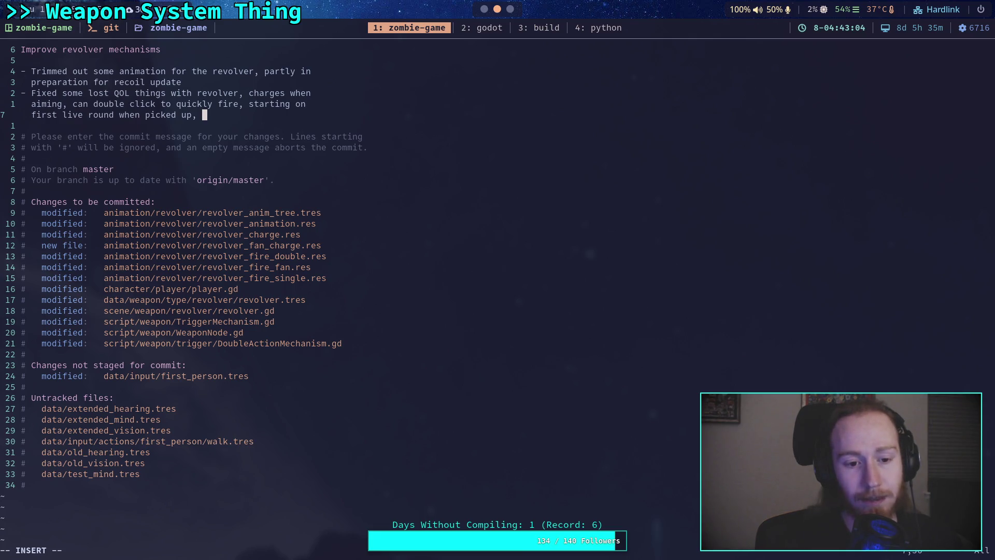
pyautogui.press('BackSpace')
pyautogui.press('BackSpace')
pyautogui.press('Return')
pyautogui.write('- ')
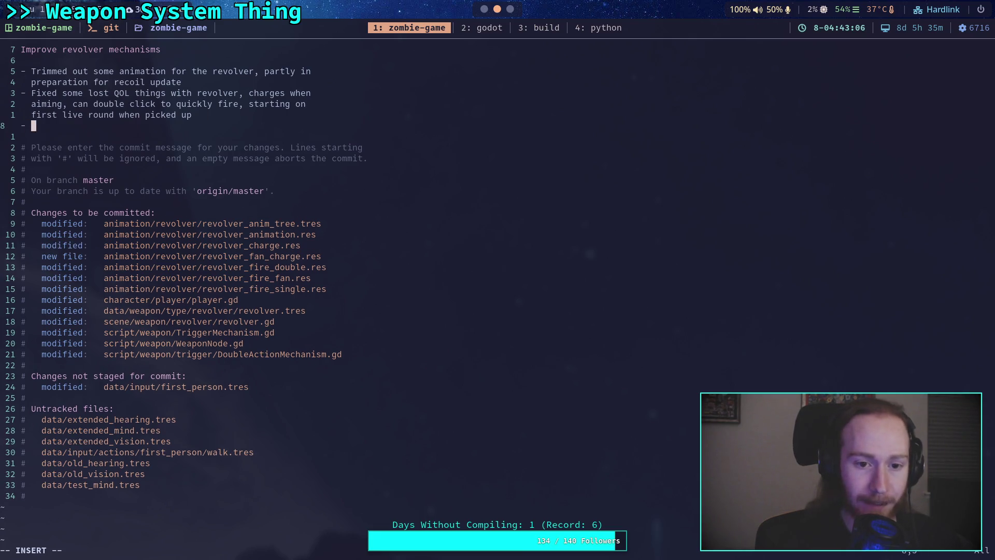
pyautogui.write('Fix ')
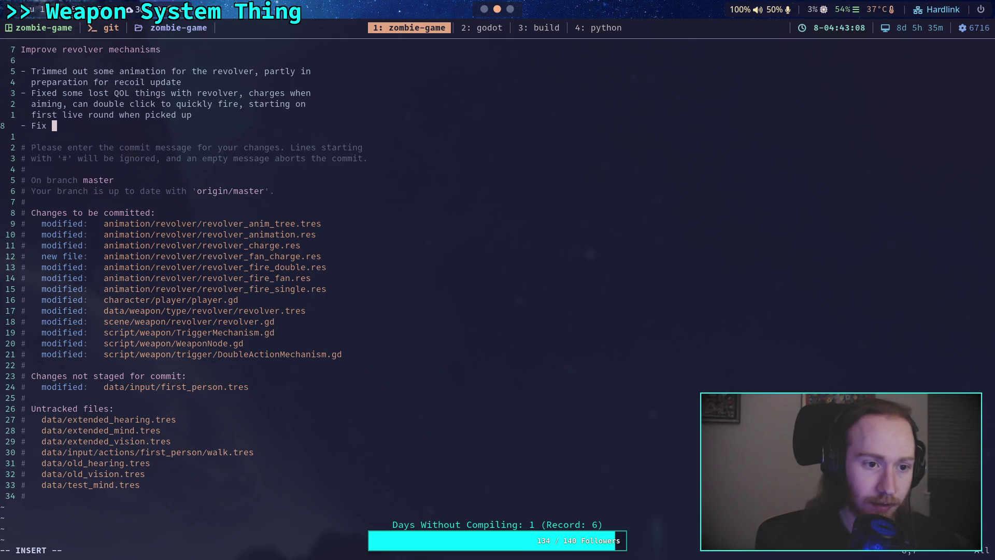
pyautogui.write('prime ')
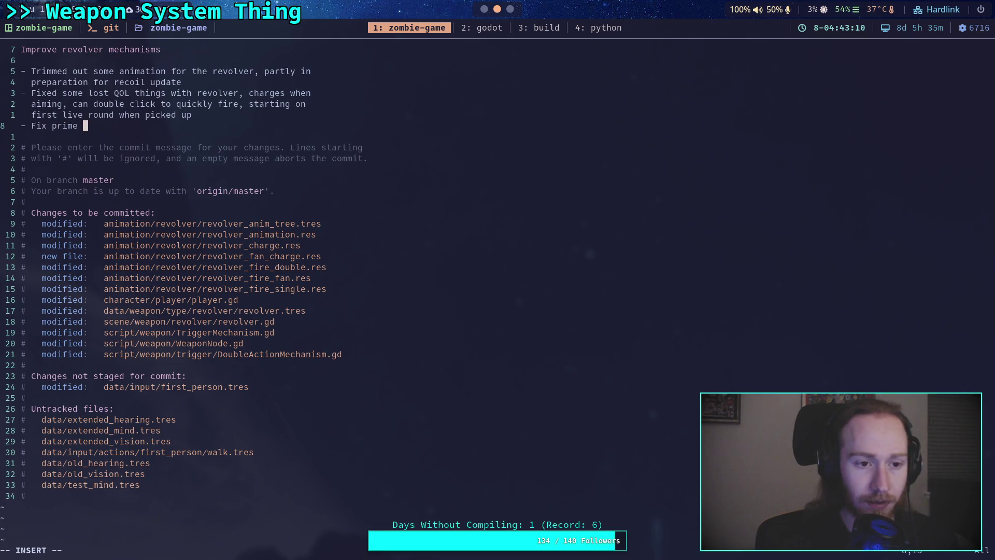
pyautogui.press('BackSpace')
pyautogui.press('BackSpace')
pyautogui.write('ing bug ')
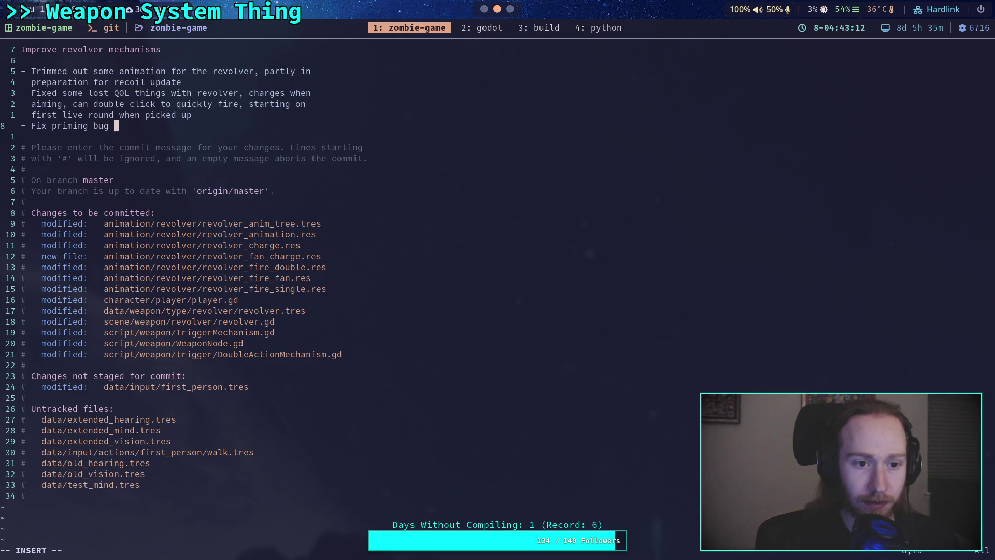
pyautogui.write('with double ')
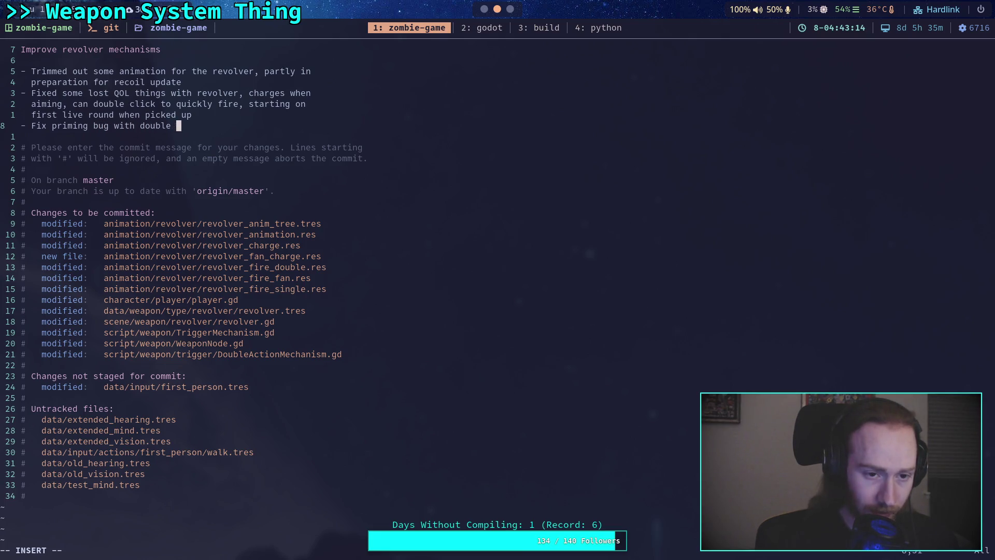
pyautogui.write('action mechanism')
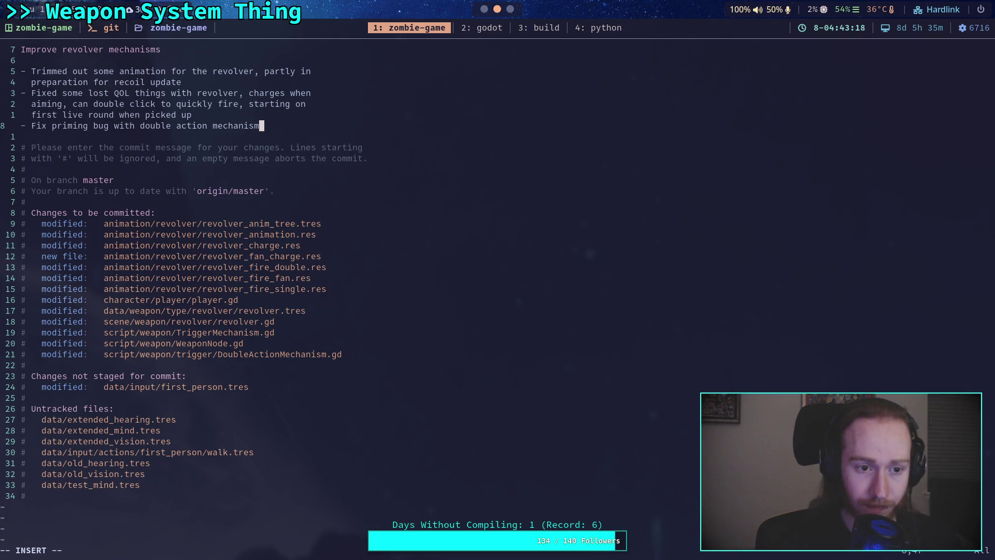
# - Insert 'perma-' after 'Fix' and shorten 'priming' to 'prime' in the third bullet
pyautogui.press('Left')
pyautogui.press('Left')
pyautogui.press('Left')
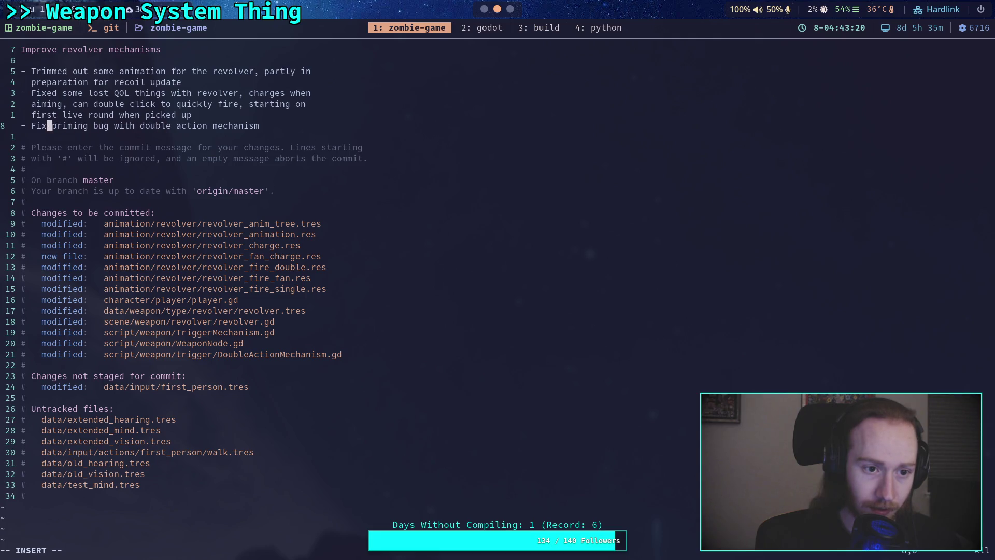
pyautogui.write('perma-')
pyautogui.press('Right')
pyautogui.press('Right')
pyautogui.press('Right')
pyautogui.press('Delete')
pyautogui.press('Delete')
pyautogui.press('Delete')
pyautogui.write('e')
pyautogui.press('Right')
pyautogui.press('Right')
pyautogui.press('Right')
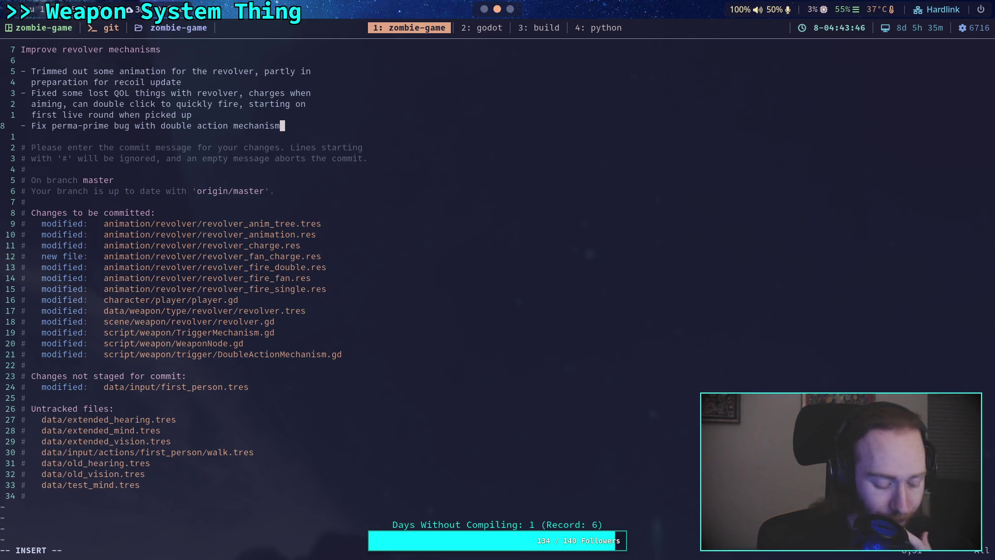
# - Start a fourth bullet reading '- Consolidate weapon node update signal into method'
pyautogui.press('Return')
pyautogui.write('- ')
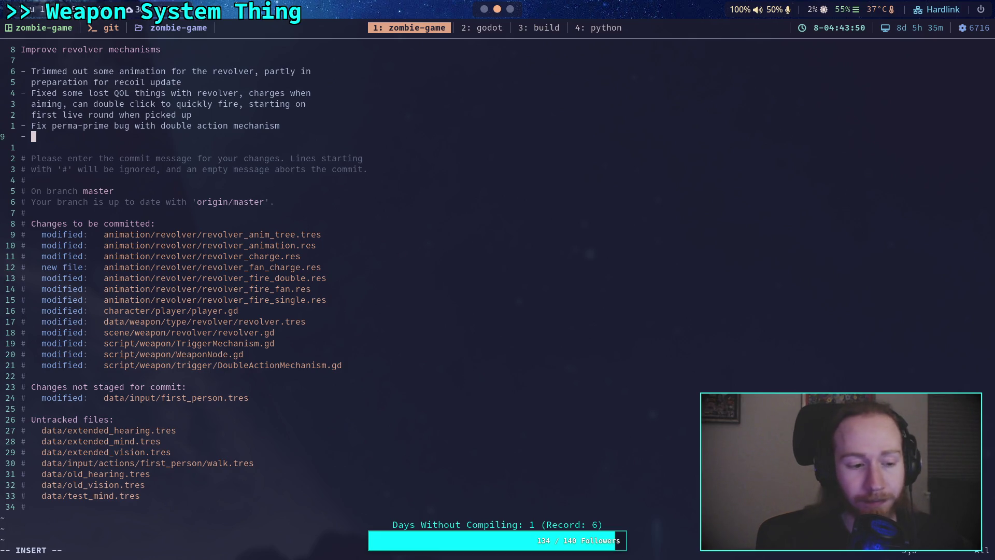
pyautogui.write('Consolidate ')
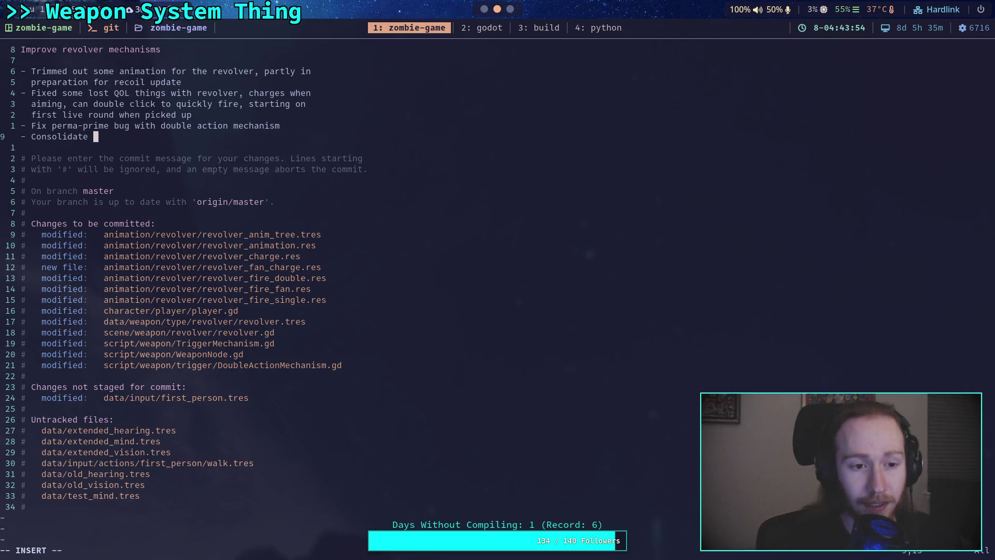
pyautogui.write('update ')
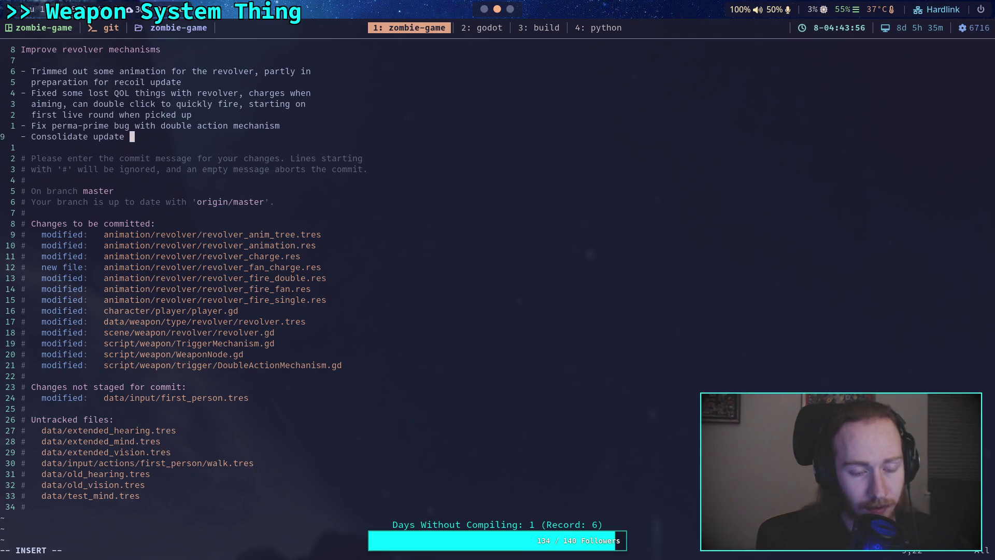
pyautogui.press('BackSpace')
pyautogui.press('BackSpace')
pyautogui.press('BackSpace')
pyautogui.press('BackSpace')
pyautogui.press('BackSpace')
pyautogui.press('BackSpace')
pyautogui.press('BackSpace')
pyautogui.write('weapo')
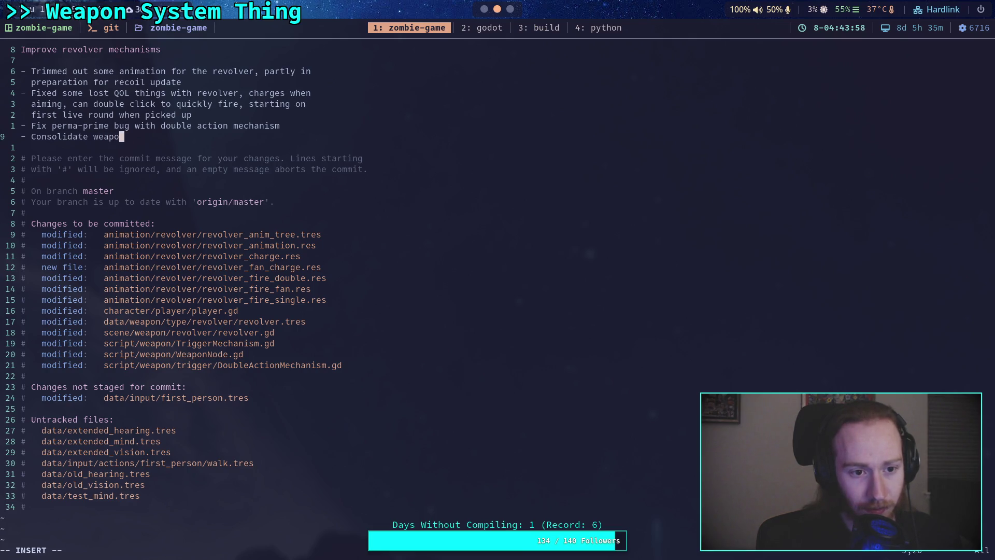
pyautogui.write('n node upda')
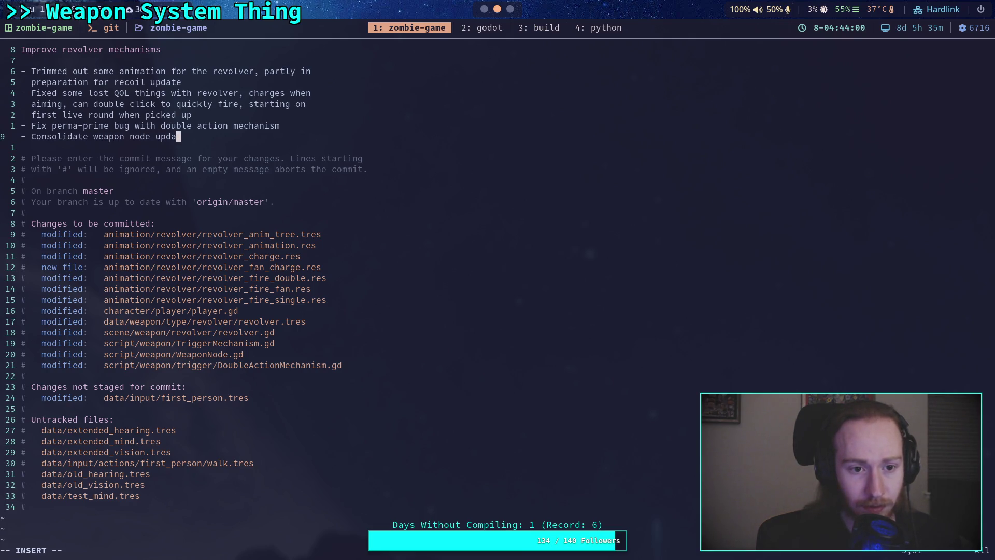
pyautogui.write('te sig')
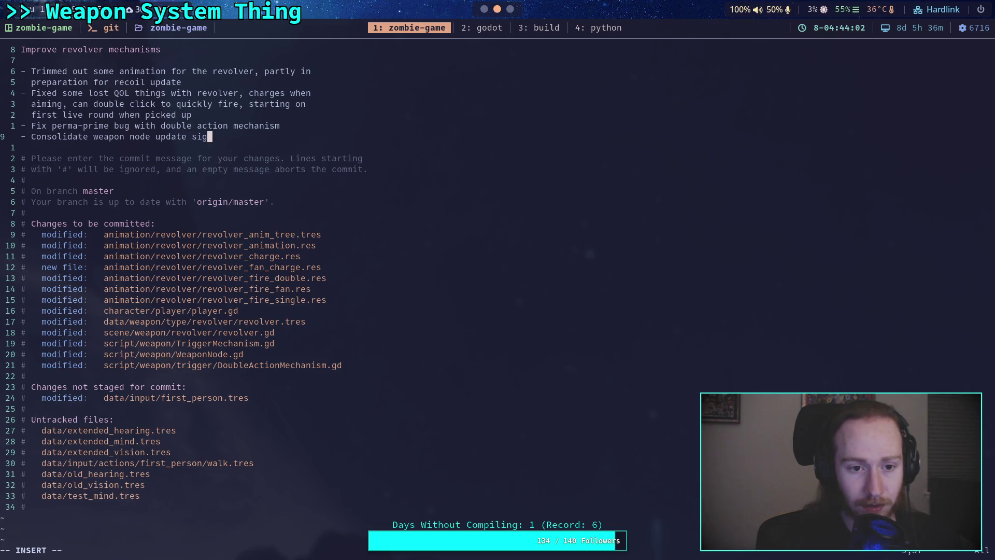
pyautogui.write('nal into mech')
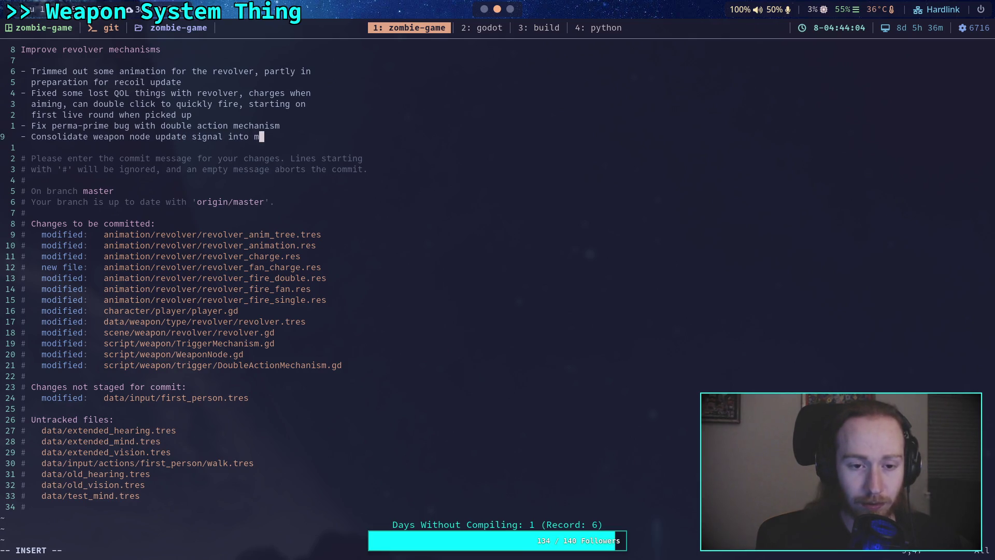
pyautogui.press('BackSpace')
pyautogui.press('BackSpace')
pyautogui.write('thod')
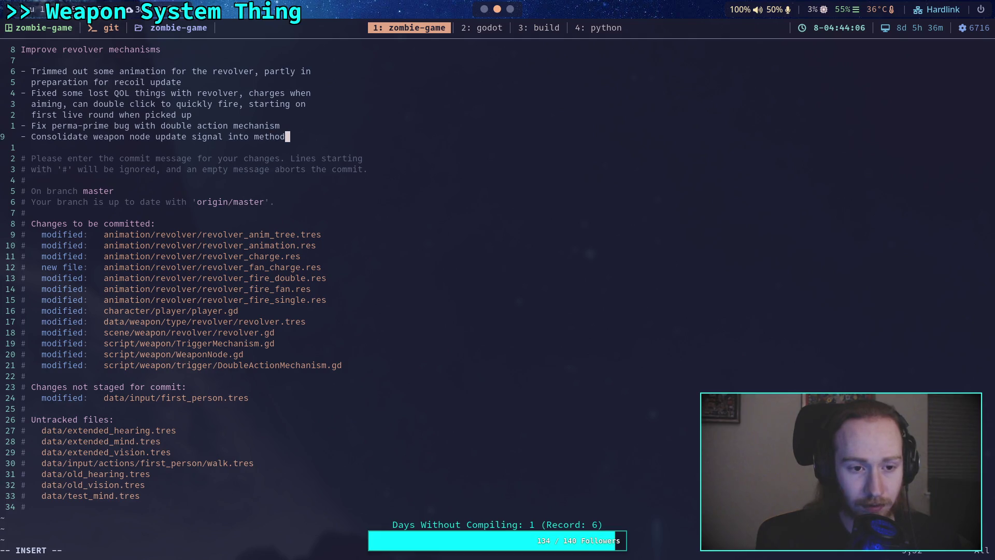
# - Reword it to 'Consolidate weapon node update signal and scene into one method' and leave insert mode
pyautogui.hotkey('ctrl', 'Left')
pyautogui.hotkey('ctrl', 'Left')
pyautogui.write('and ')
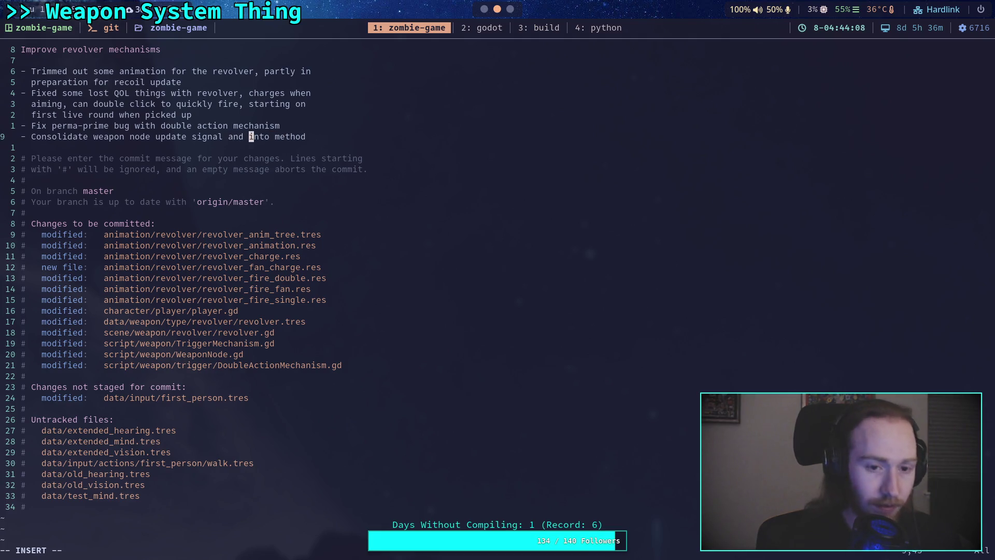
pyautogui.write('scene')
pyautogui.press('Right')
pyautogui.press('Right')
pyautogui.press('Right')
pyautogui.press('End')
pyautogui.press('BackSpace')
pyautogui.press('BackSpace')
pyautogui.press('BackSpace')
pyautogui.press('BackSpace')
pyautogui.write('one   me')
pyautogui.write('thod')
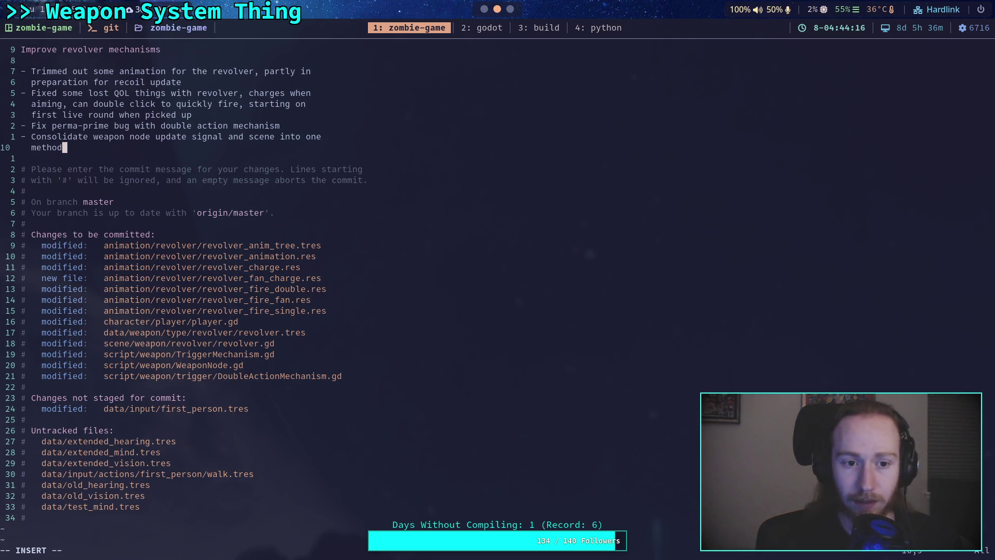
pyautogui.press('Escape')
pyautogui.write(':wq')
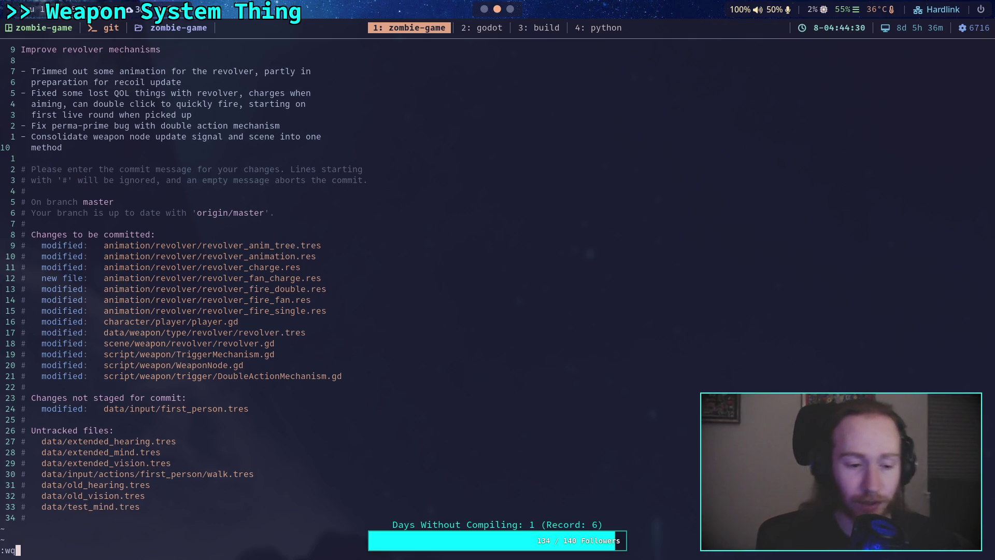
pyautogui.press('Escape')
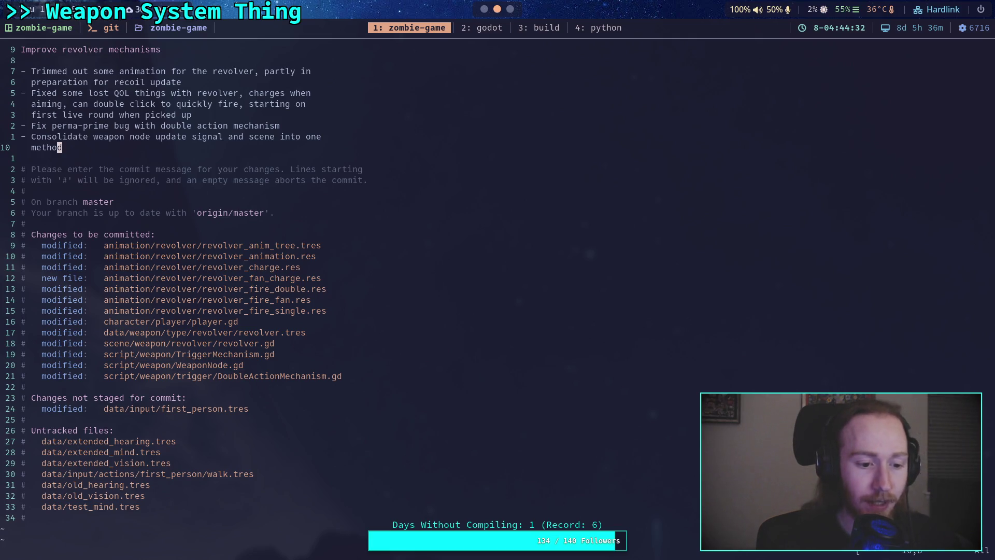
# - Add '- Matched prime delay for revolver to animation' above the QOL bullet, then save to commit
pyautogui.press('k')
pyautogui.press('k')
pyautogui.press('k')
pyautogui.press('k')
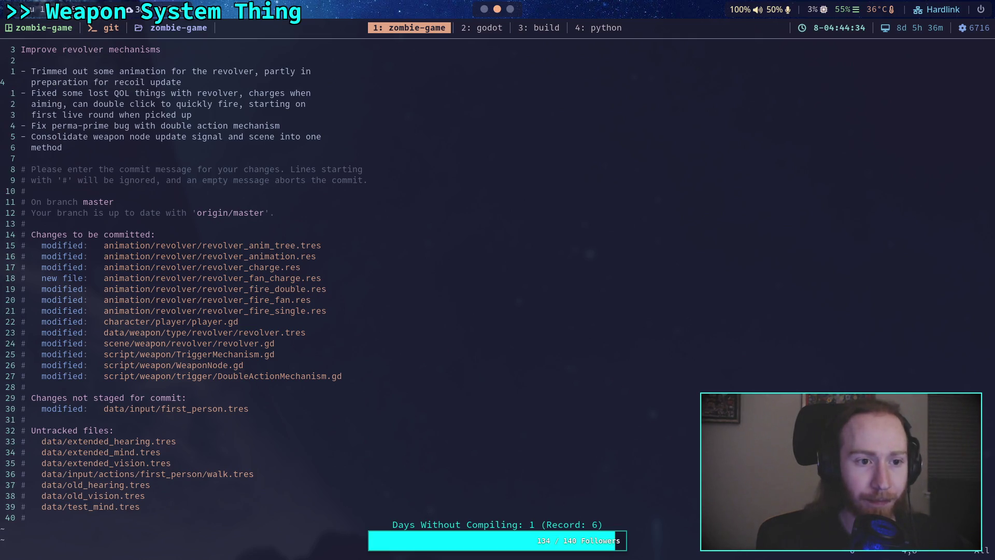
pyautogui.write('O- ')
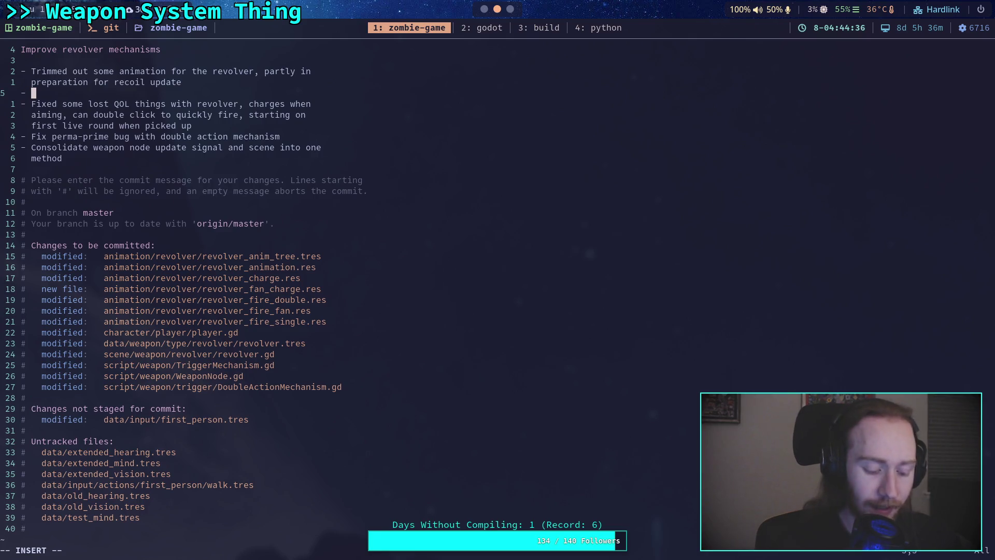
pyautogui.write('Matched ')
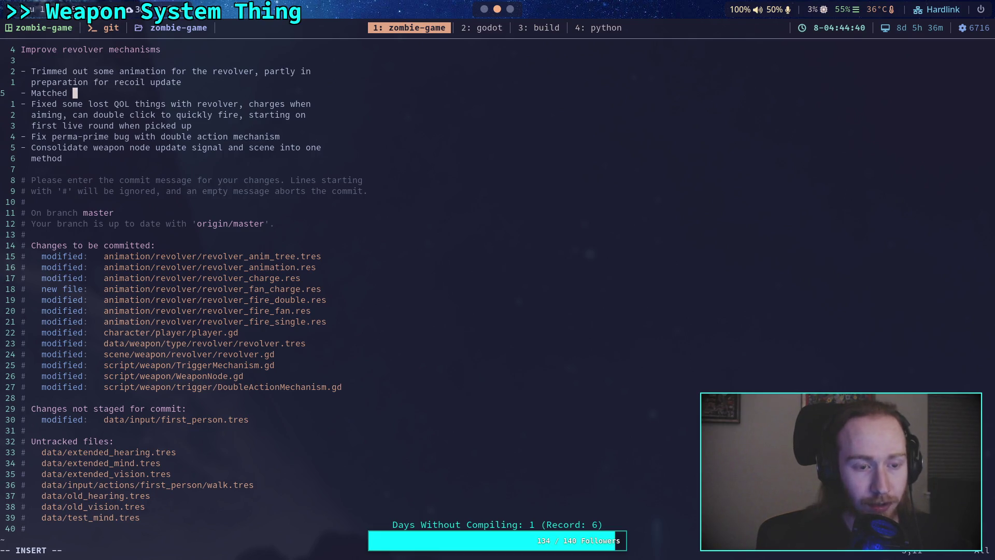
pyautogui.write('prime de')
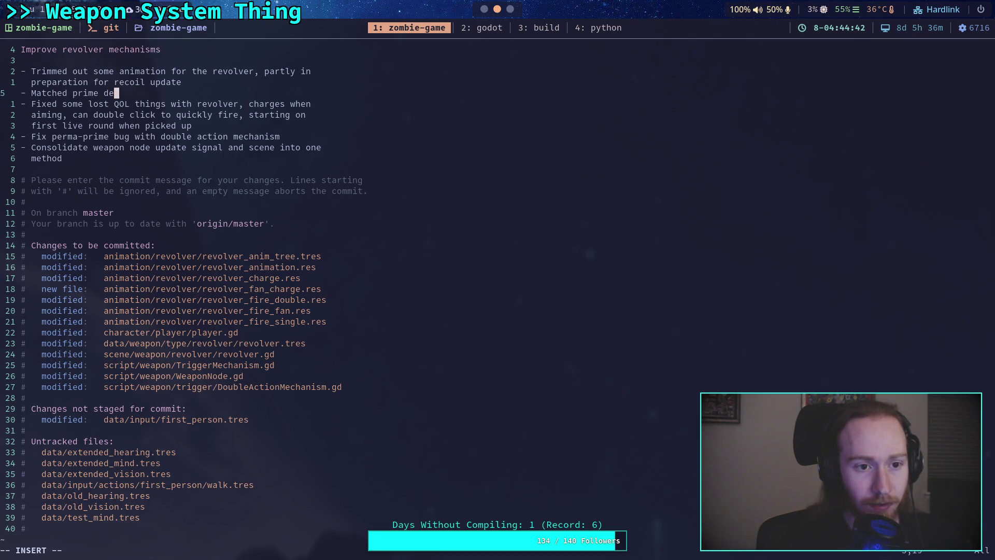
pyautogui.write('lay for re')
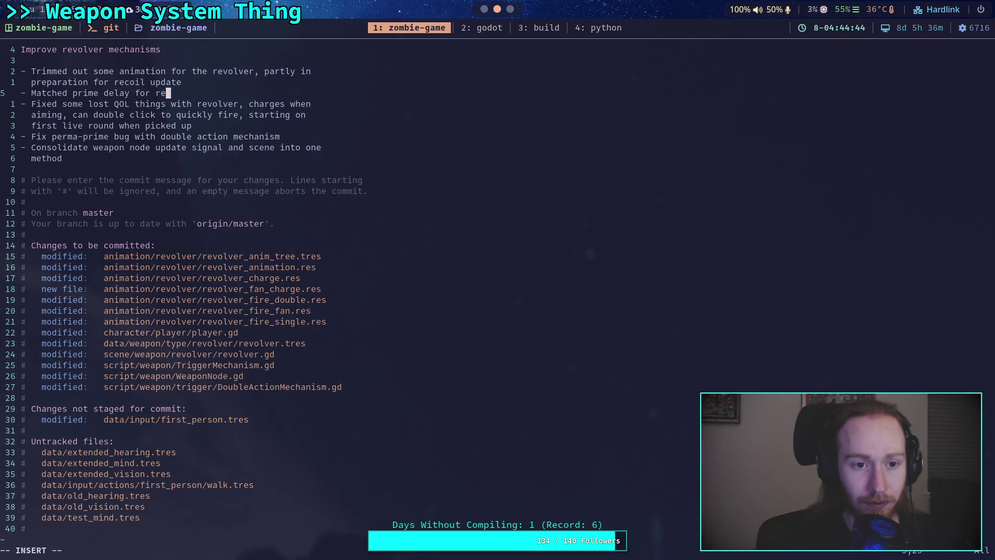
pyautogui.write('volver to animation')
pyautogui.press('Escape')
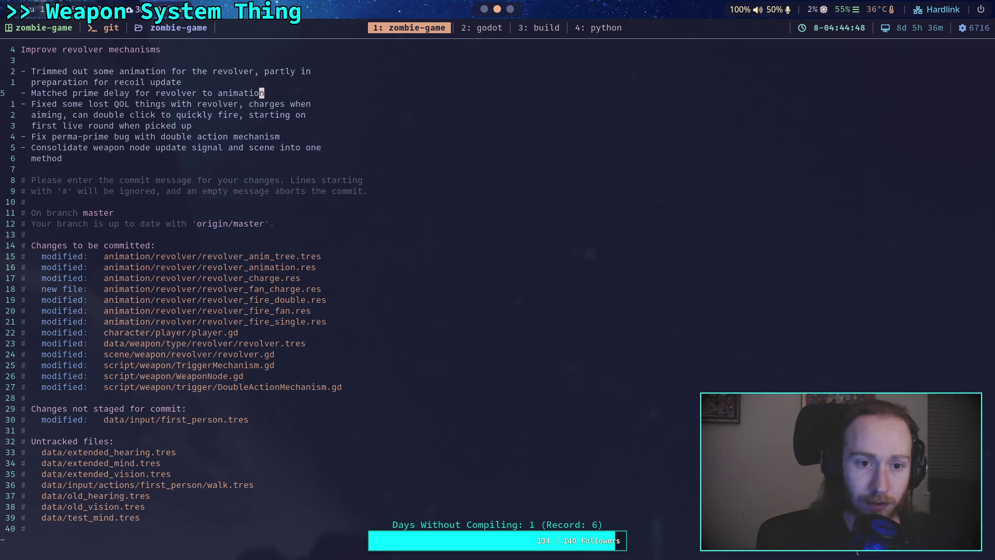
pyautogui.write(':wq')
pyautogui.press('Return')
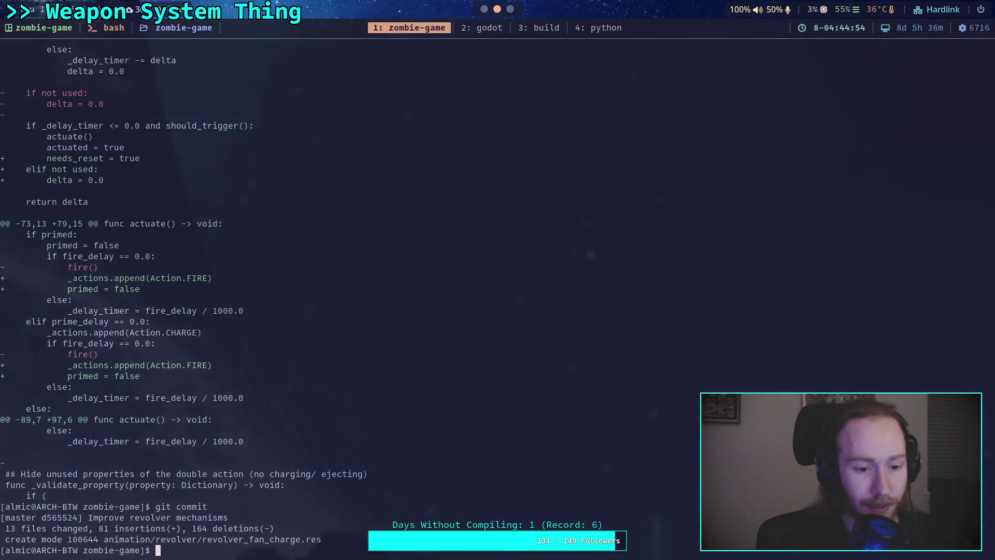
# - Push the revolver commit to GitHub master (cd3ef18..d565524) and begin a git commit --amend
pyautogui.write('gu')
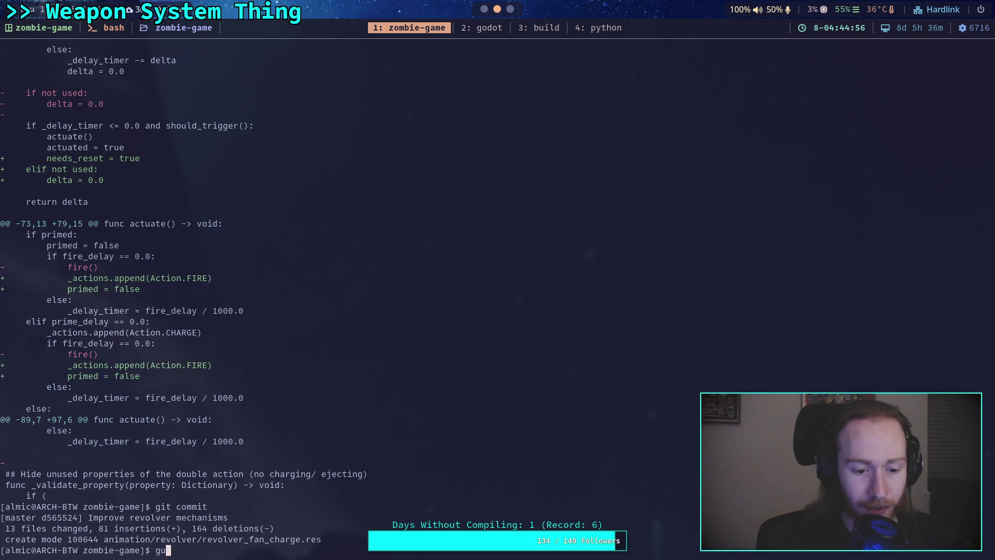
pyautogui.press('BackSpace')
pyautogui.write('it push')
pyautogui.press('Return')
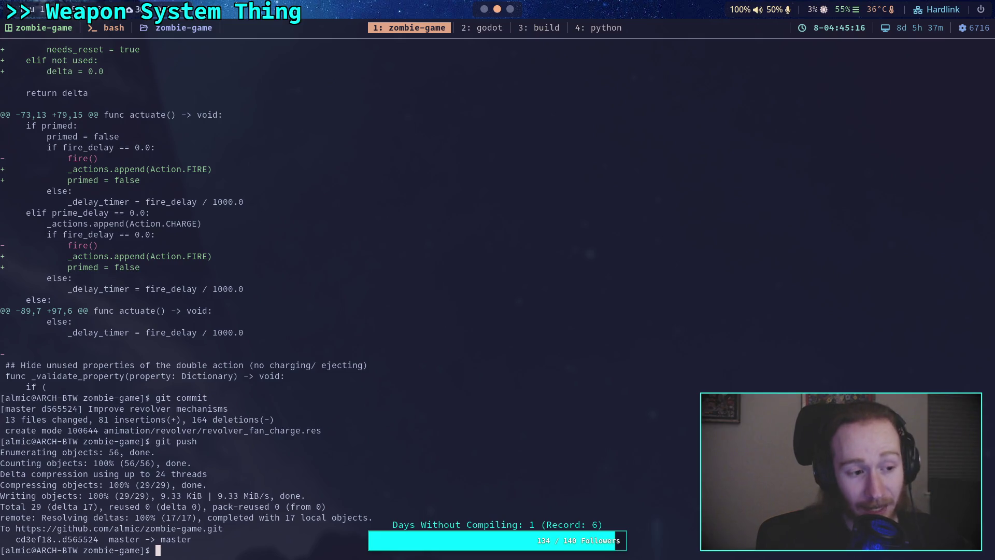
pyautogui.write('git commit')
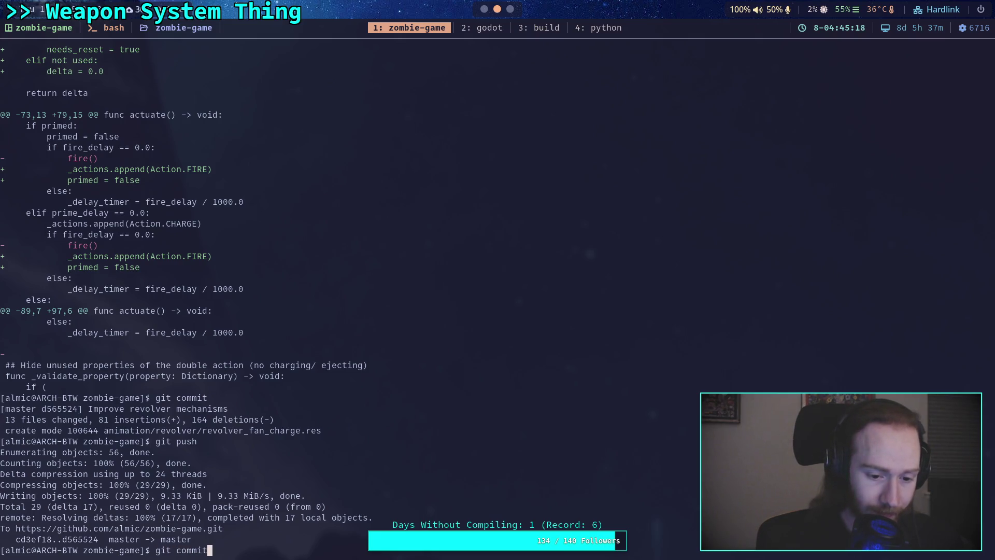
pyautogui.write(' --amend')
# - Below the prime-delay bullet, add a bullet on fixing instant double-charging in the double action mechanism
pyautogui.press('Return')
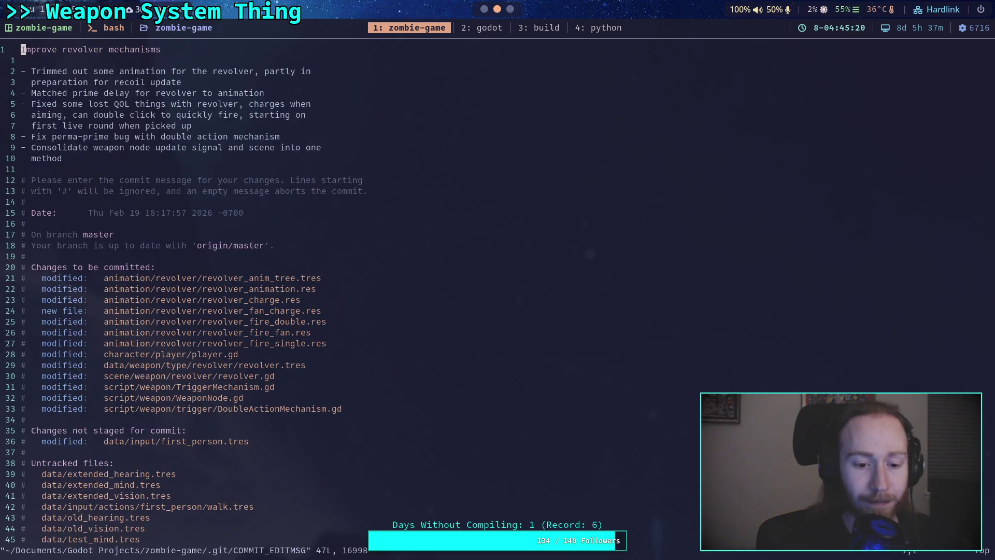
pyautogui.press('4')
pyautogui.press('j')
pyautogui.press('o')
pyautogui.write('-')
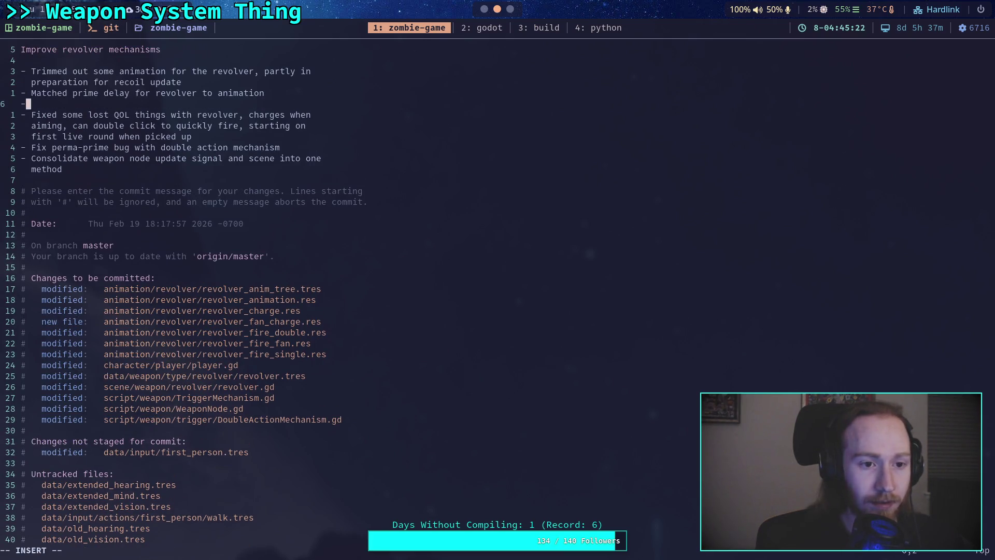
pyautogui.write(' Fixed d')
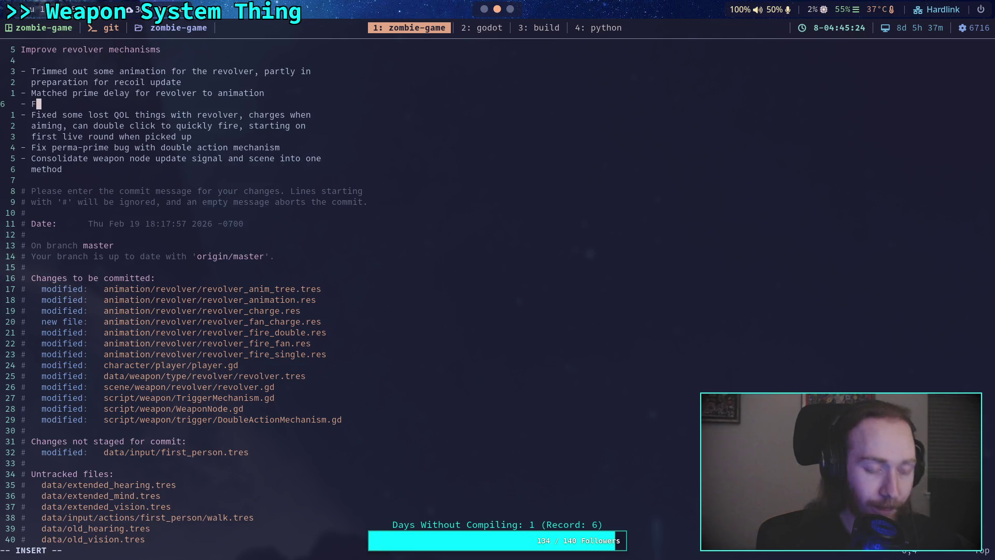
pyautogui.press('BackSpace')
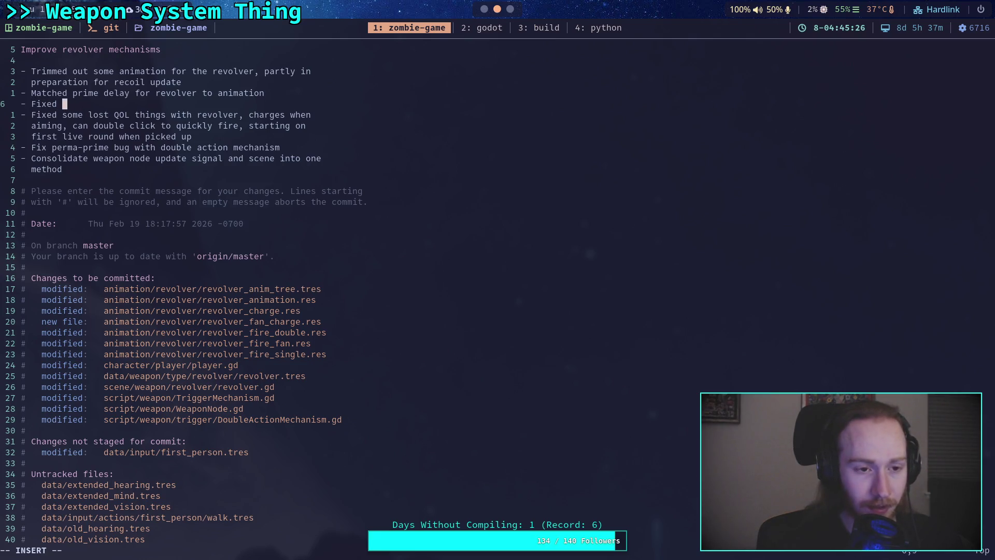
pyautogui.write('instant')
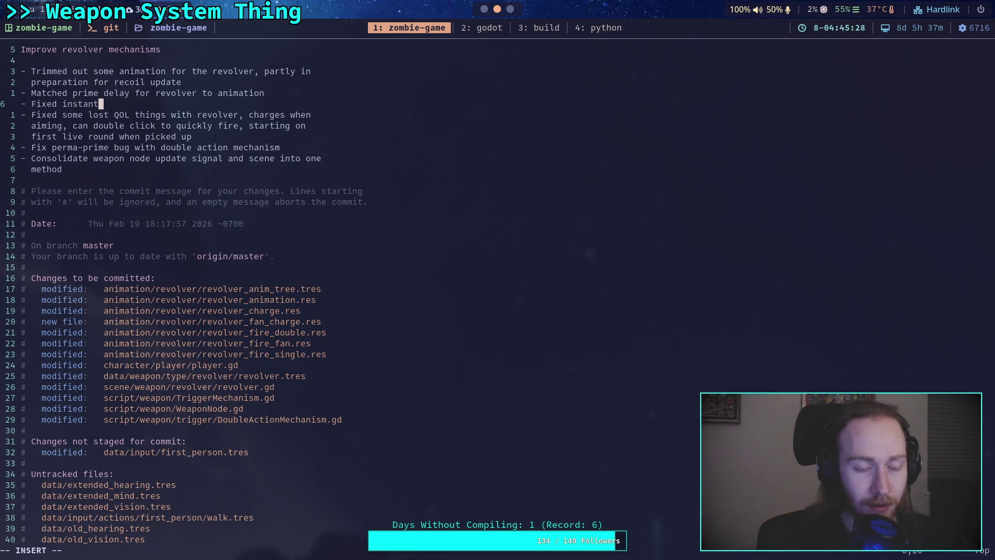
pyautogui.write(' charging')
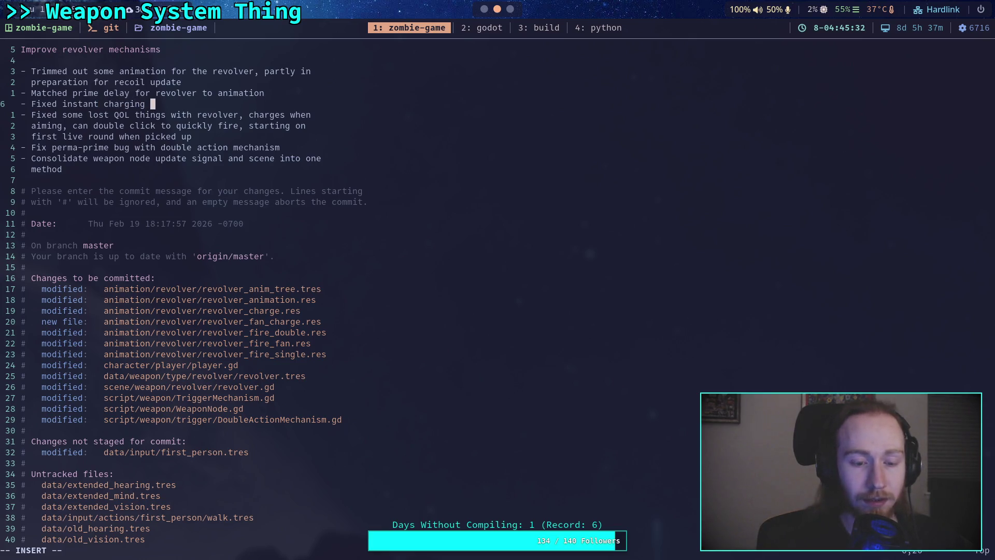
pyautogui.press('BackSpace')
pyautogui.press('BackSpace')
pyautogui.press('BackSpace')
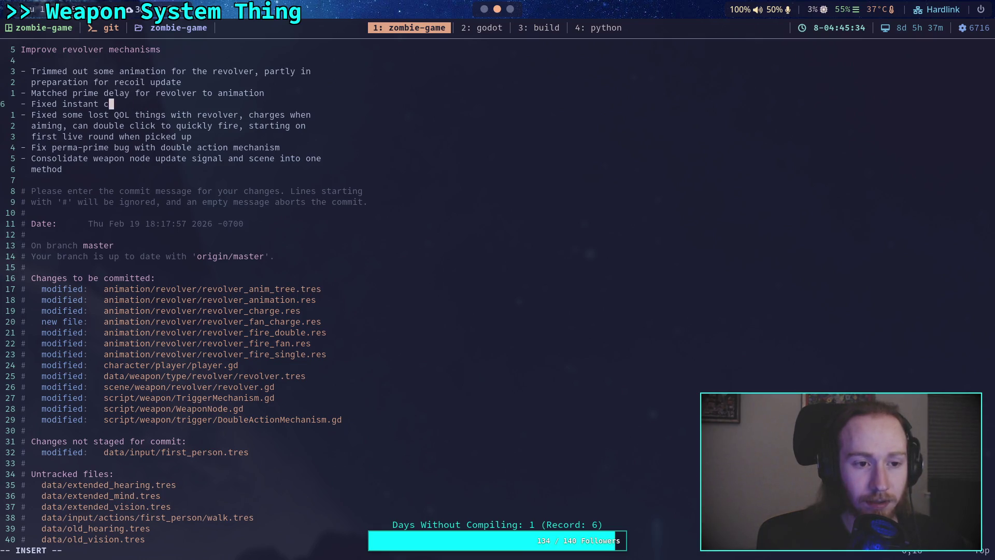
pyautogui.write('tant')
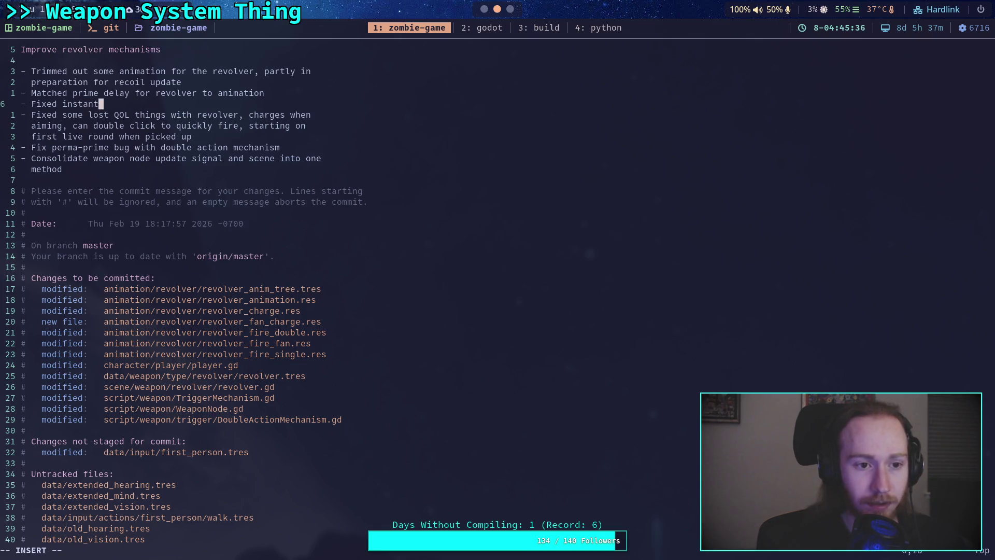
pyautogui.write(' charging ')
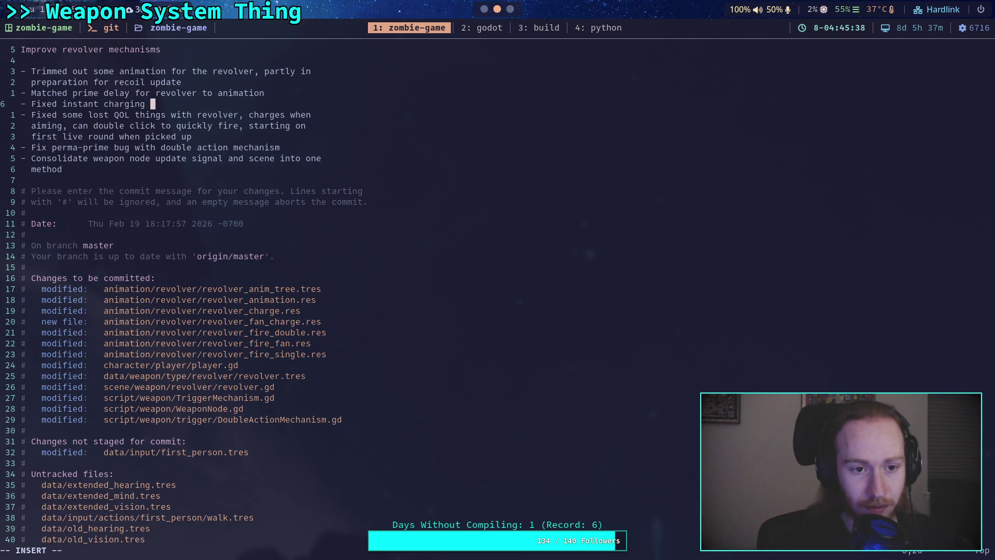
pyautogui.write('caused by ')
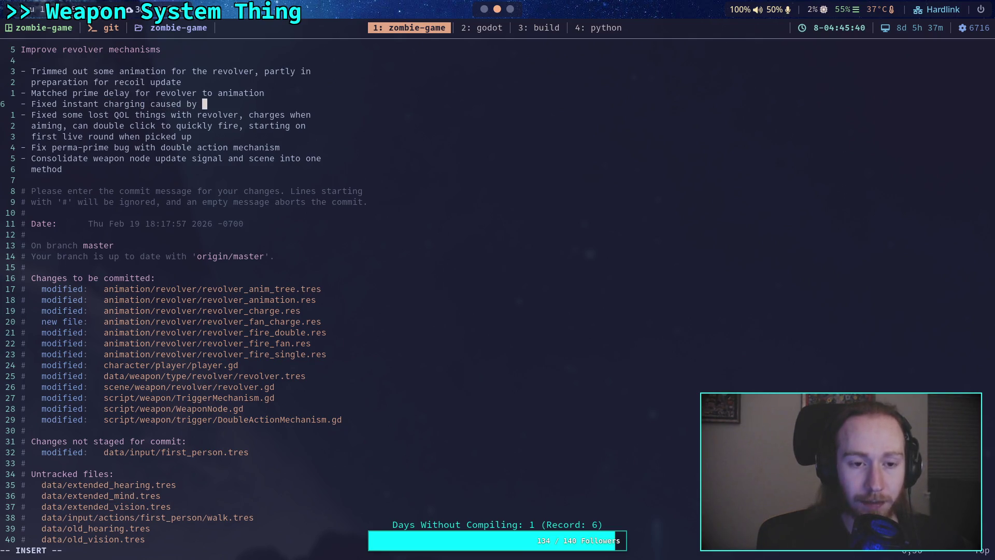
pyautogui.write('charge animation and')
pyautogui.press('Return')
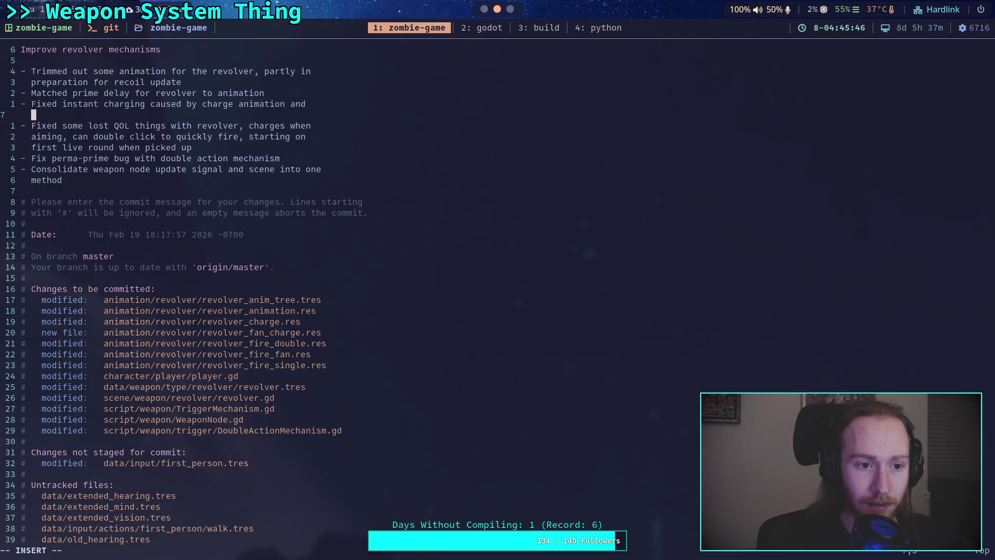
pyautogui.write('double action ')
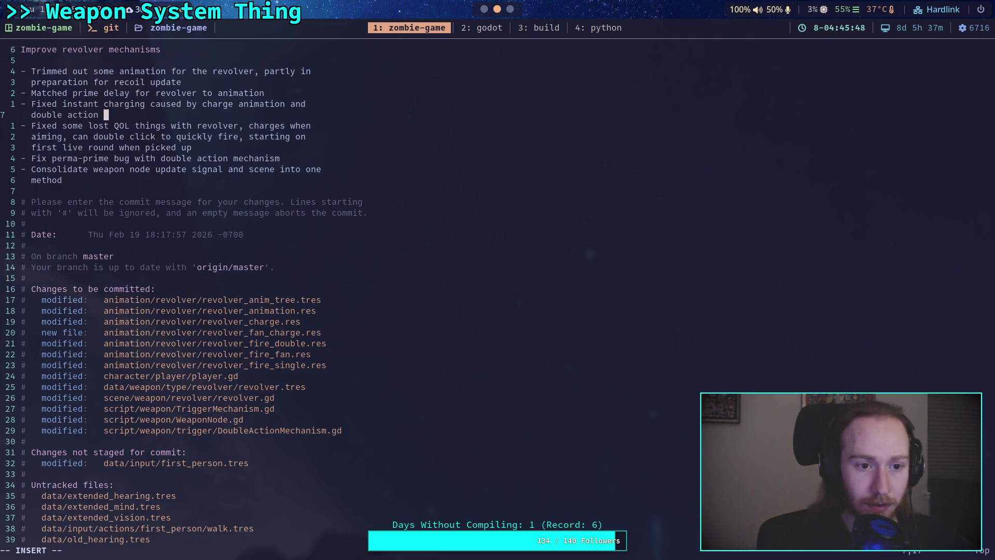
pyautogui.write('mechanism ')
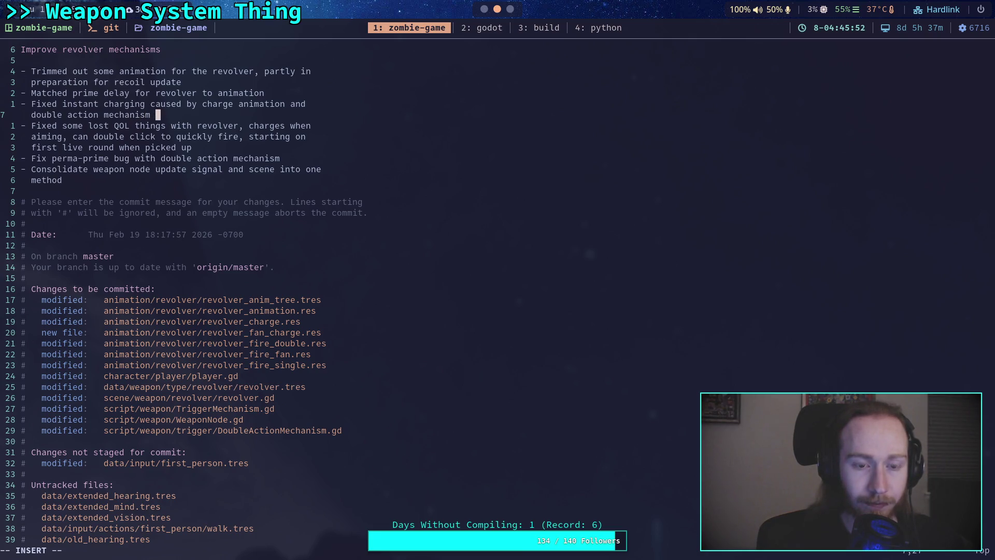
pyautogui.write('ru')
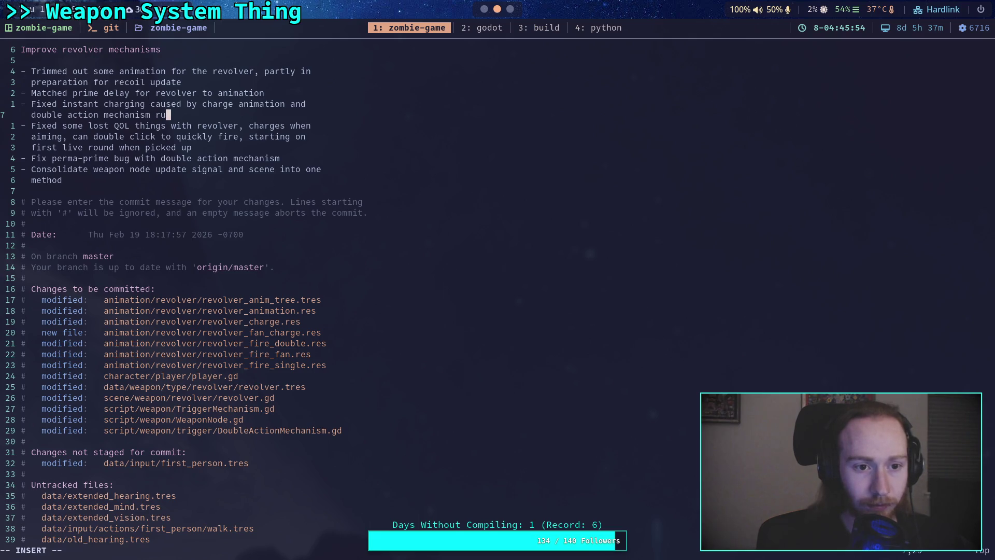
pyautogui.press('BackSpace')
pyautogui.press('BackSpace')
pyautogui.press('BackSpace')
pyautogui.press('Up')
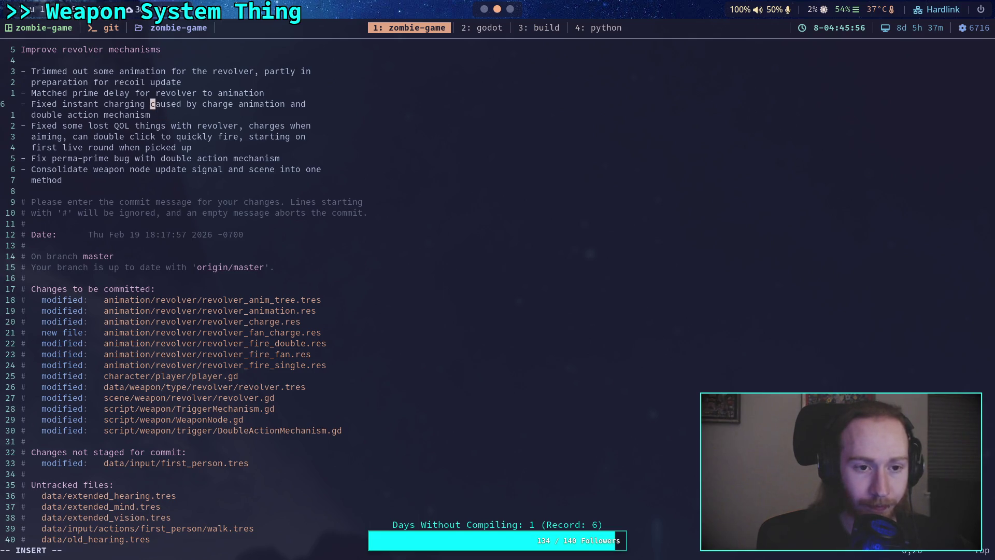
pyautogui.press('Down')
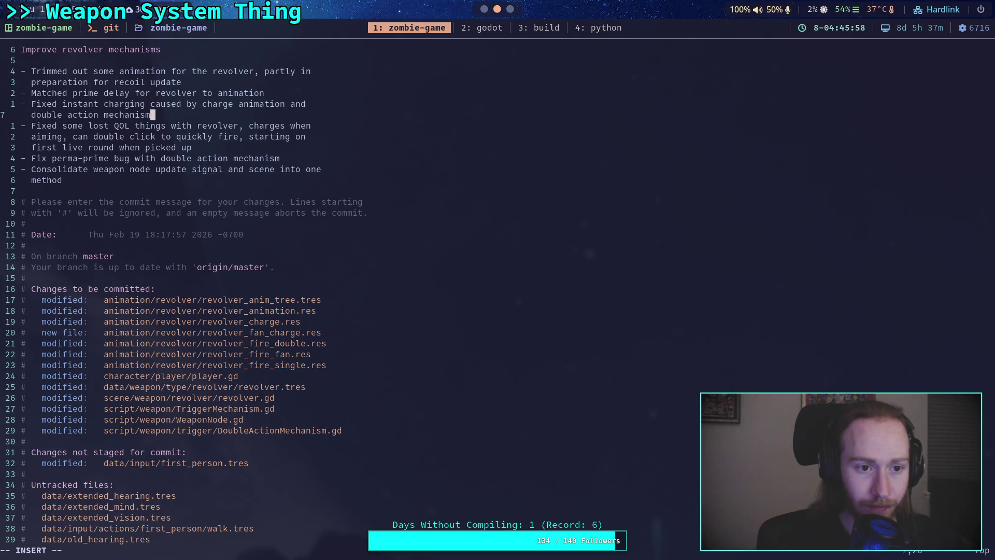
pyautogui.write(' no')
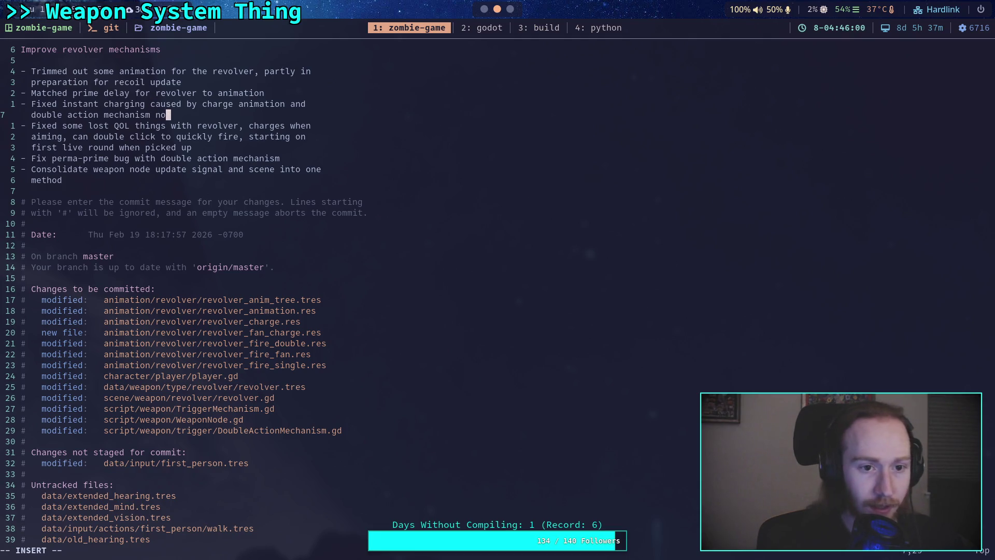
pyautogui.write('t checking')
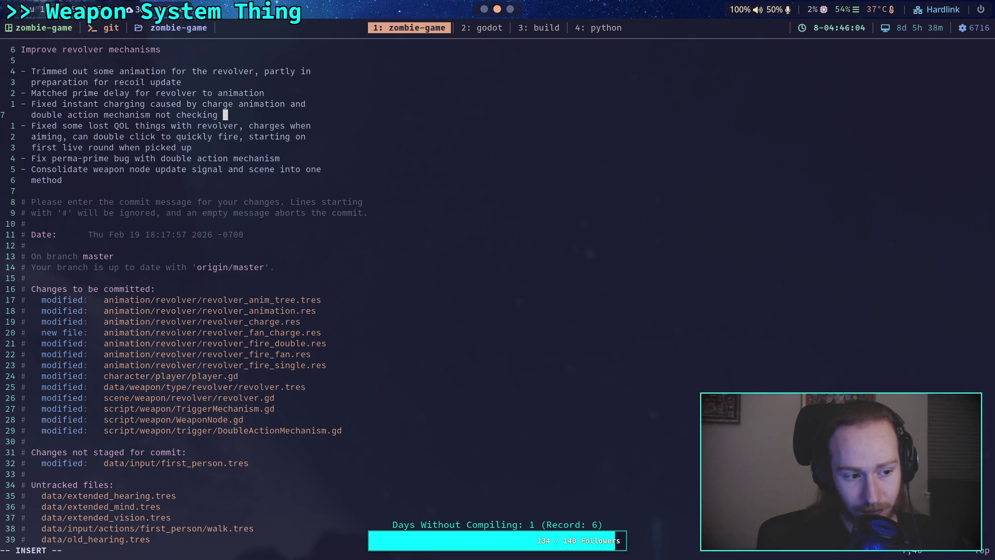
pyautogui.press('BackSpace')
pyautogui.press('BackSpace')
pyautogui.press('BackSpace')
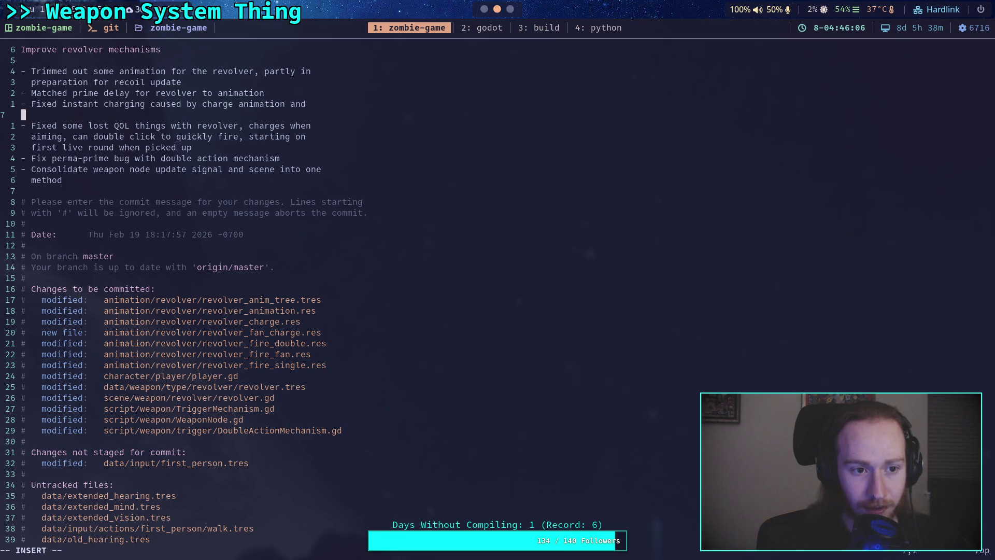
pyautogui.press('BackSpace')
pyautogui.press('BackSpace')
pyautogui.press('BackSpace')
pyautogui.write('double-charginge')
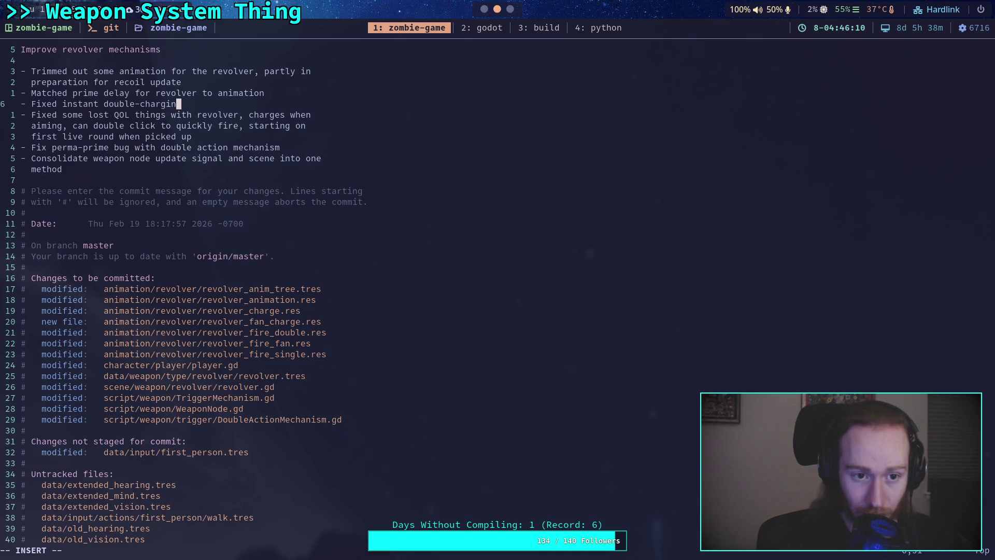
pyautogui.press('BackSpace')
pyautogui.press('BackSpace')
pyautogui.write('in double action mechanism   if anim')
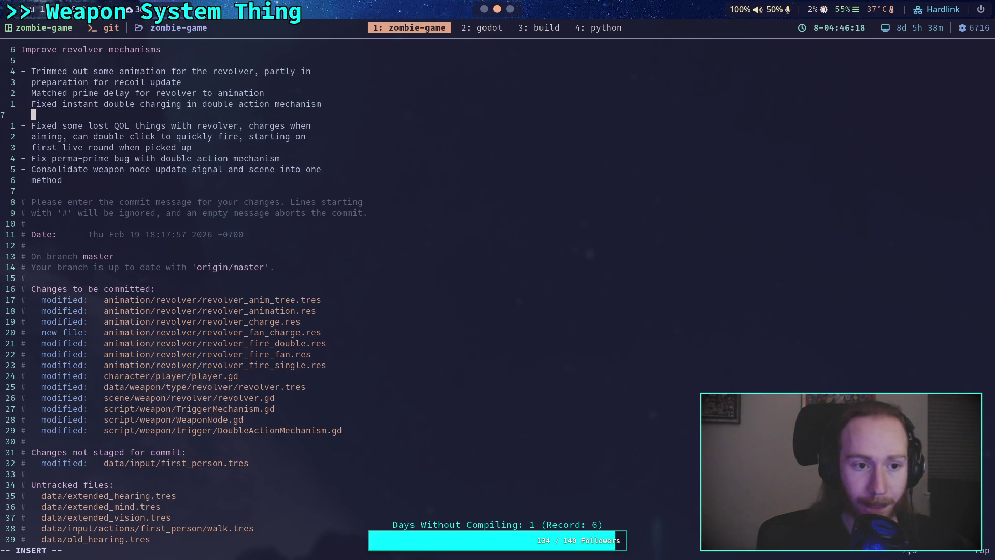
pyautogui.write('ation ')
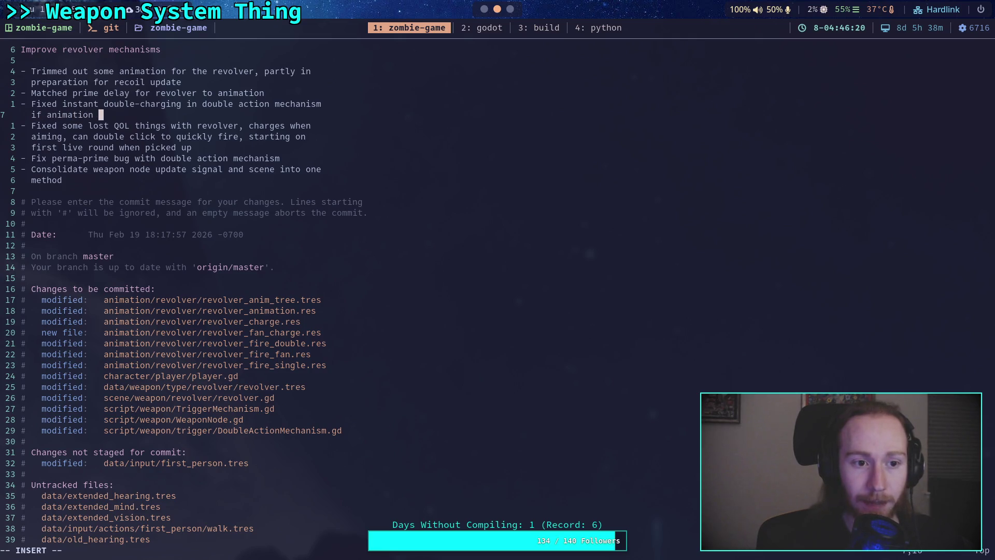
pyautogui.write('charges during ticks')
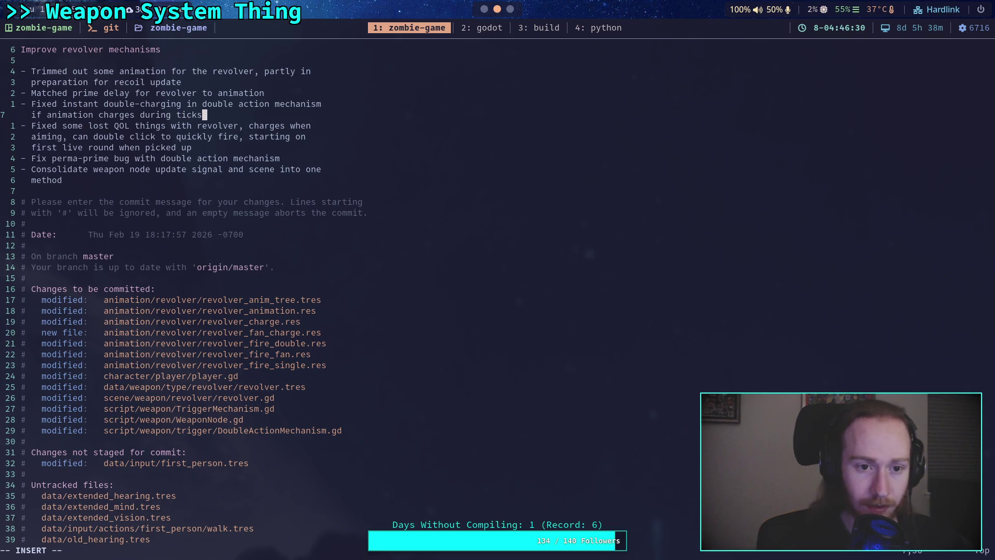
# - Add a second '- Fixed instant…' bullet about the animation firing, then save and quit with :wq
pyautogui.press('Return')
pyautogui.write('- Fixed instant double-charging')
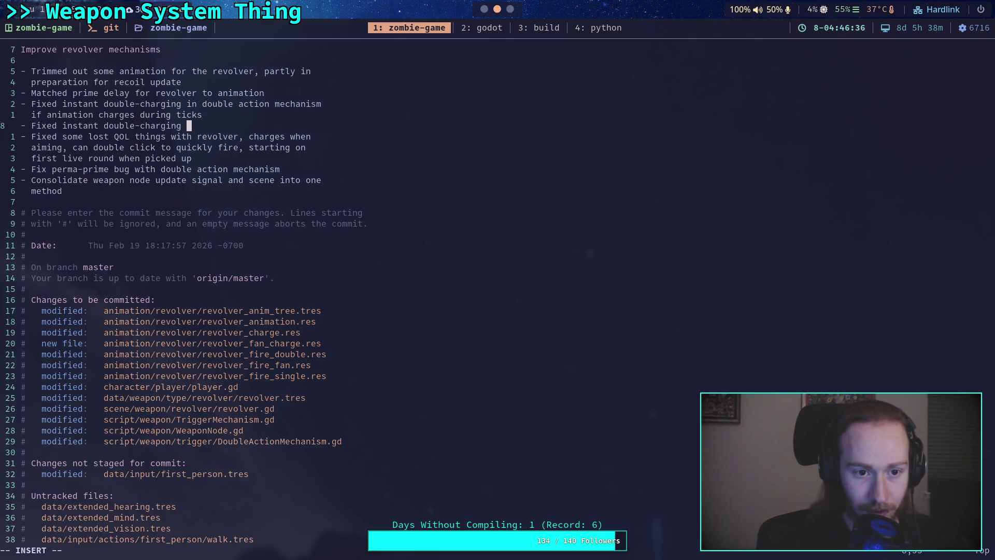
pyautogui.write('in animation ')
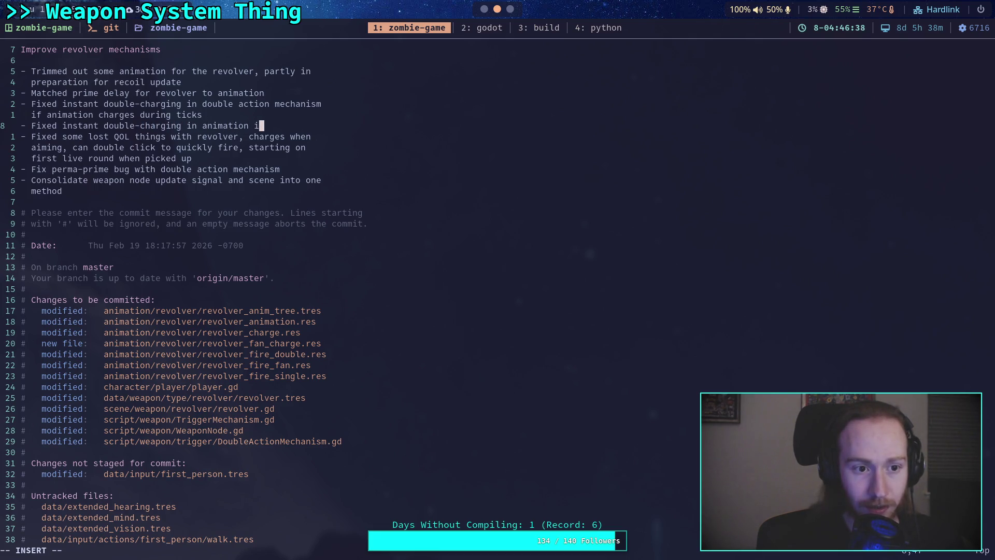
pyautogui.write('it')
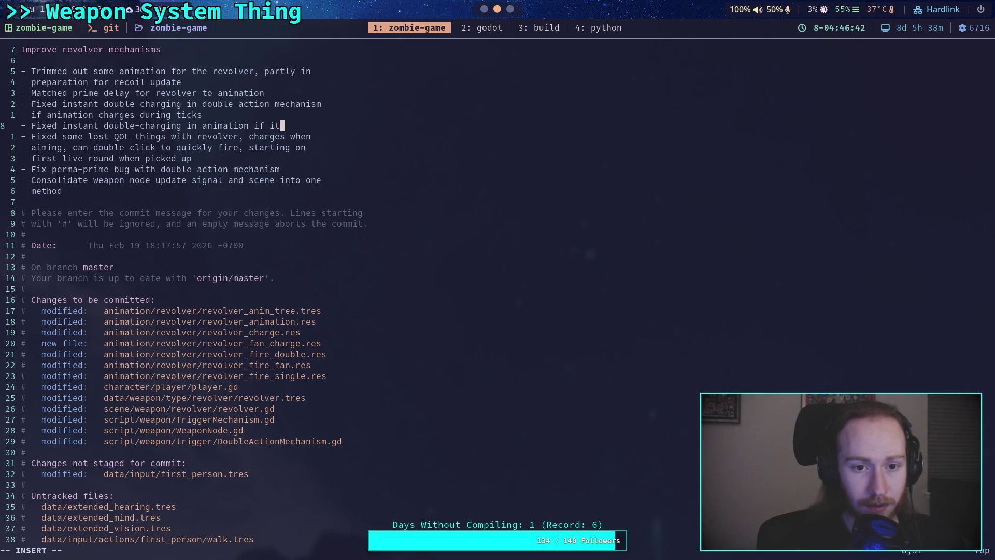
pyautogui.press('Return')
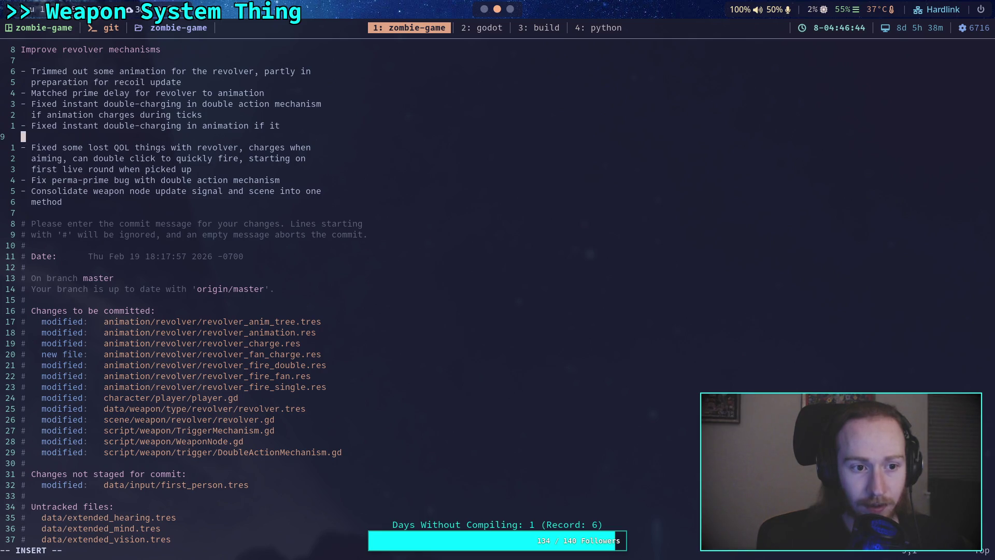
pyautogui.press('BackSpace')
pyautogui.write('playing a charge')
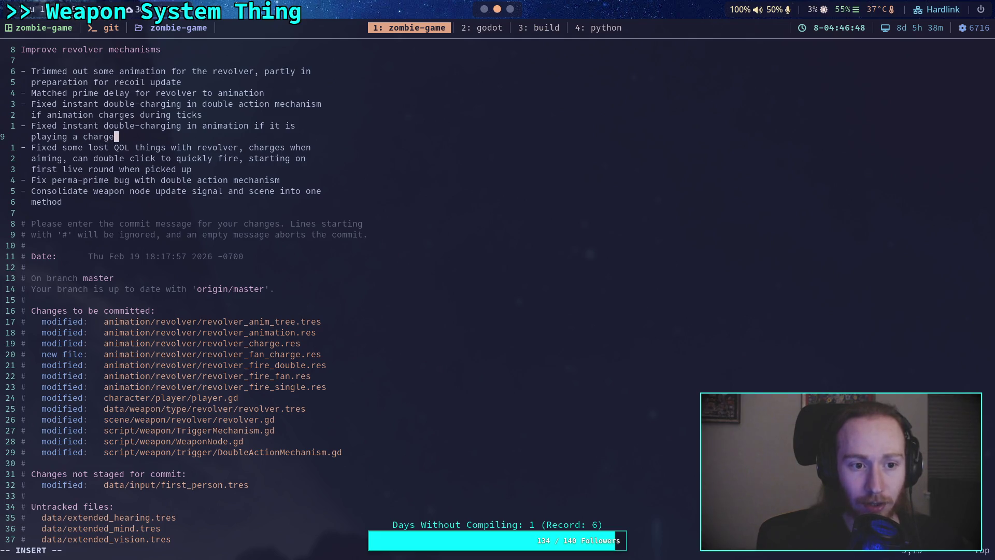
pyautogui.write(' animation and then')
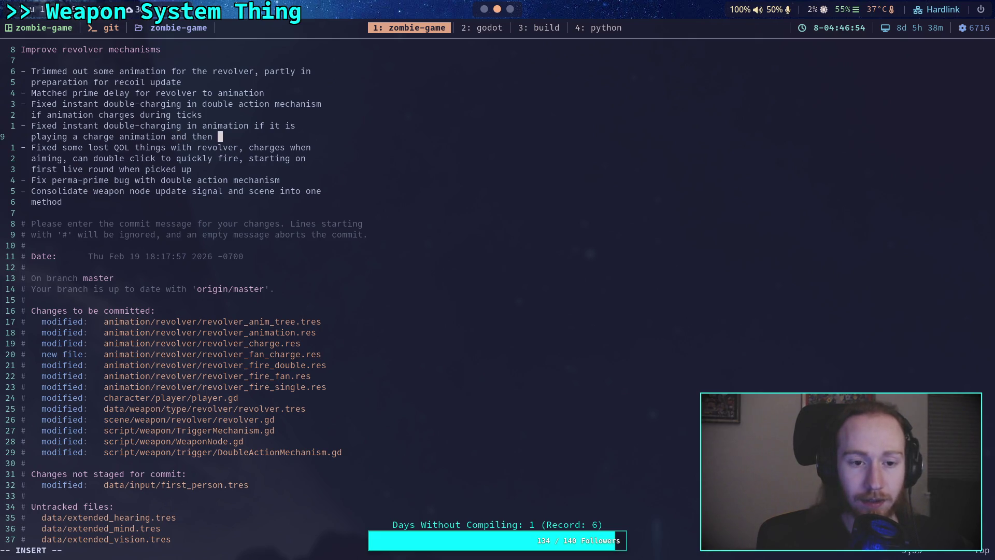
pyautogui.write(' s to fire')
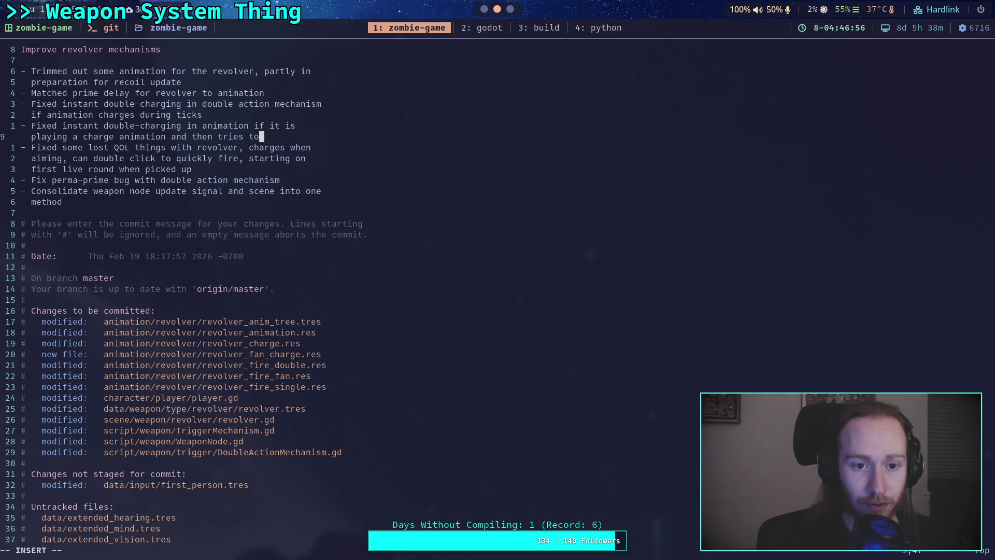
pyautogui.press('Escape')
pyautogui.press('BackSpace')
pyautogui.write('wq')
pyautogui.press('Return')
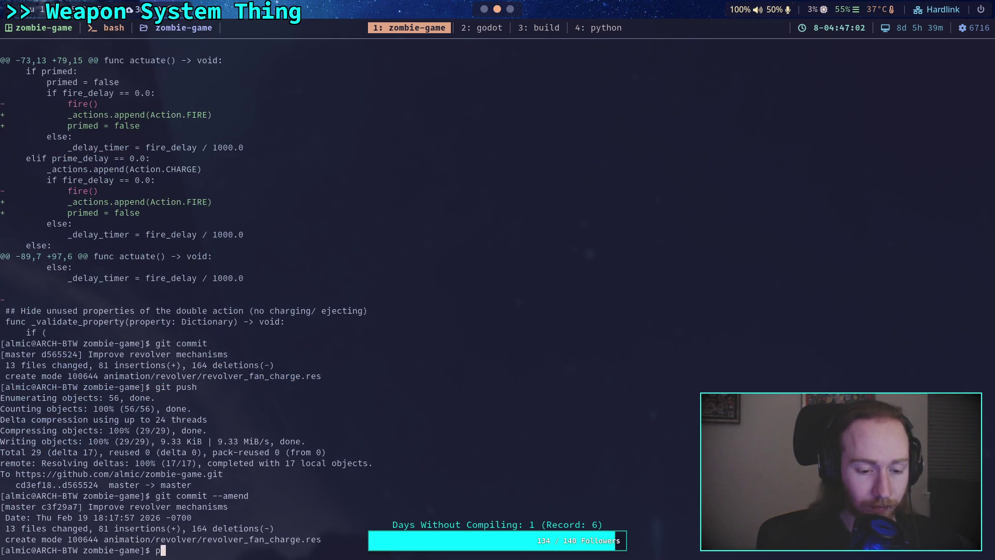
# - Force-push the amended commit c3f29a7 to master, then scroll back through the output
pyautogui.write('push -f')
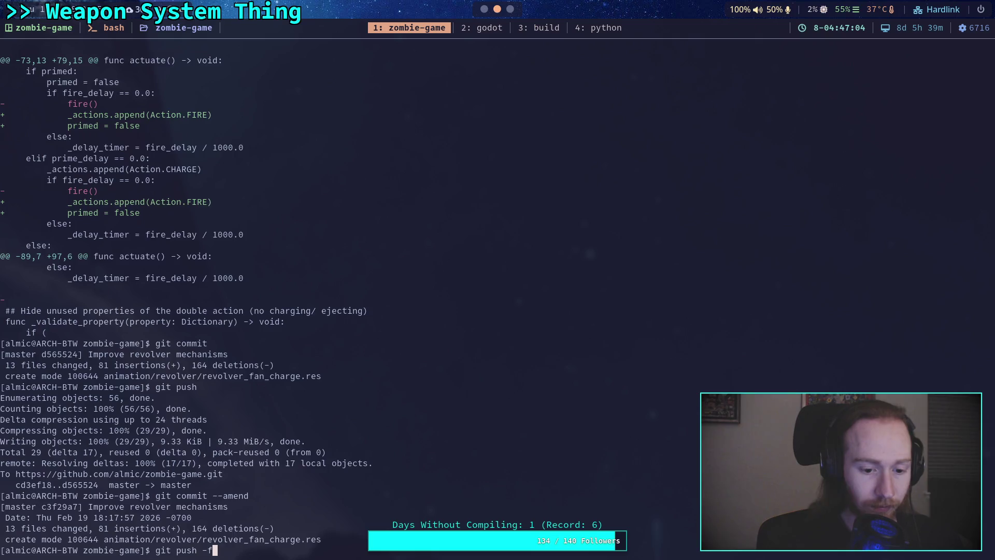
pyautogui.press('Return')
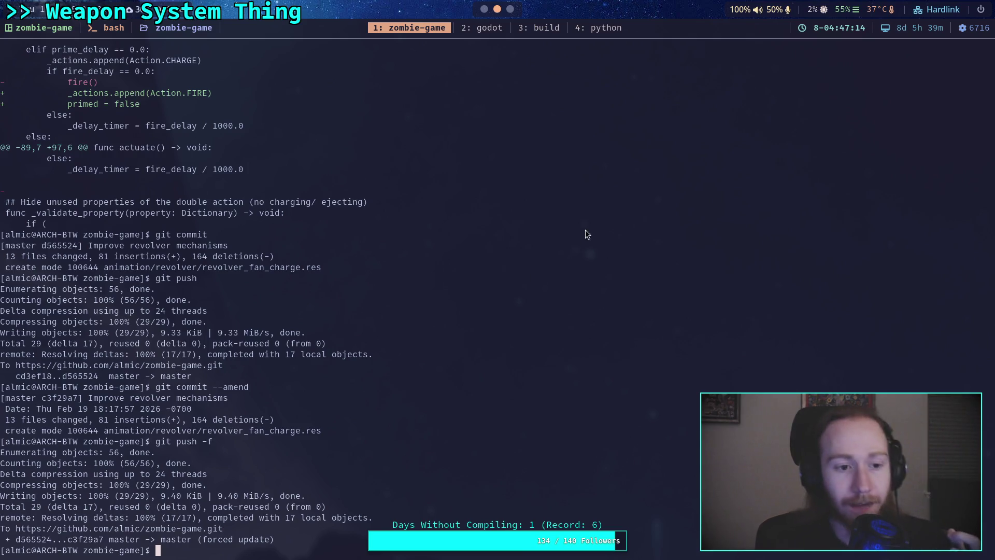
pyautogui.scroll(4, 667, 457)
pyautogui.scroll(20, 530, 396)
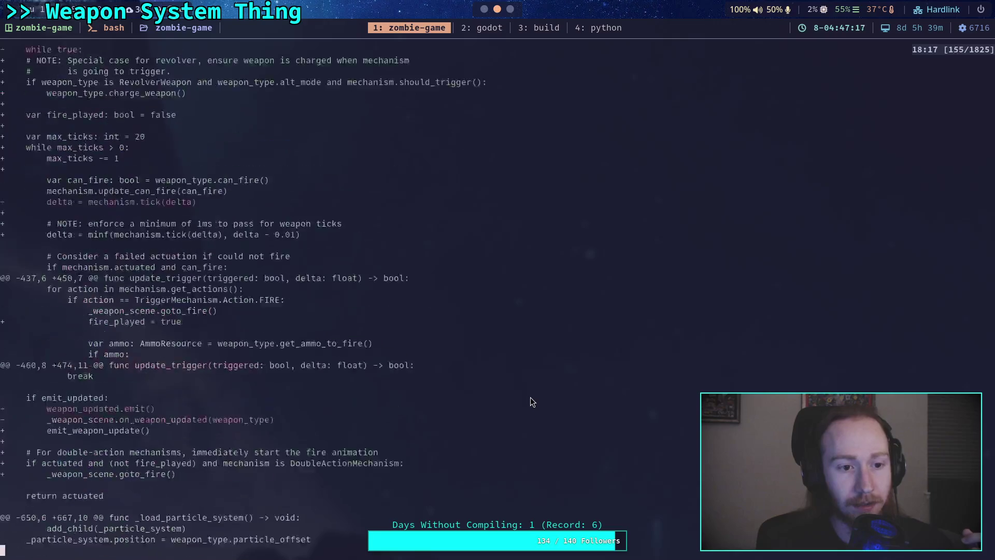
pyautogui.scroll(20, 527, 396)
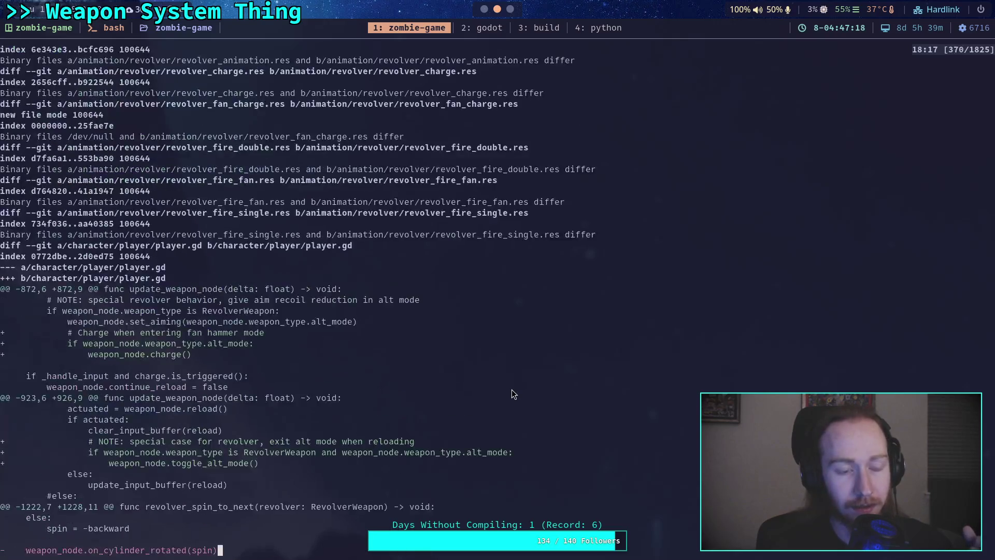
pyautogui.scroll(-1, 453, 385)
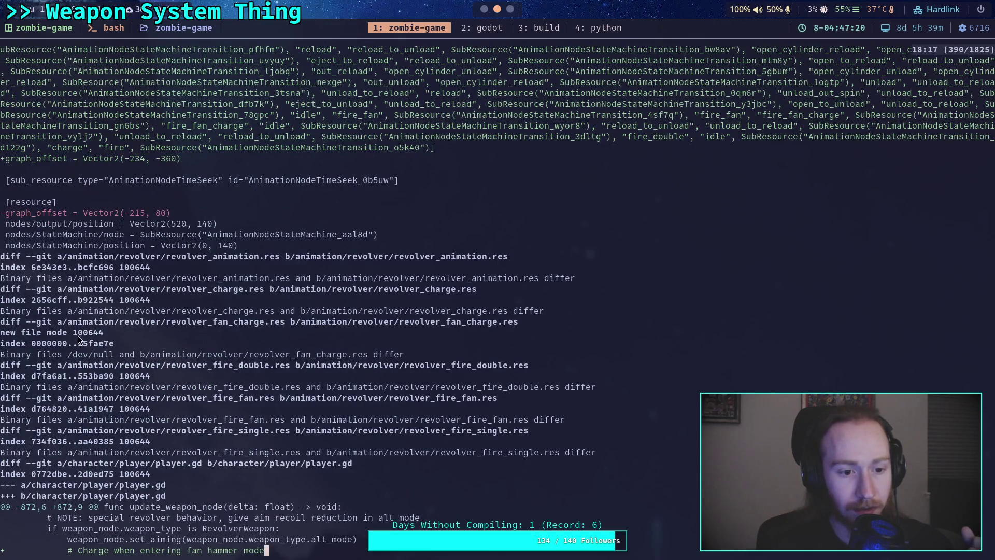
pyautogui.scroll(20, 422, 322)
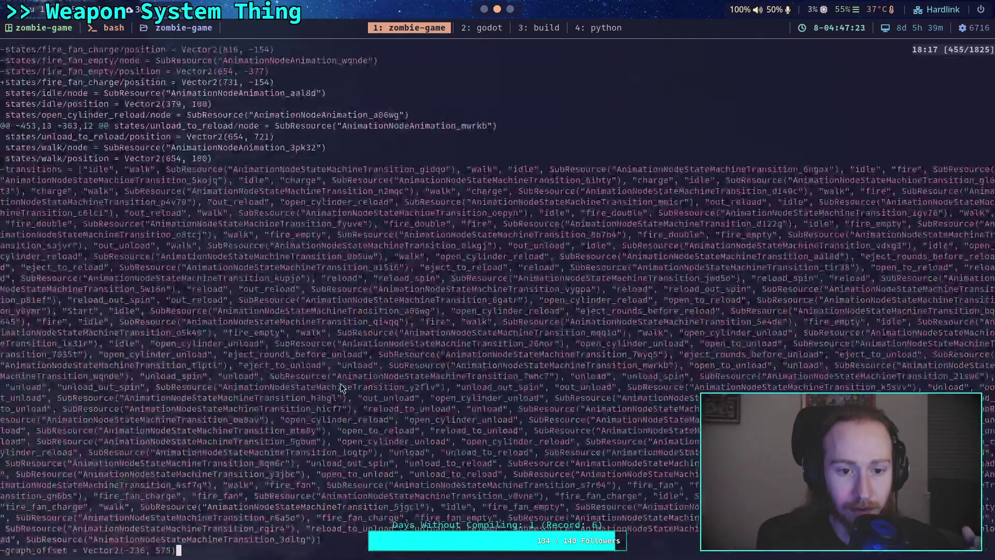
pyautogui.scroll(-20, 341, 388)
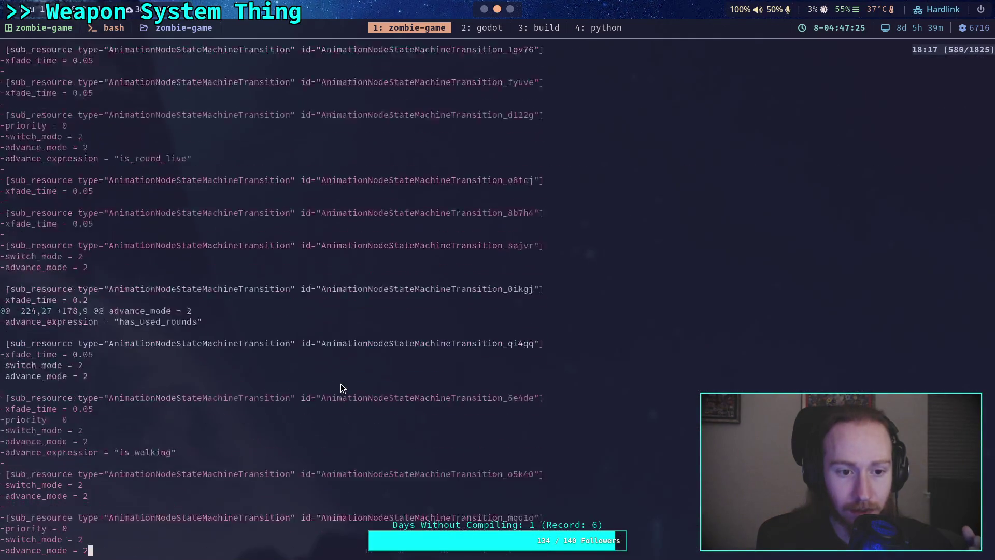
pyautogui.scroll(-20, 338, 370)
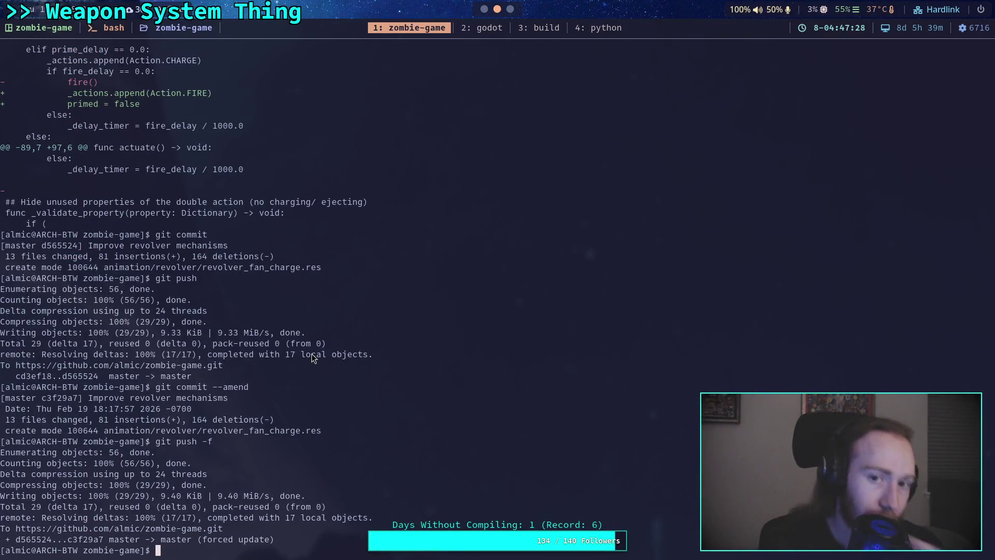
# - In Godot, open the Manage Animations library manager and close it again
pyautogui.press('super+2')
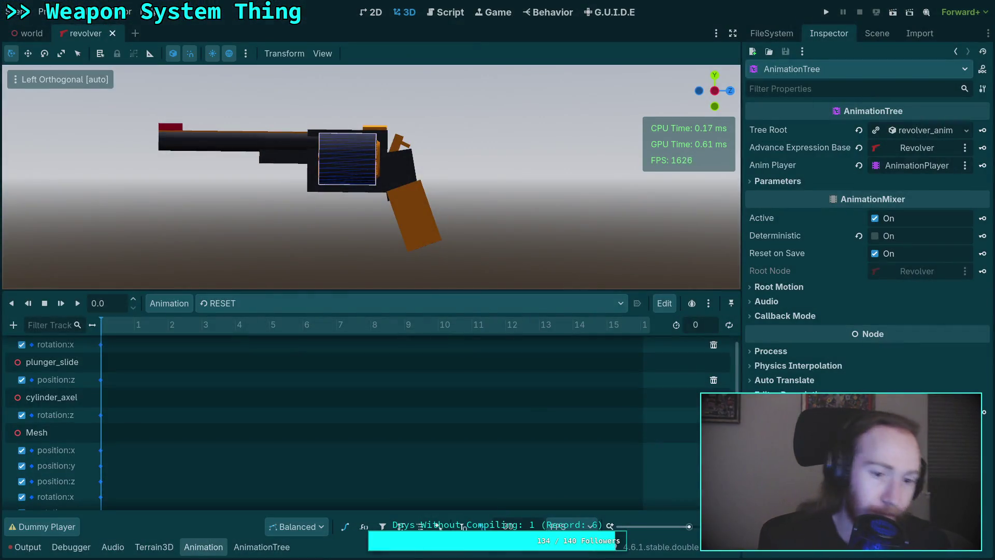
pyautogui.click(169, 303)
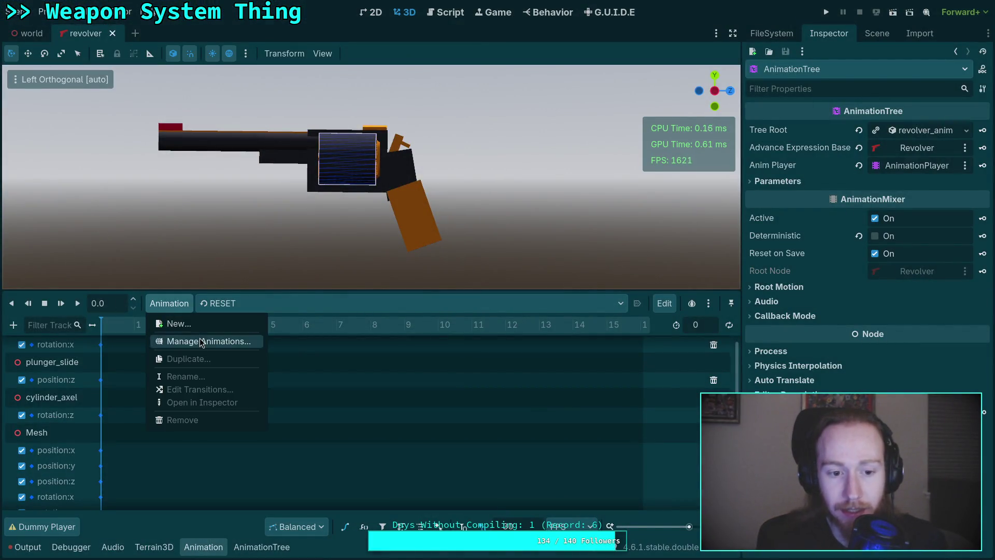
pyautogui.click(191, 340)
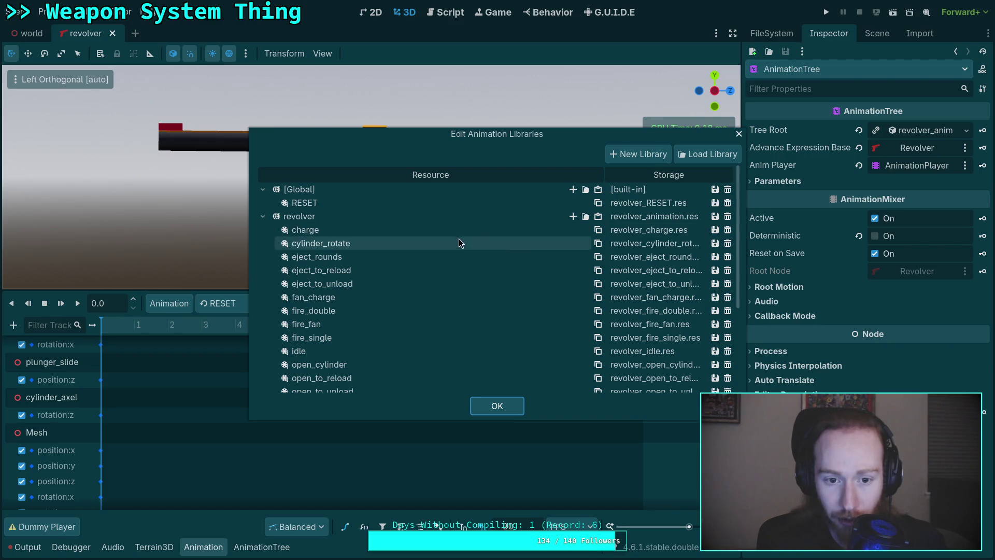
pyautogui.click(493, 407)
# - Scrub through the revolver/charge and revolver/fire_double animations on the timeline
pyautogui.click(249, 303)
pyautogui.click(262, 276)
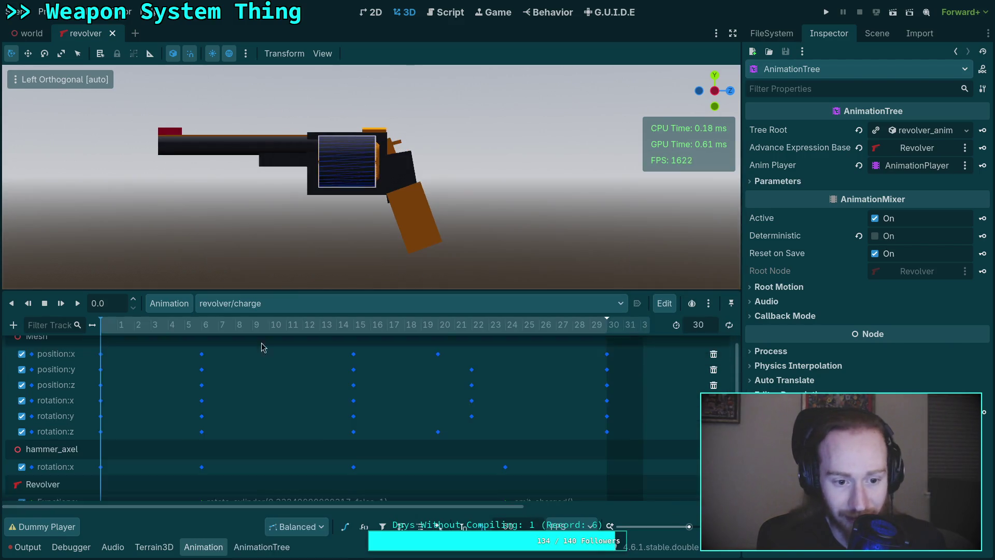
pyautogui.moveTo(187, 329)
pyautogui.mouseDown()
pyautogui.moveTo(547, 322)
pyautogui.moveTo(332, 325)
pyautogui.mouseUp()
pyautogui.click(430, 301)
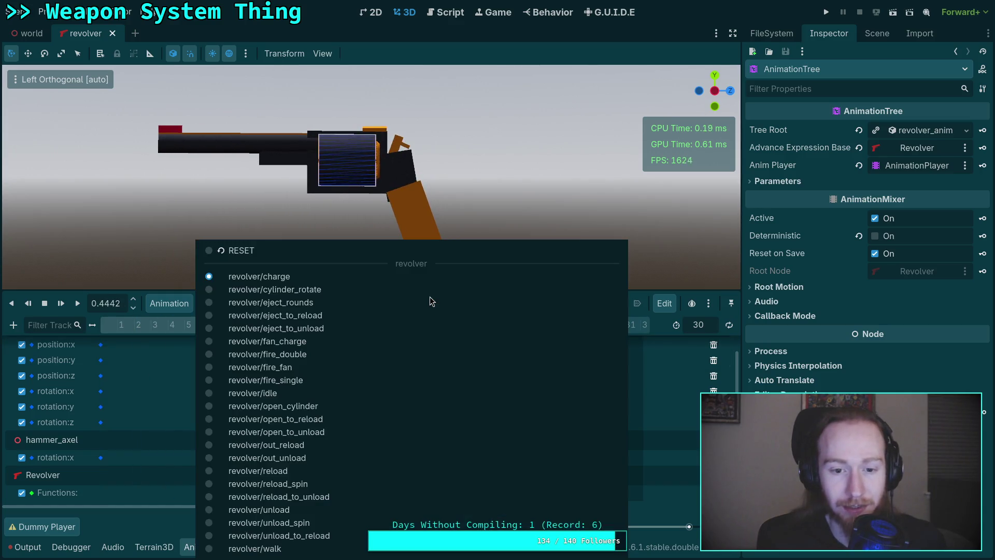
pyautogui.click(286, 354)
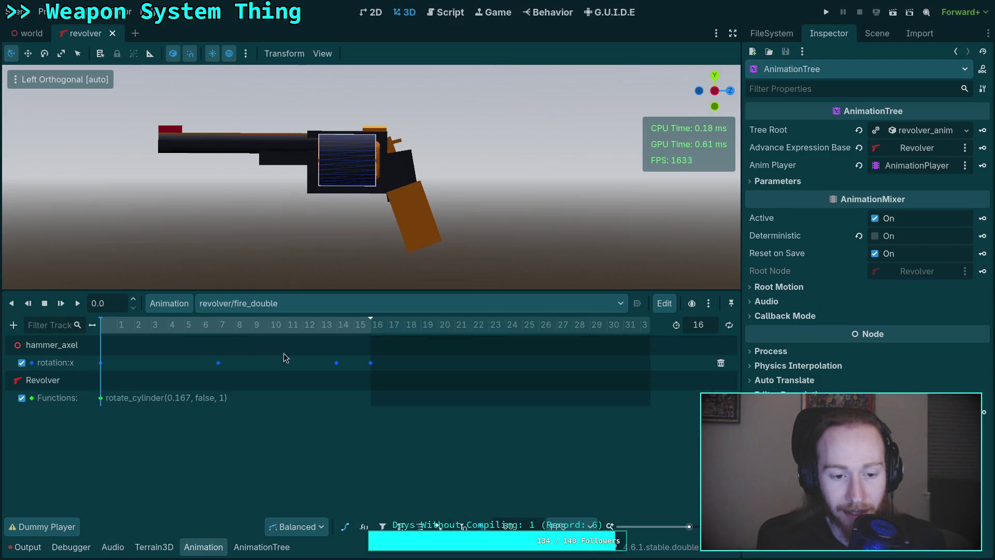
pyautogui.moveTo(264, 325)
pyautogui.mouseDown()
pyautogui.moveTo(314, 324)
pyautogui.moveTo(191, 330)
pyautogui.moveTo(321, 327)
pyautogui.moveTo(219, 329)
pyautogui.mouseUp()
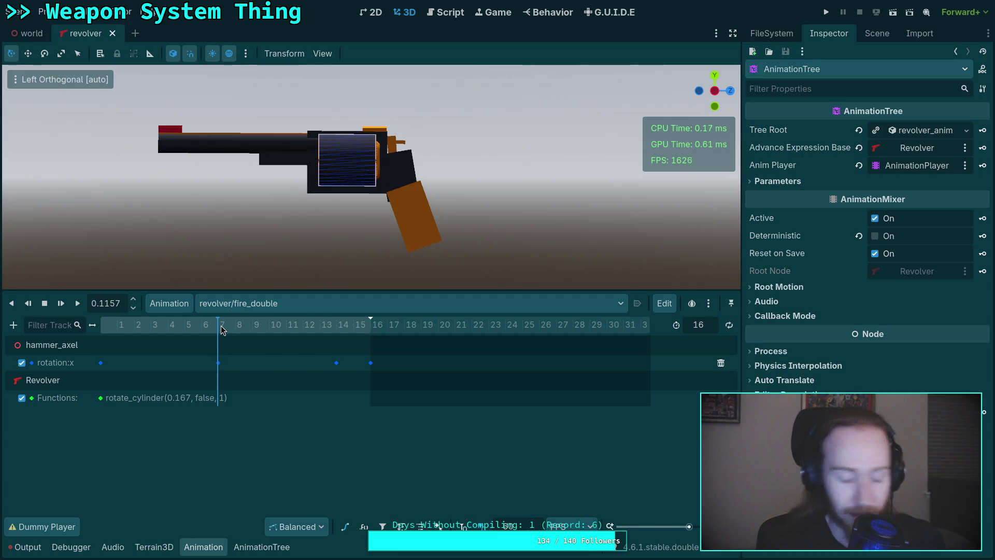
pyautogui.press('super+1')
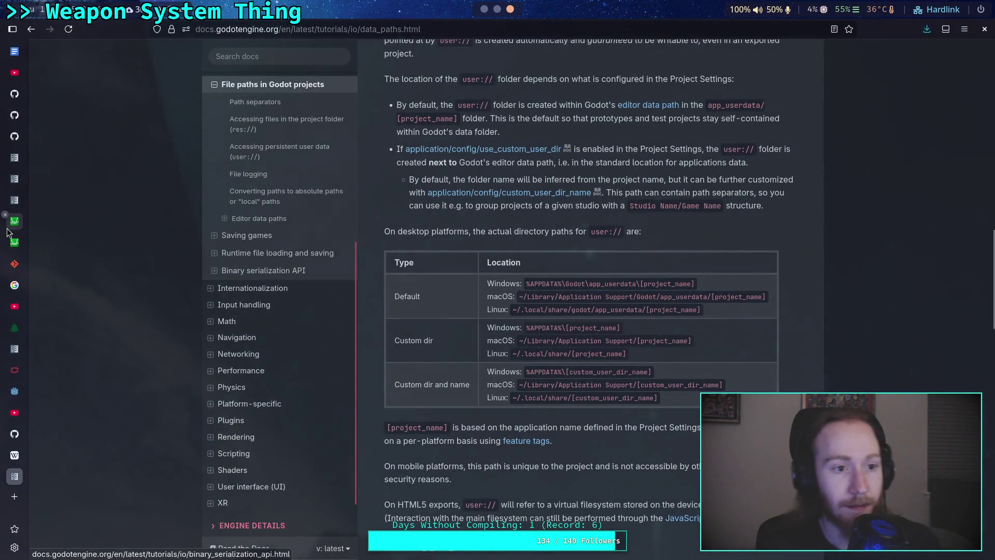
# - On GitHub, open animation/revolver and read the 'Improve revolver mechanisms' commit message on its files
pyautogui.click(14, 103)
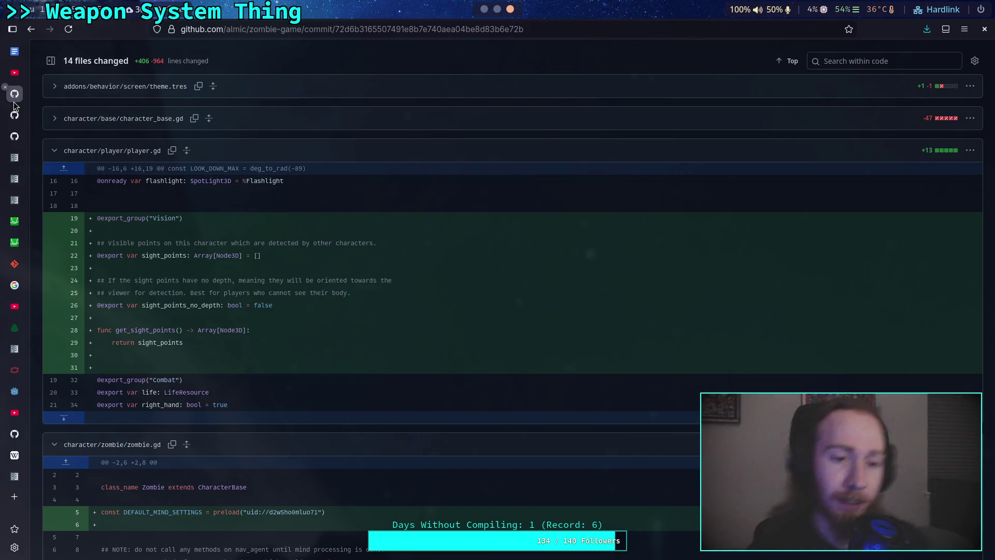
pyautogui.scroll(10, 146, 108)
pyautogui.click(55, 81)
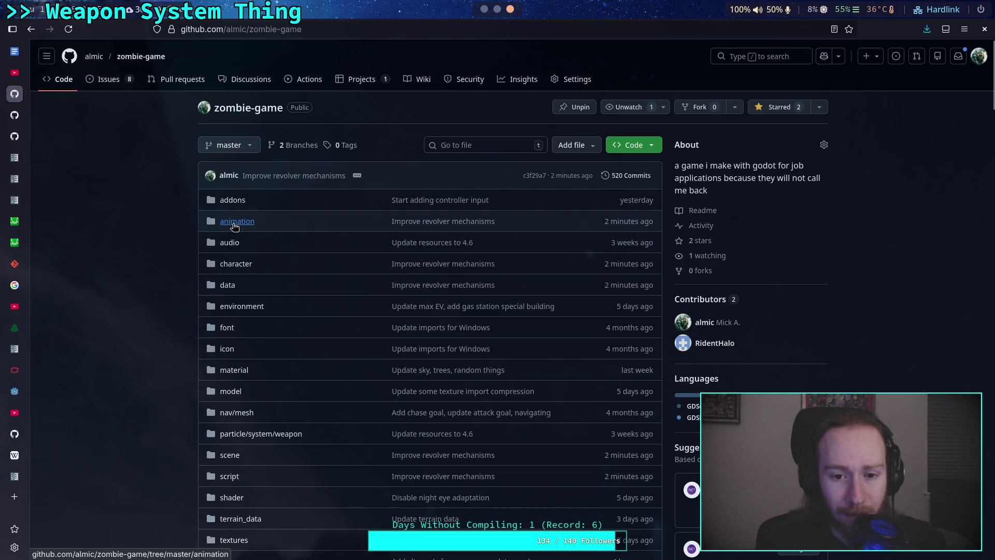
pyautogui.click(231, 223)
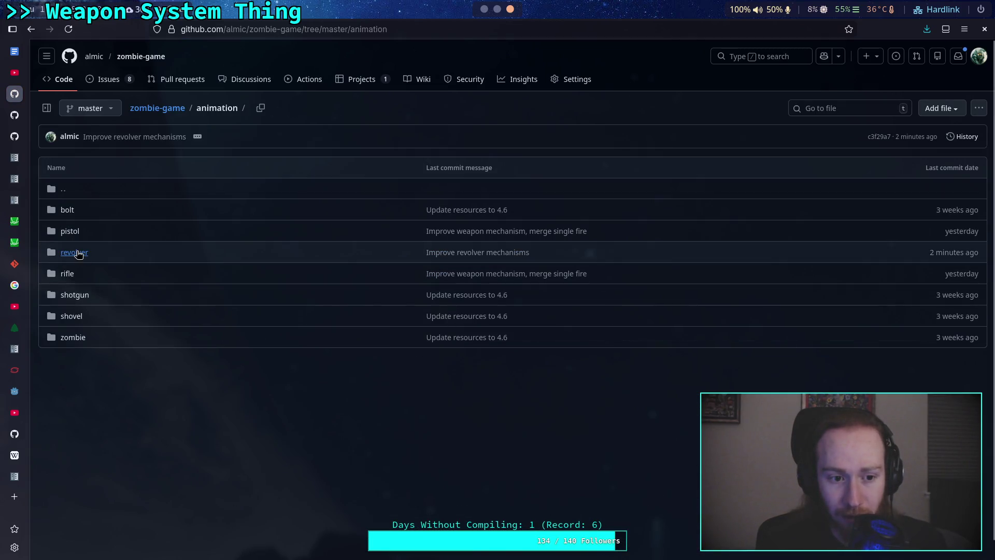
pyautogui.click(74, 252)
pyautogui.scroll(-5, 414, 265)
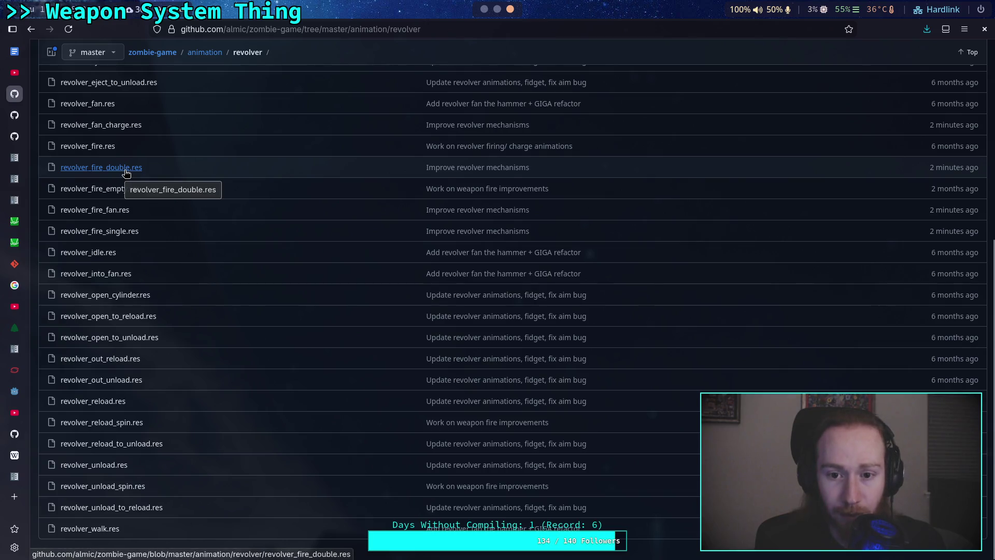
pyautogui.moveTo(461, 173)
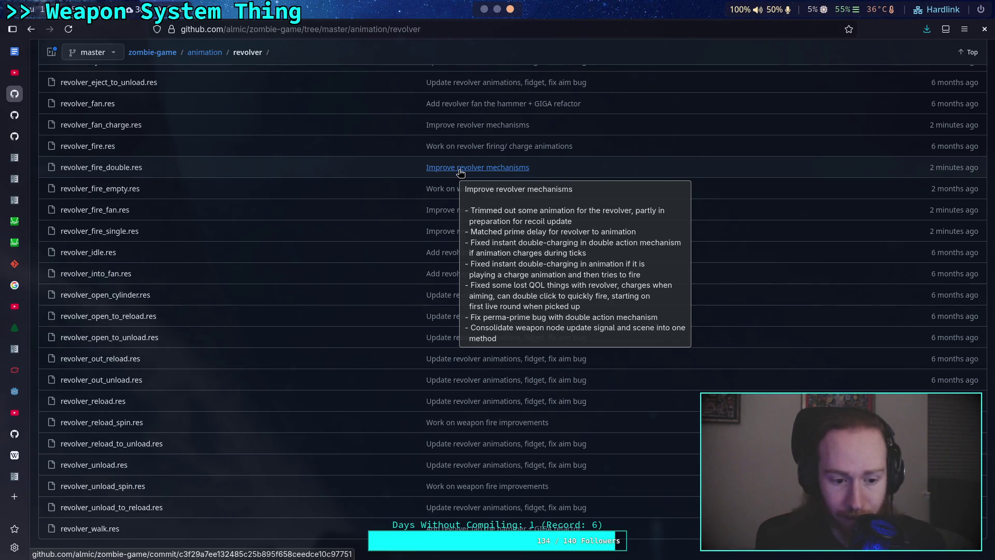
pyautogui.hotkey('alt', 'Tab')
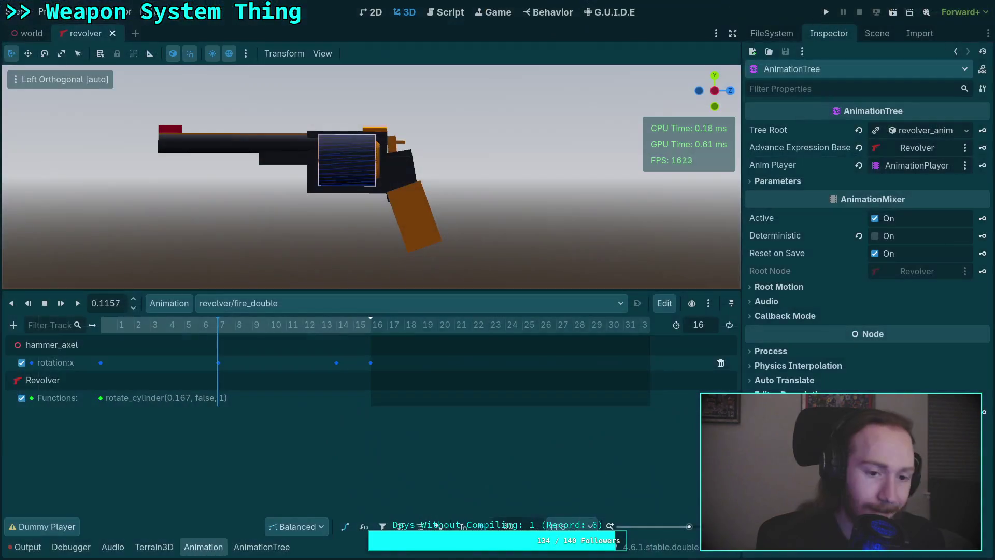
# - Load revolver/fire_single, then revolver/fire_fan, and scrub through the fire_fan animation
pyautogui.click(324, 296)
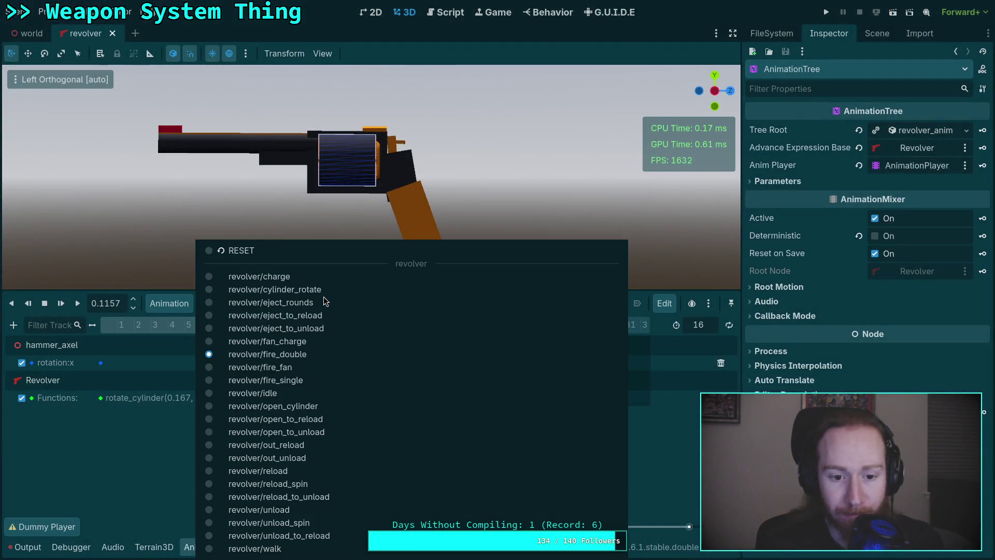
pyautogui.click(291, 379)
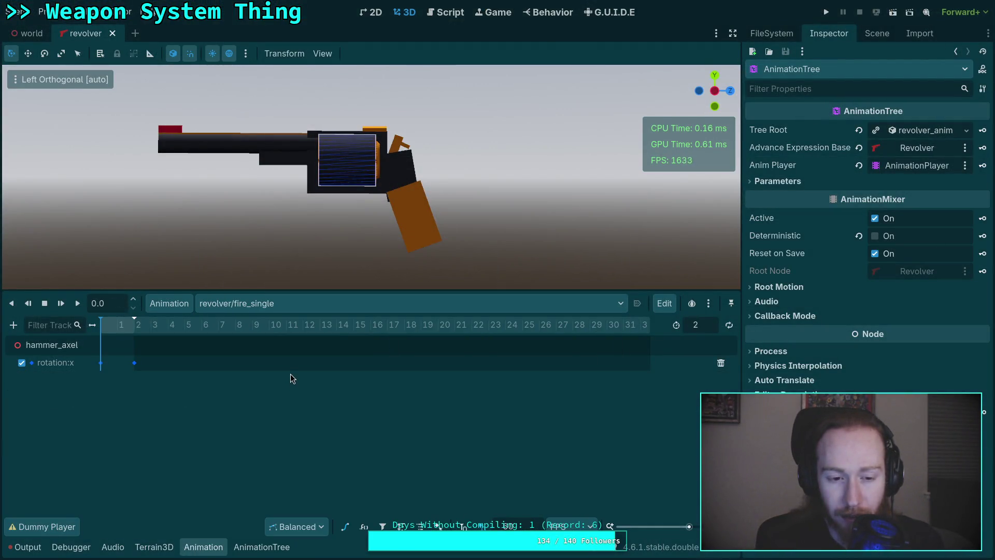
pyautogui.click(305, 303)
pyautogui.click(280, 367)
pyautogui.moveTo(105, 324)
pyautogui.mouseDown()
pyautogui.moveTo(243, 332)
pyautogui.moveTo(126, 343)
pyautogui.moveTo(261, 337)
pyautogui.moveTo(77, 348)
pyautogui.moveTo(187, 359)
pyautogui.moveTo(157, 342)
pyautogui.moveTo(150, 363)
pyautogui.moveTo(192, 365)
pyautogui.moveTo(98, 362)
pyautogui.moveTo(196, 389)
pyautogui.mouseUp()
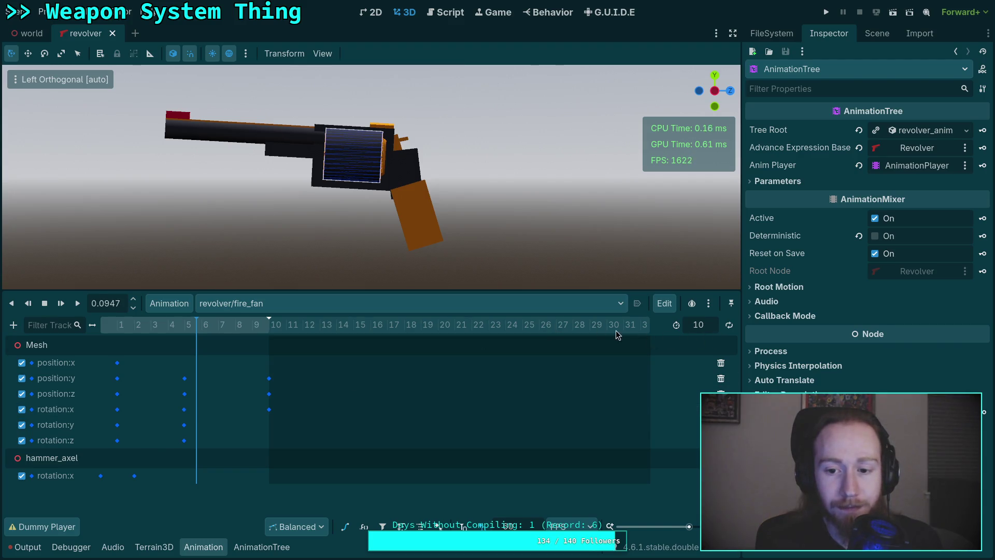
# - Hide the Animation panel, close the revolver scene, and look around the world scene
pyautogui.click(205, 546)
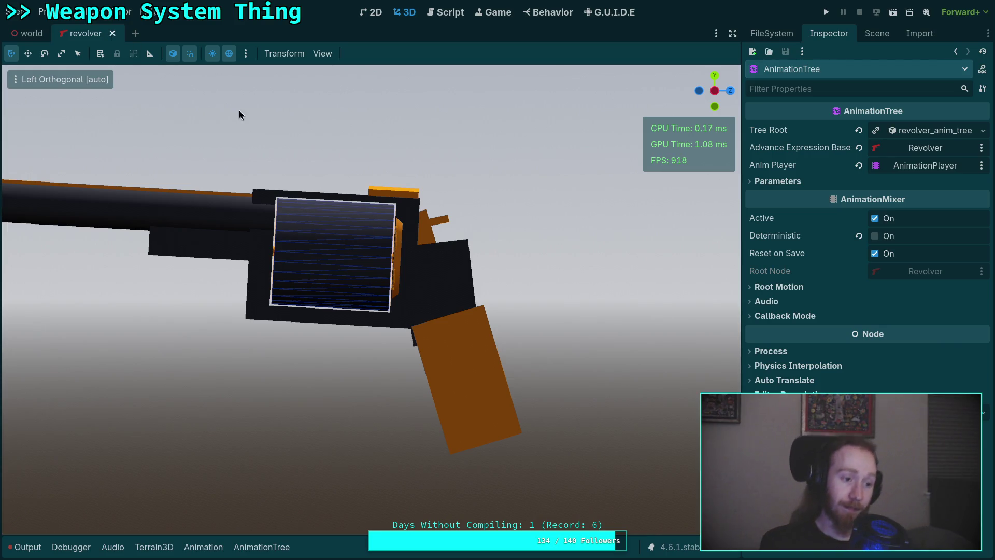
pyautogui.click(112, 34)
pyautogui.moveTo(271, 282); pyautogui.dragTo(271, 281)
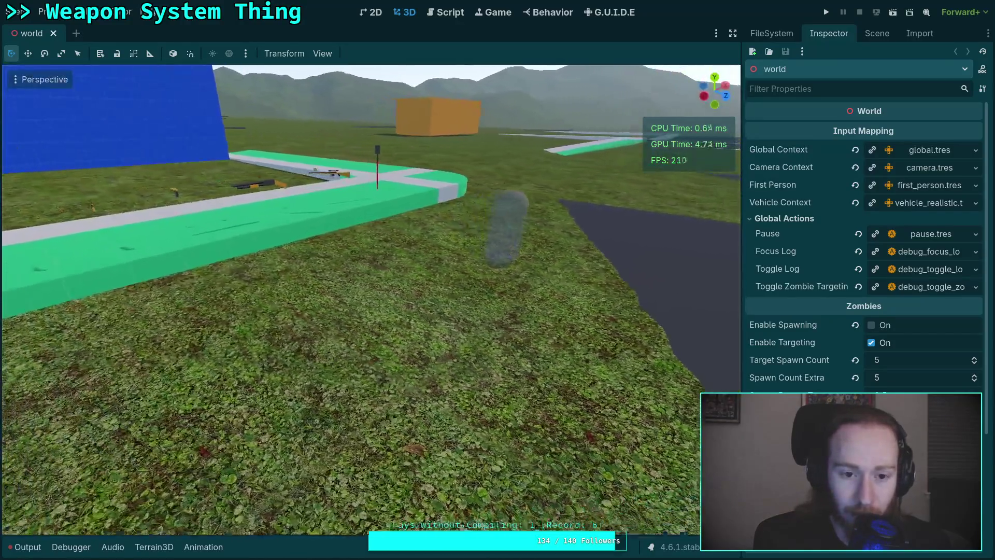
pyautogui.moveTo(271, 282); pyautogui.dragTo(271, 281)
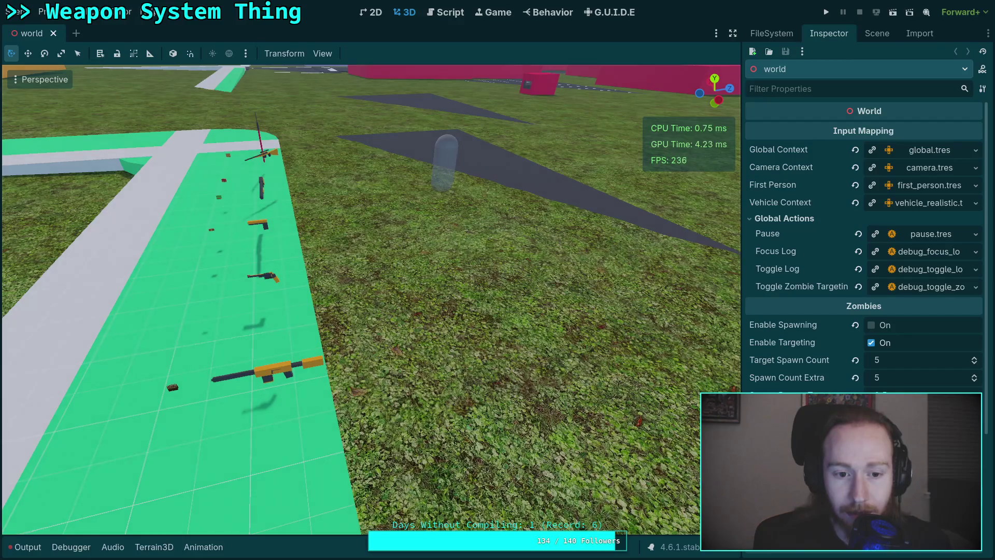
pyautogui.moveTo(271, 281); pyautogui.dragTo(323, 375)
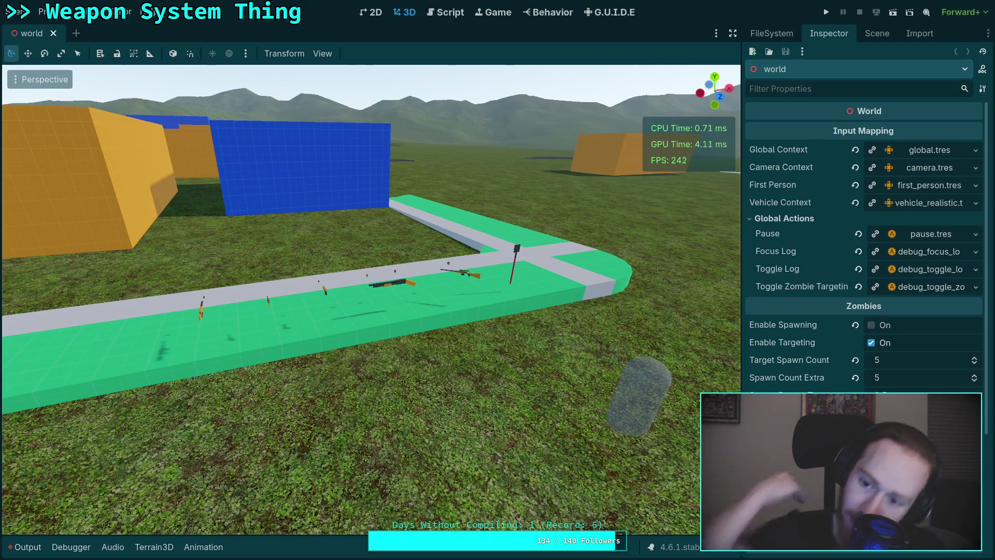
pyautogui.moveTo(594, 424); pyautogui.dragTo(594, 424)
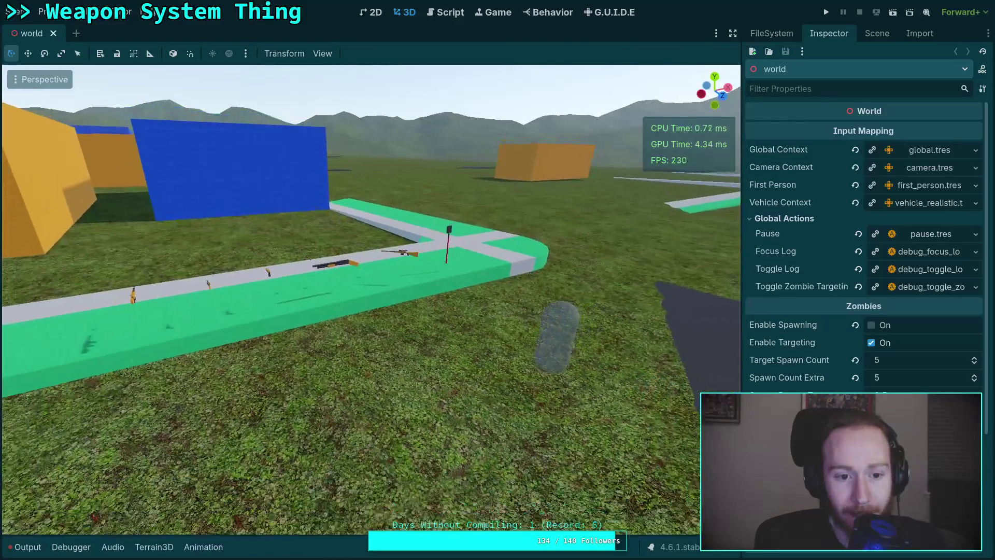